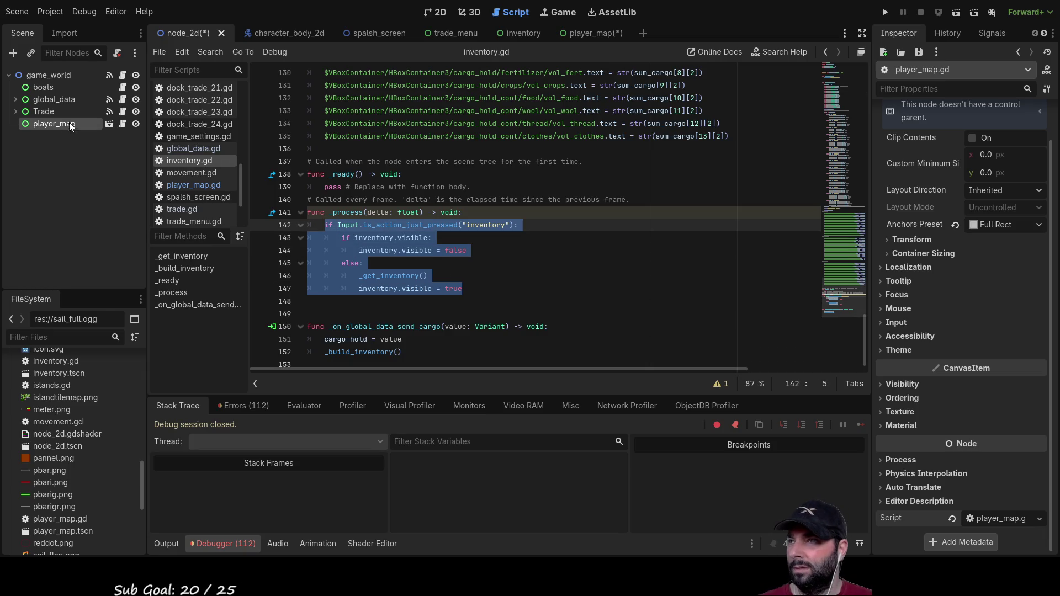
Step: Raise the THIS IS A MAP! title's Normal Font Size to 37
scroll(204, 177, "down", 3)
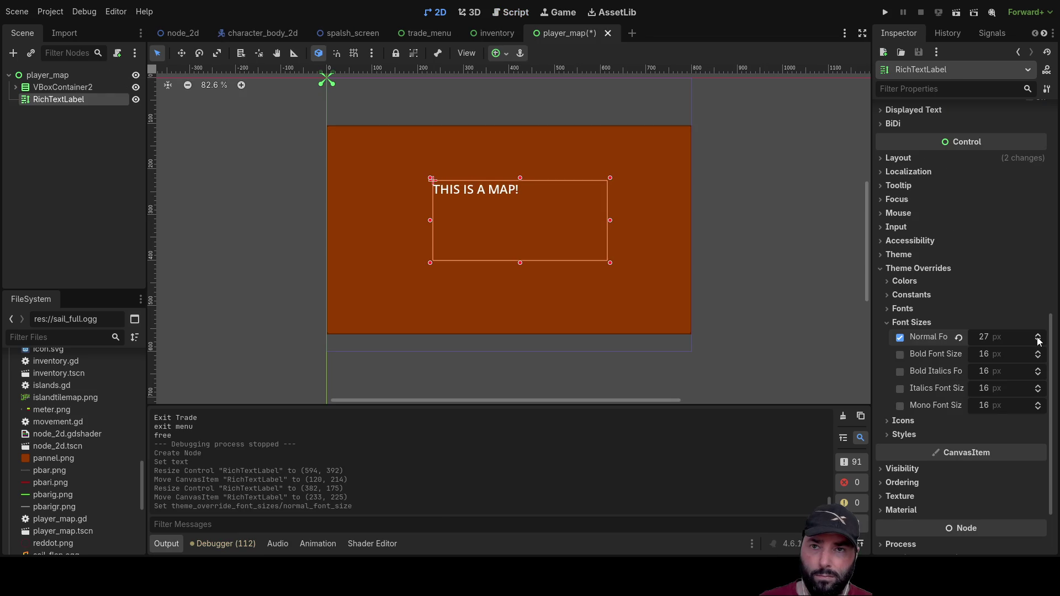
left_click(1038, 335)
left_click(1038, 335)
scroll(966, 295, "up", 8)
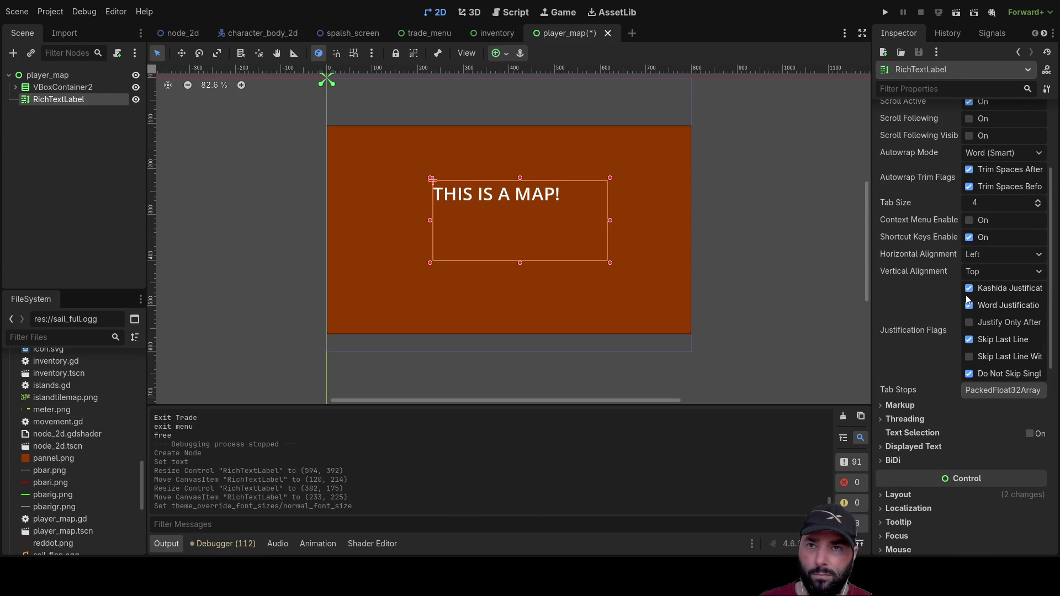
scroll(965, 306, "up", 3)
Step: Centre the title horizontally and vertically, nudge its box slightly, and run the project
left_click(1008, 365)
left_click(988, 402)
left_click(993, 384)
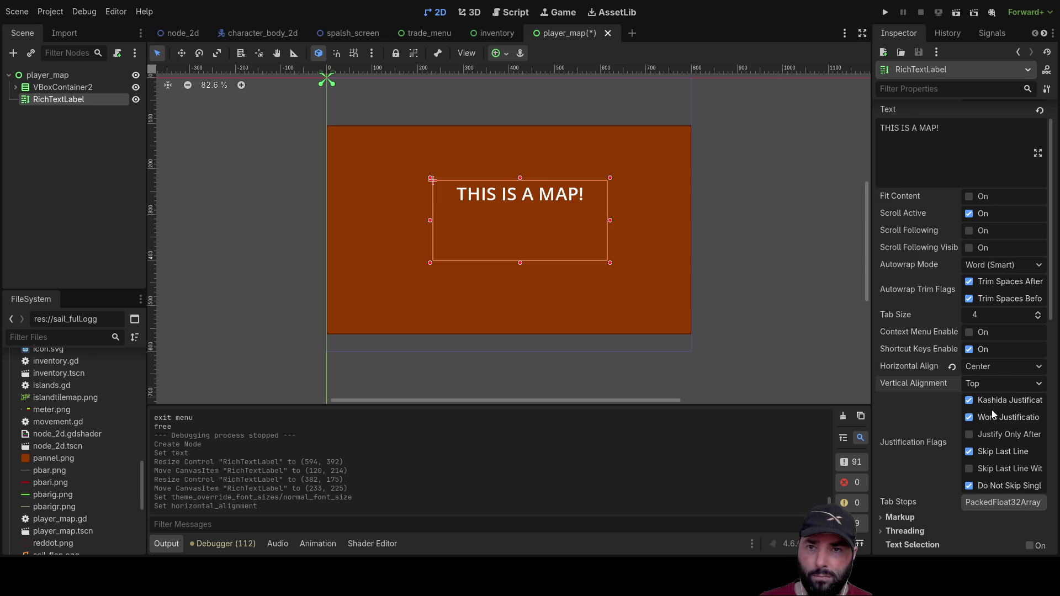
left_click(992, 419)
left_click_drag(545, 199, 535, 203)
left_click(885, 12)
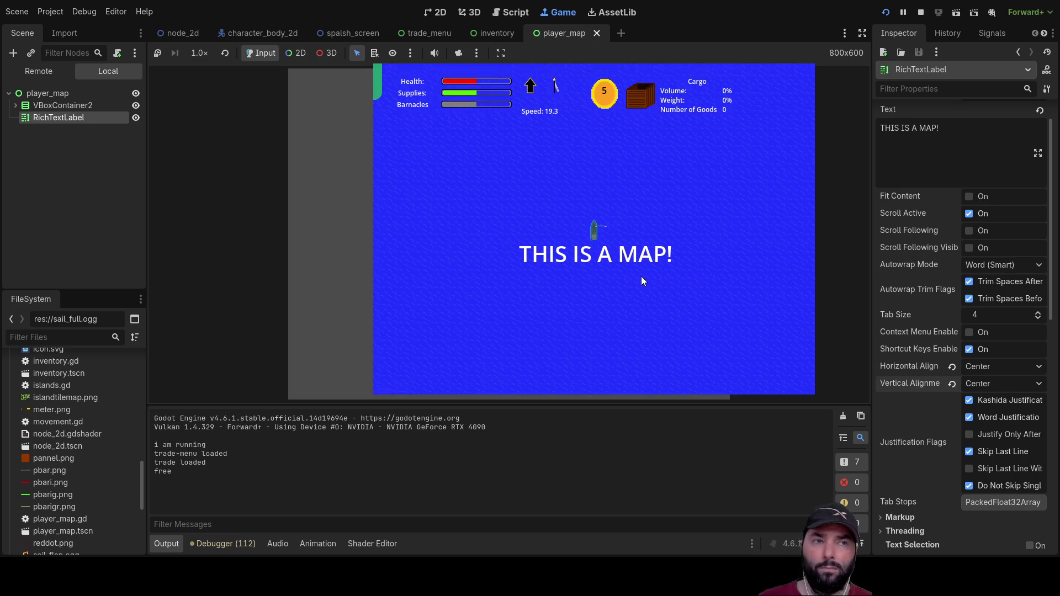
Step: Toggle and zoom the map overlay with the M key in the running game, then stop it
key("m")
key("m")
key("m")
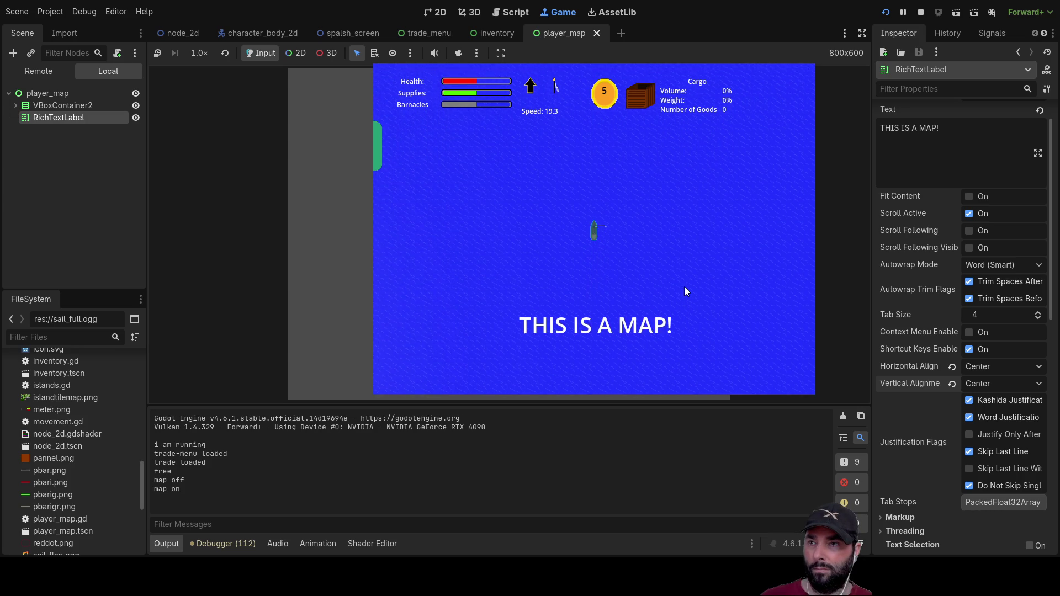
key("m")
key("m")
key("m")
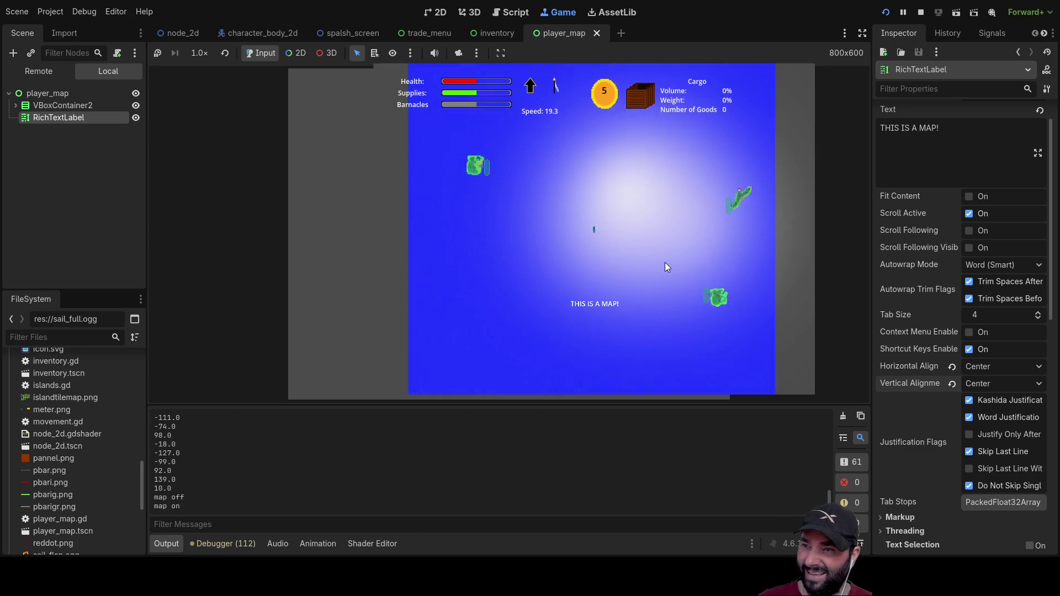
key("m")
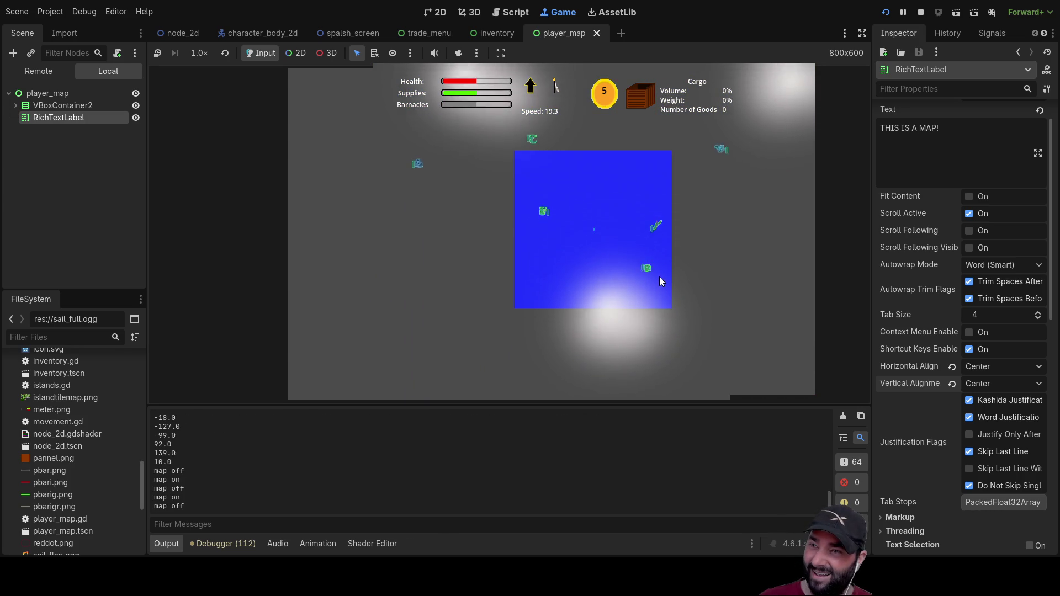
key("m")
key("m")
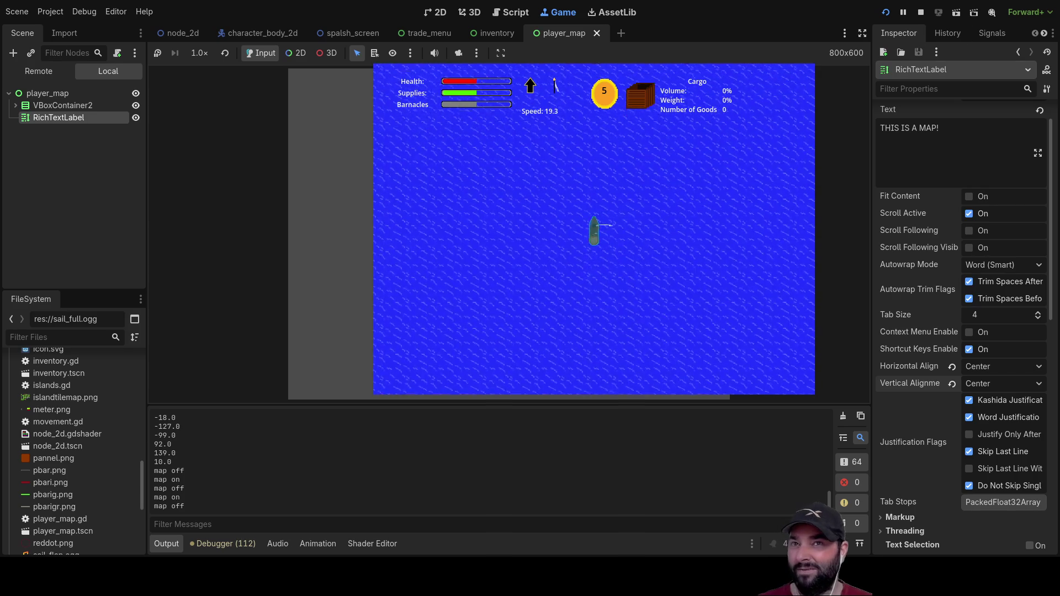
left_click(922, 12)
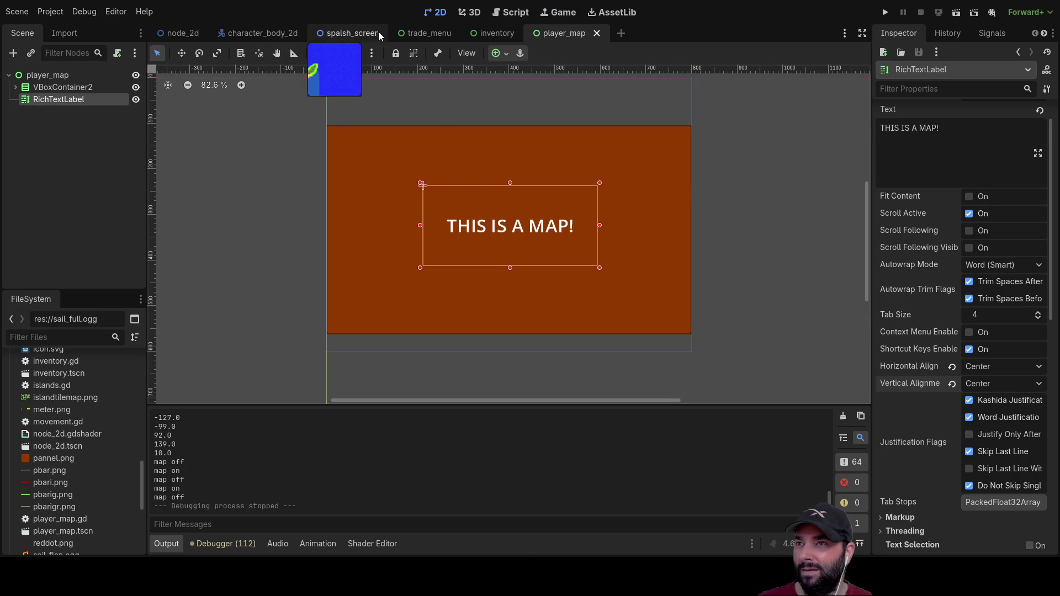
Step: In the game_world scene, expand Trade and drop player_map onto Trade_menu
left_click(184, 33)
left_click(15, 111)
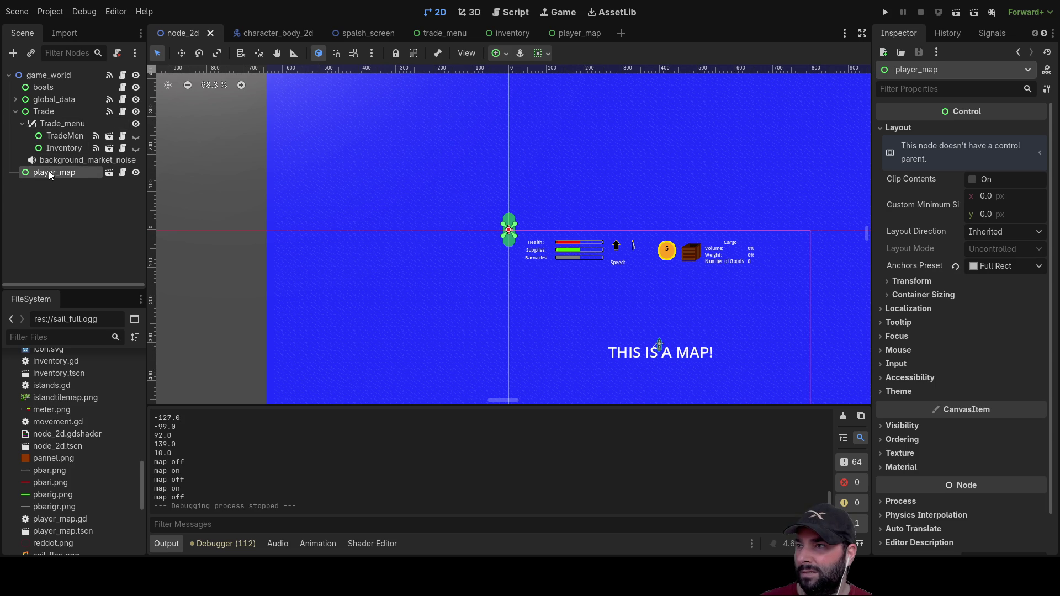
left_click_drag(65, 141, 66, 124)
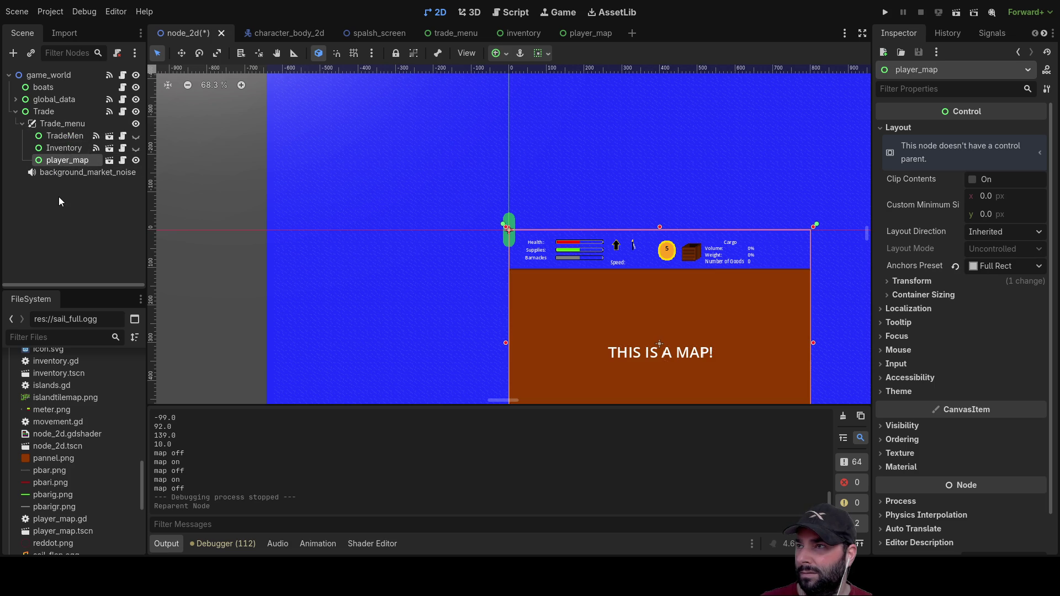
left_click(886, 12)
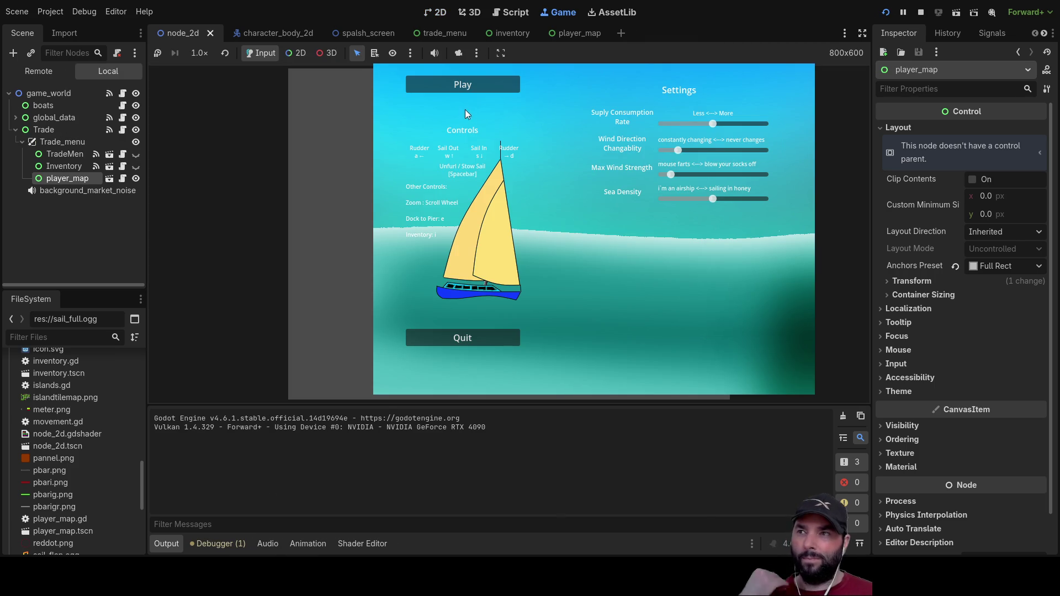
left_click(461, 86)
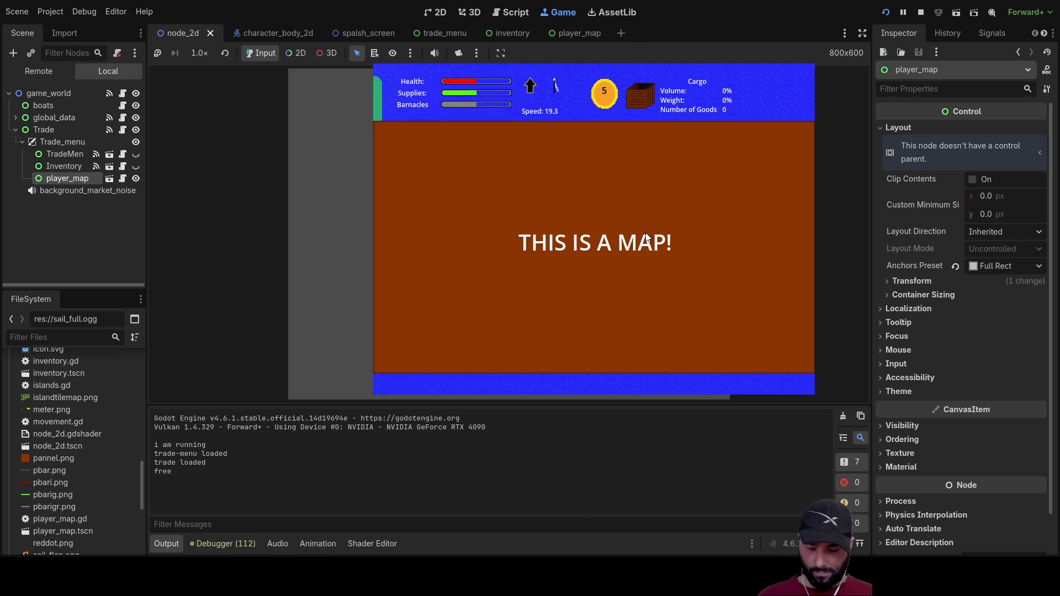
key("m")
key("m")
key("m")
key("m")
key("m")
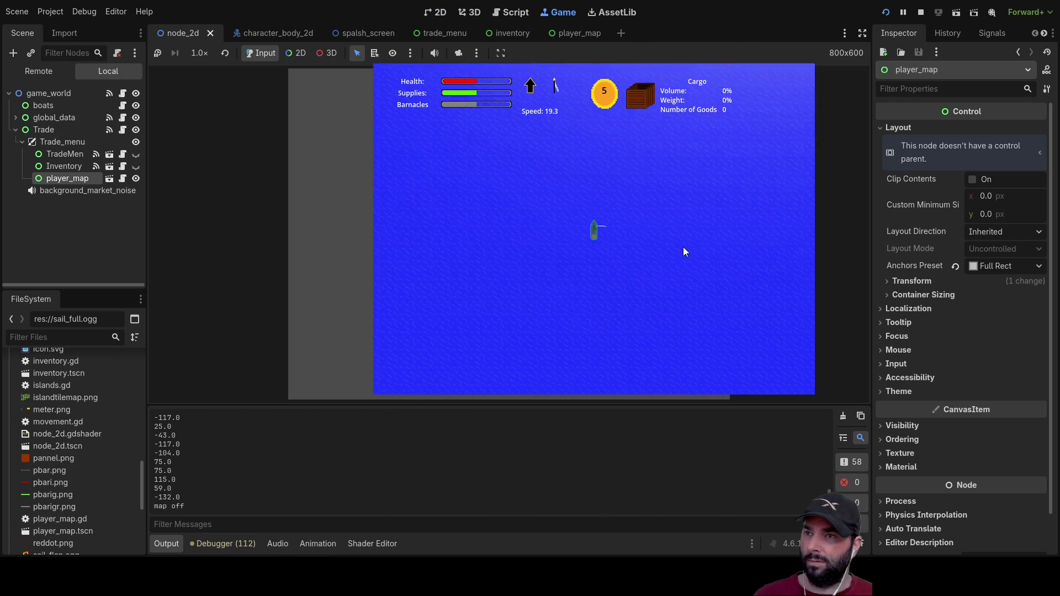
key("m")
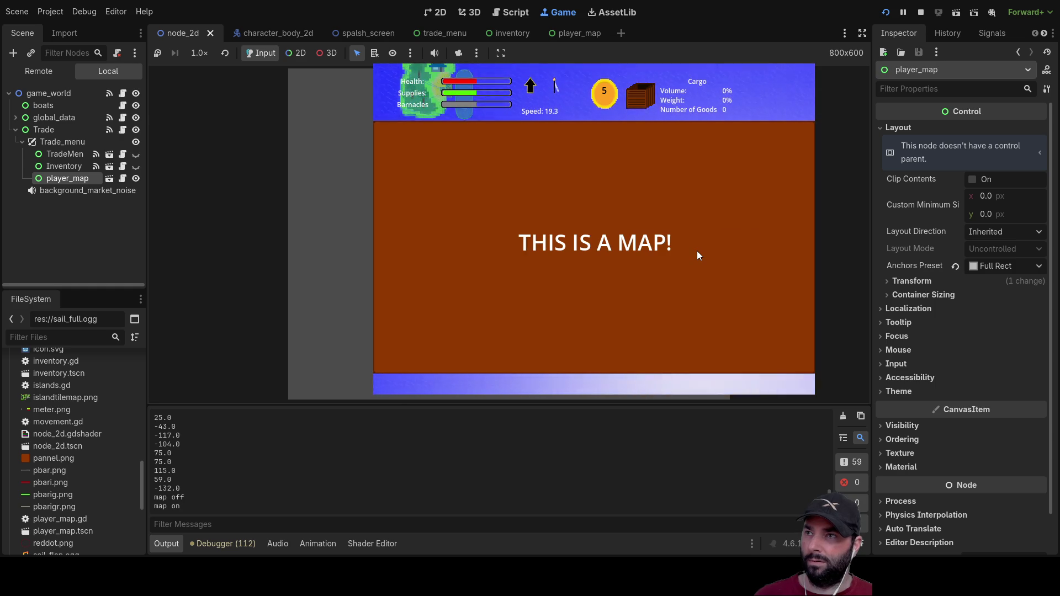
key("m")
key("m")
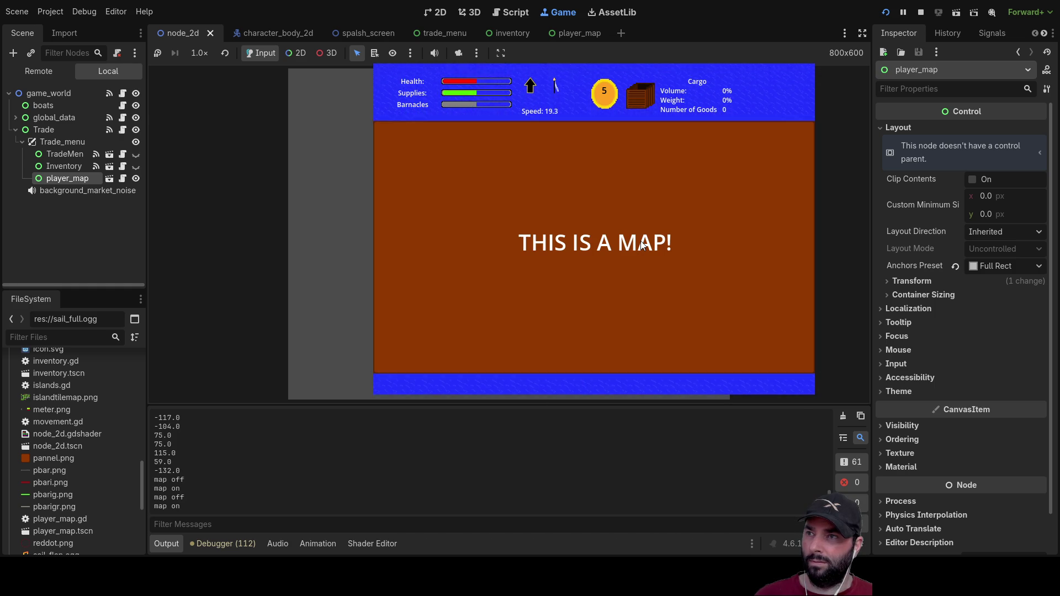
key("m")
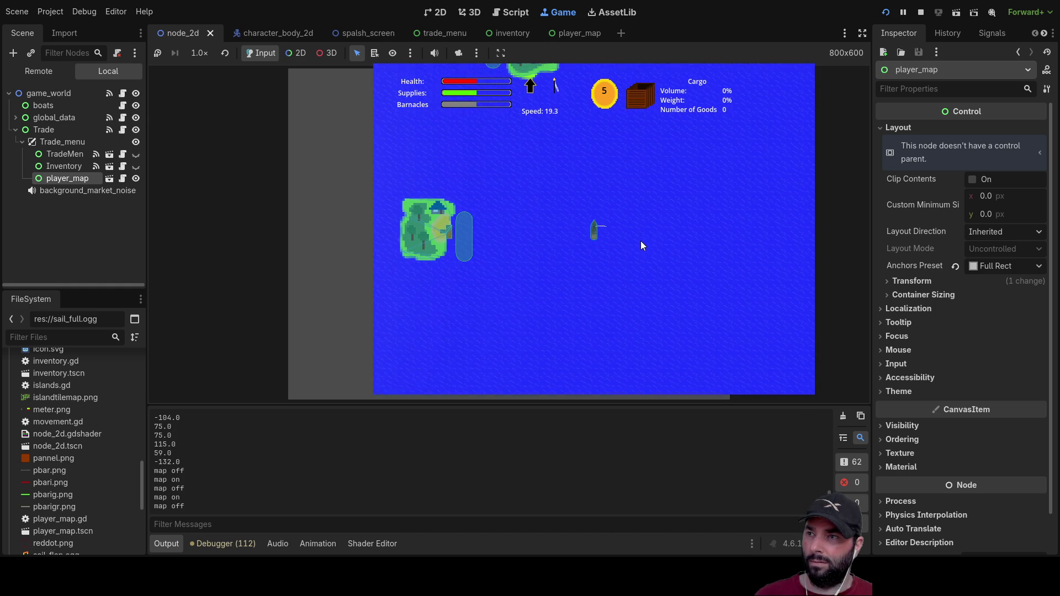
key("m")
key("m")
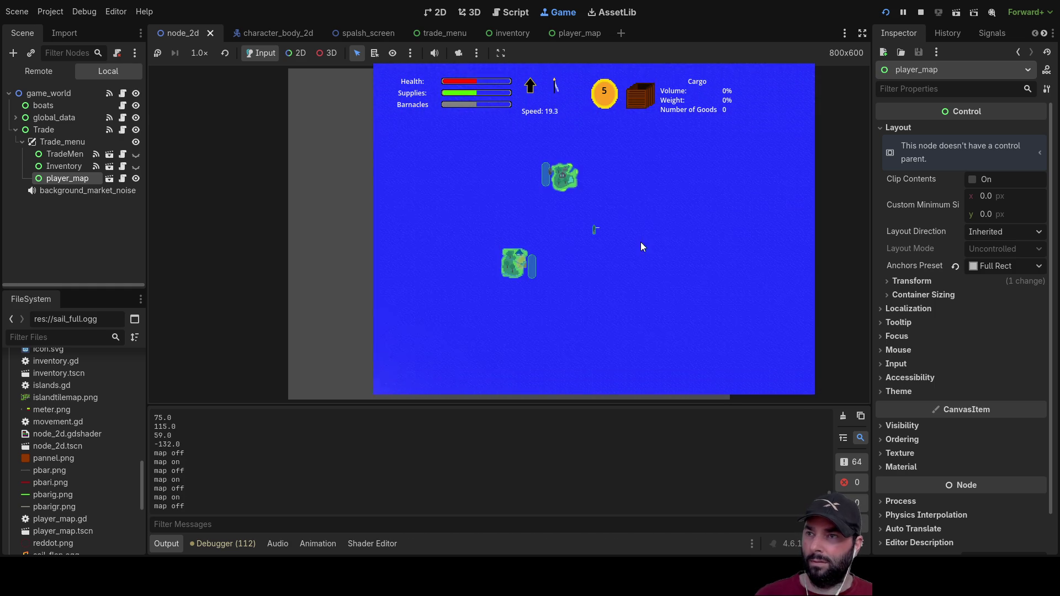
left_click(922, 12)
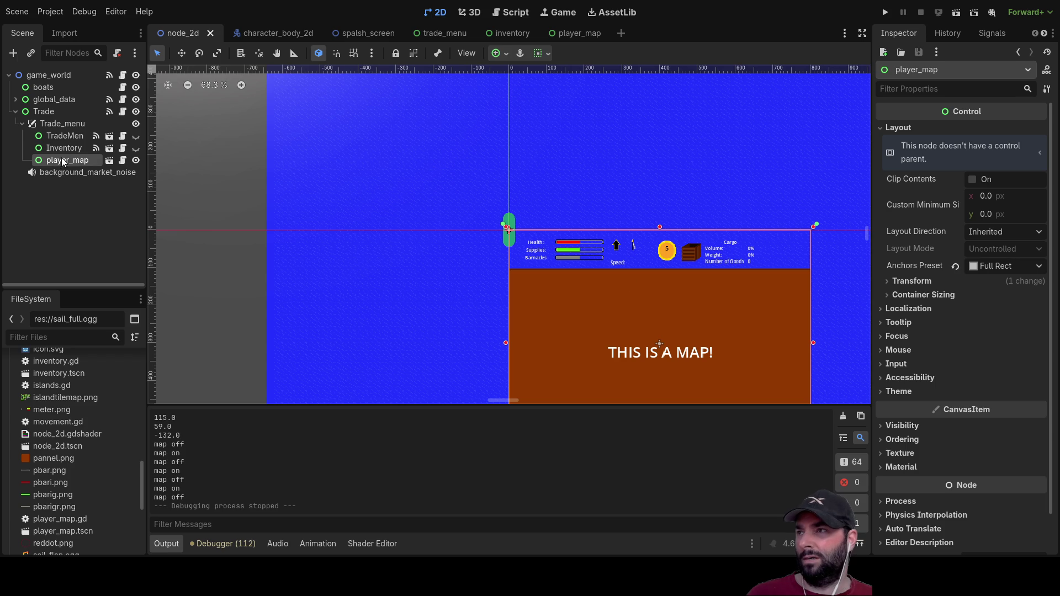
Step: In player_map, expand VBoxContainer2 and HBoxContainer and select the empty Container
left_click(578, 33)
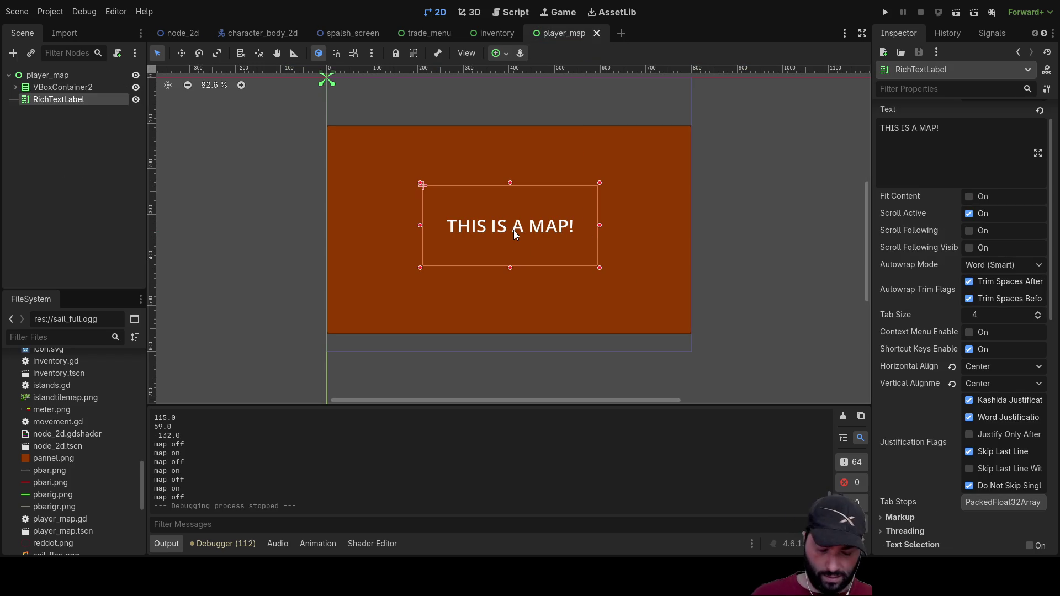
left_click(16, 87)
left_click(22, 112)
left_click(51, 137)
left_click(53, 112)
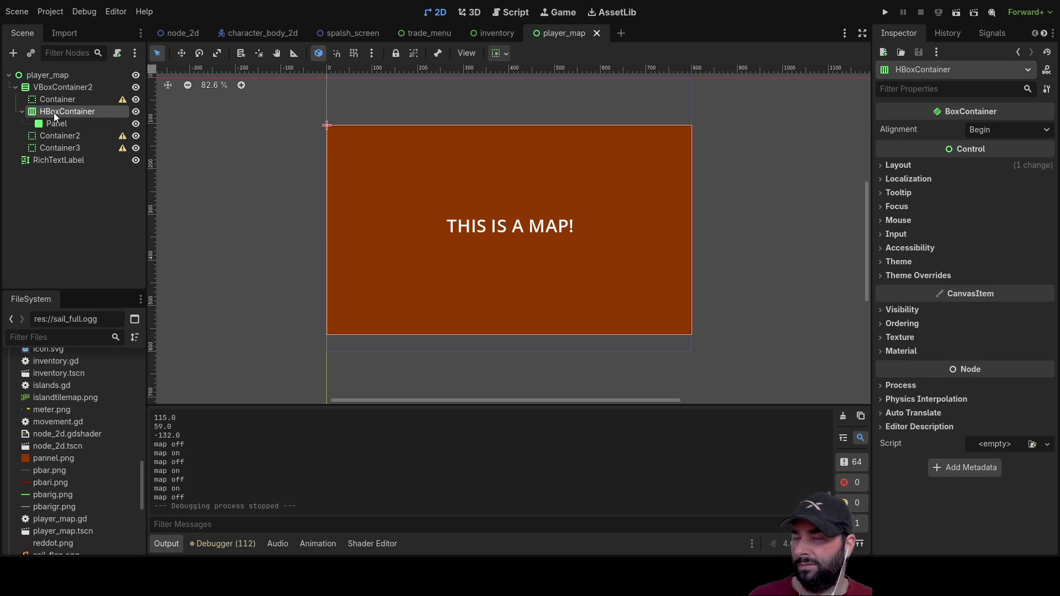
left_click(54, 102)
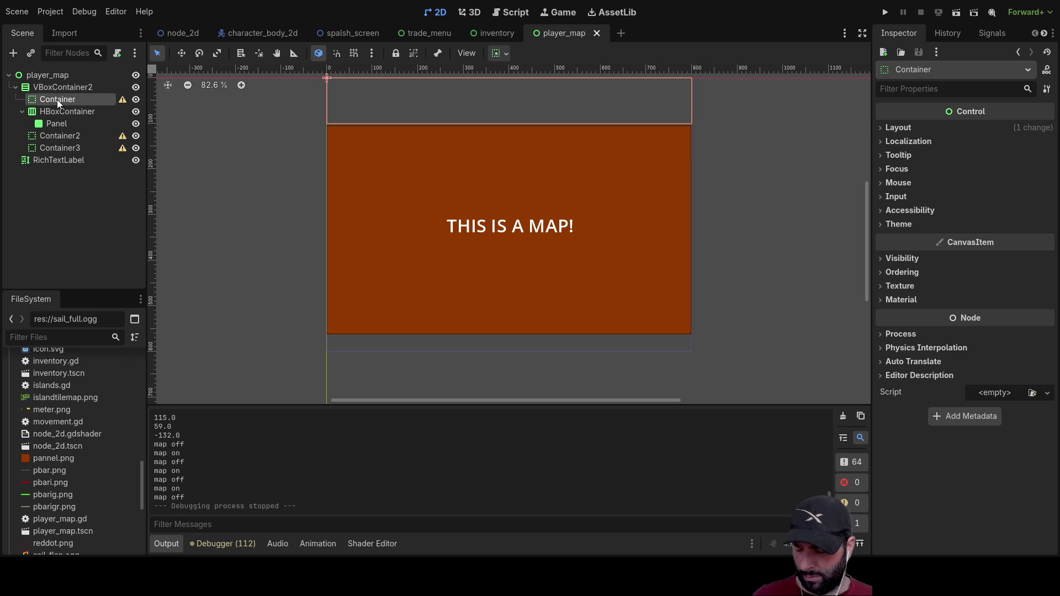
Step: Paste two copies of Container into HBoxContainer and move one above Panel
key("ctrl+c")
left_click(56, 112)
key("ctrl+v")
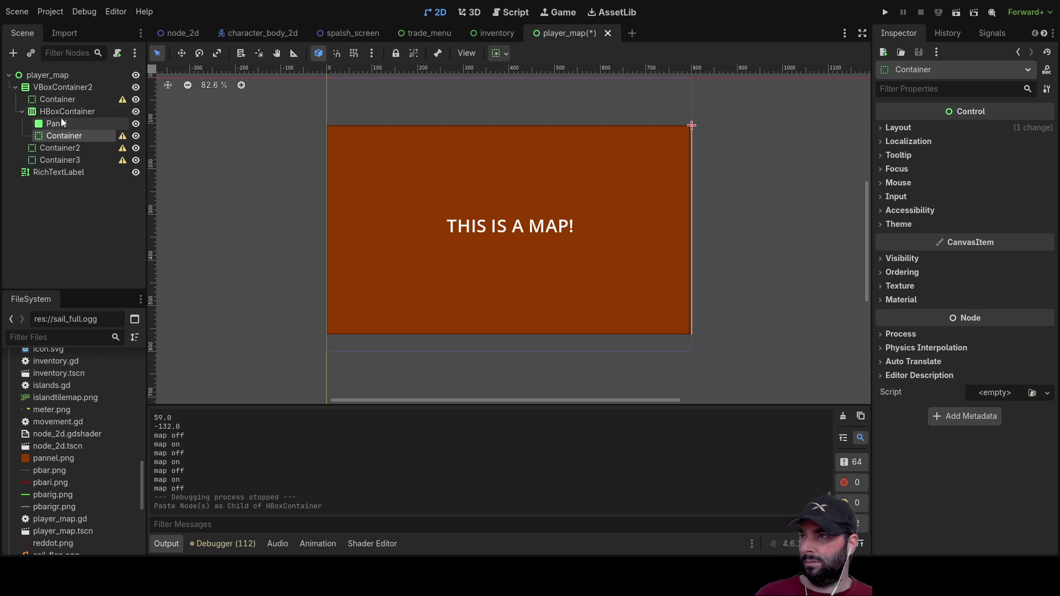
left_click(57, 111)
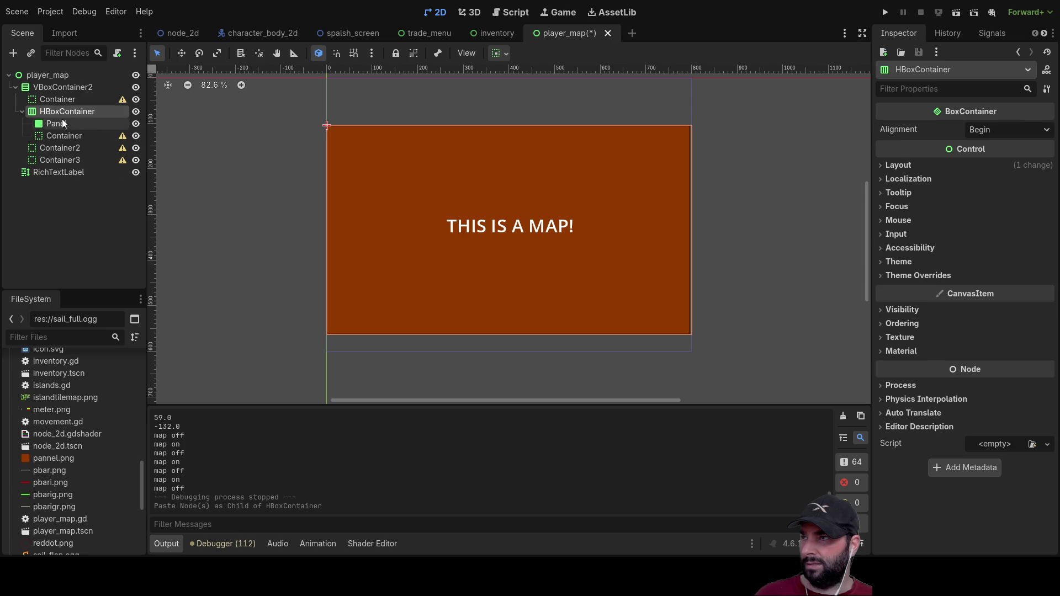
key("ctrl+v")
left_click_drag(61, 138, 57, 117)
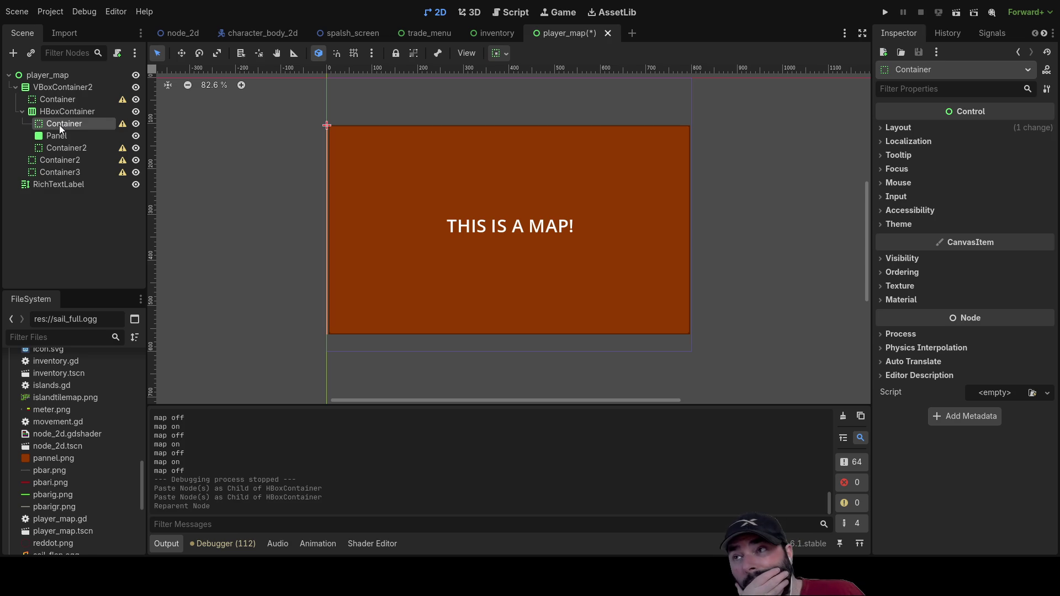
left_click(442, 195)
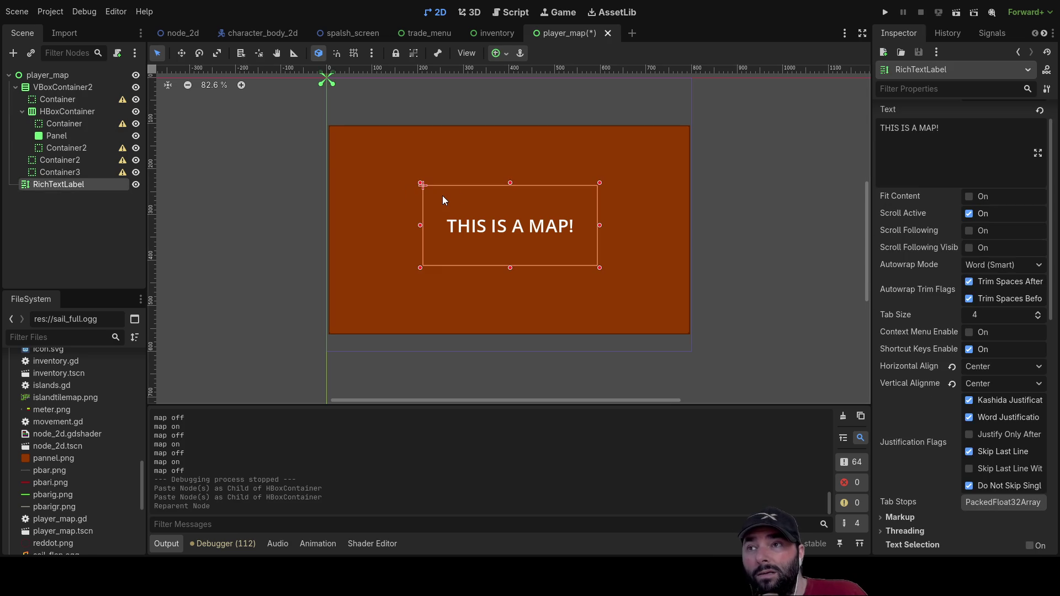
left_click(71, 132)
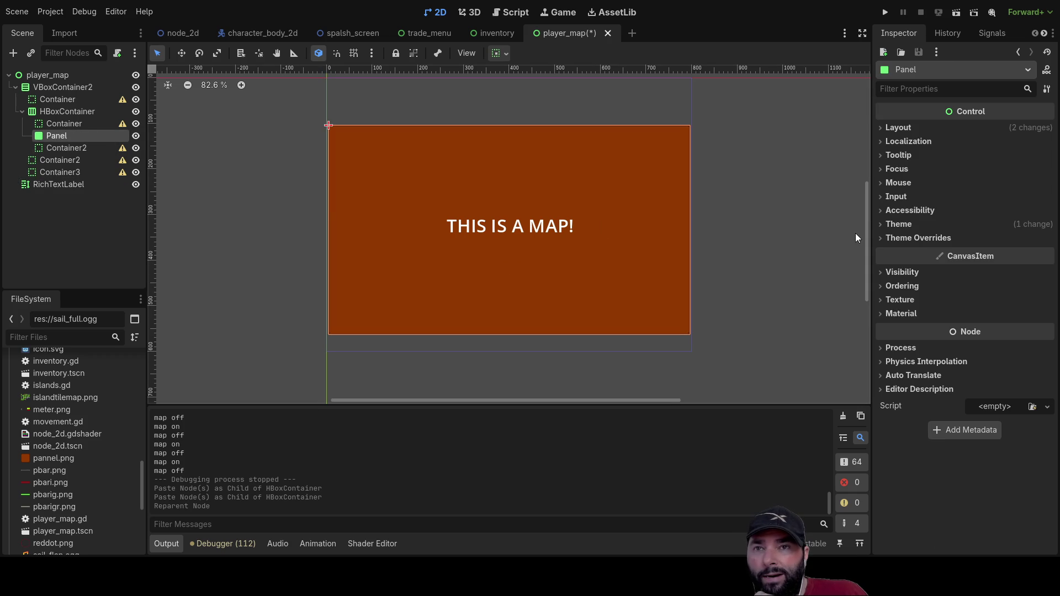
left_click(882, 129)
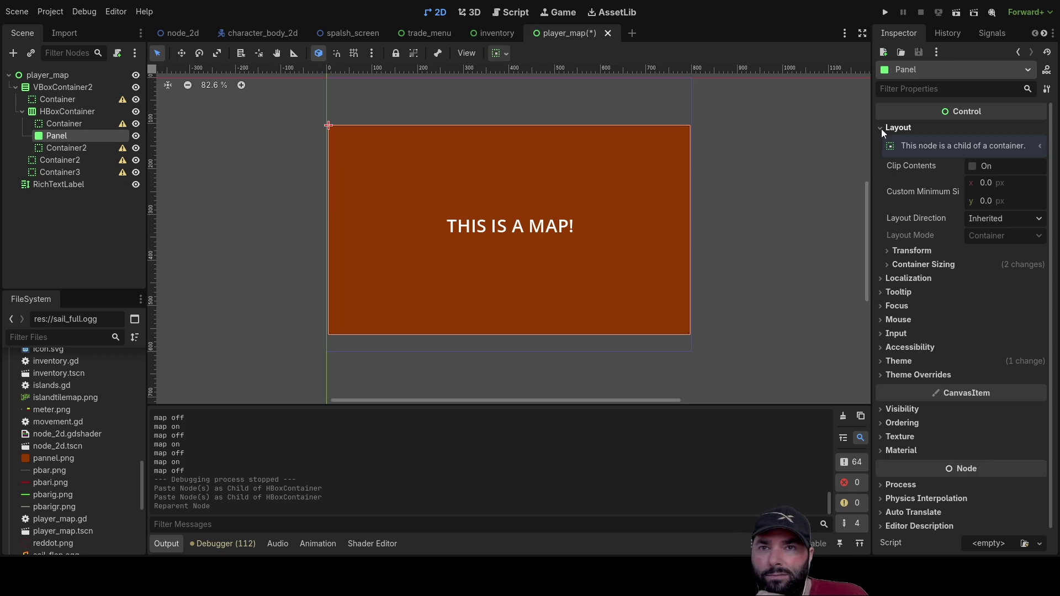
left_click(881, 129)
left_click(880, 141)
left_click(881, 141)
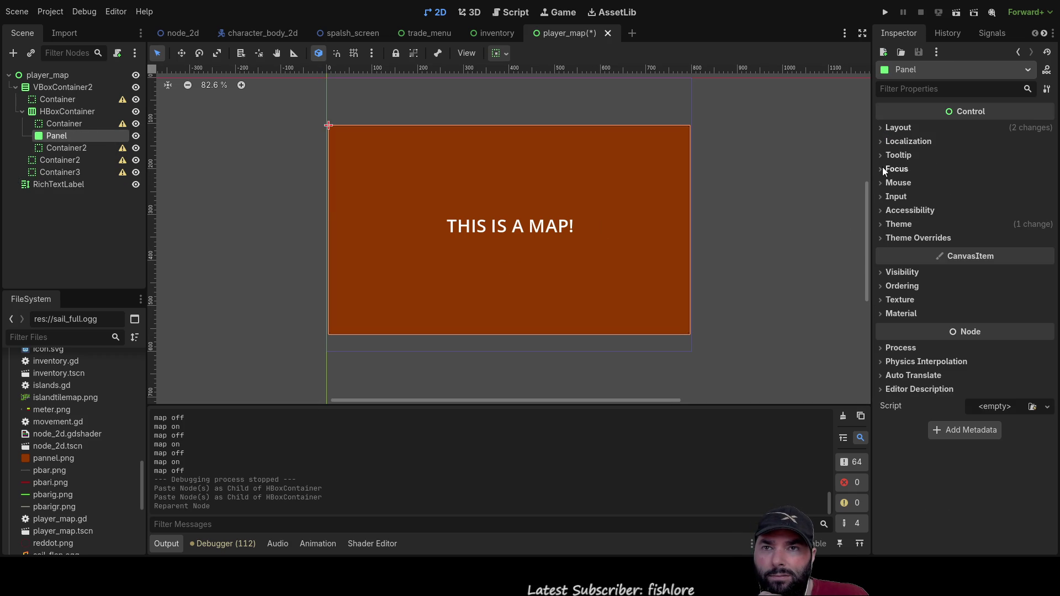
left_click(887, 142)
left_click(887, 140)
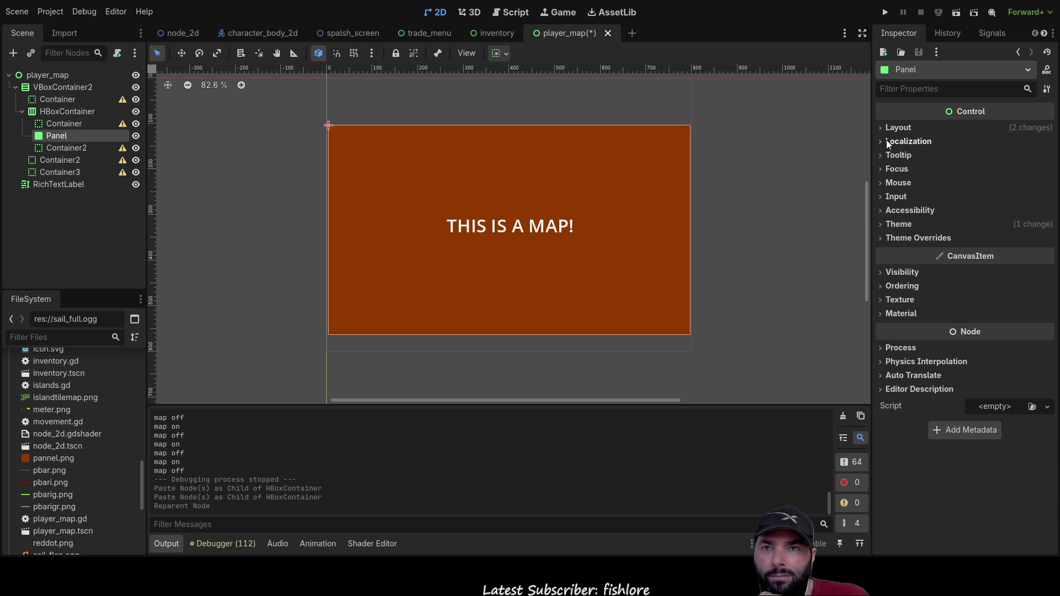
left_click(887, 133)
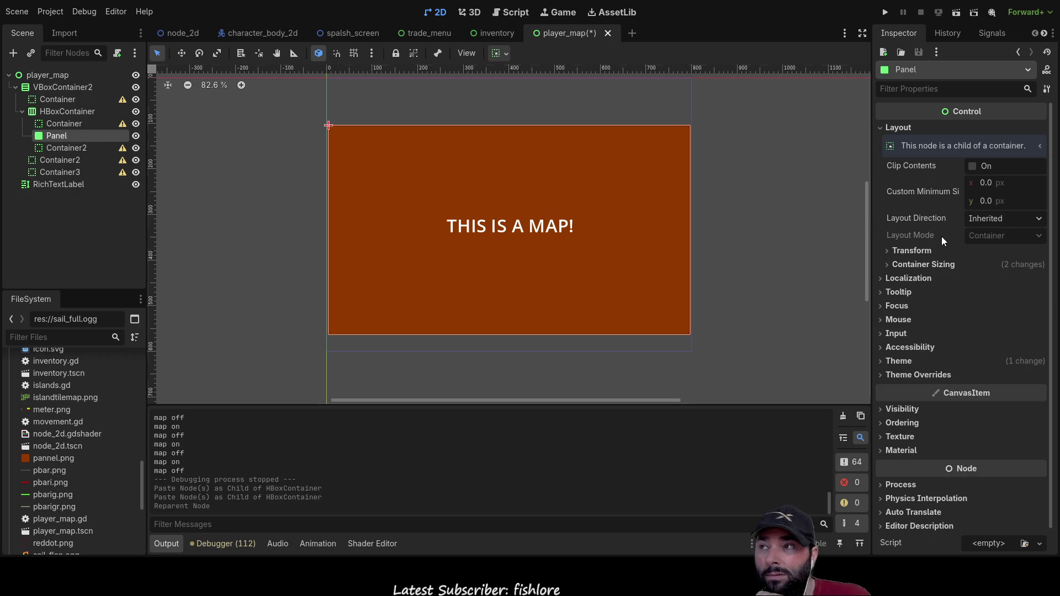
left_click(65, 111)
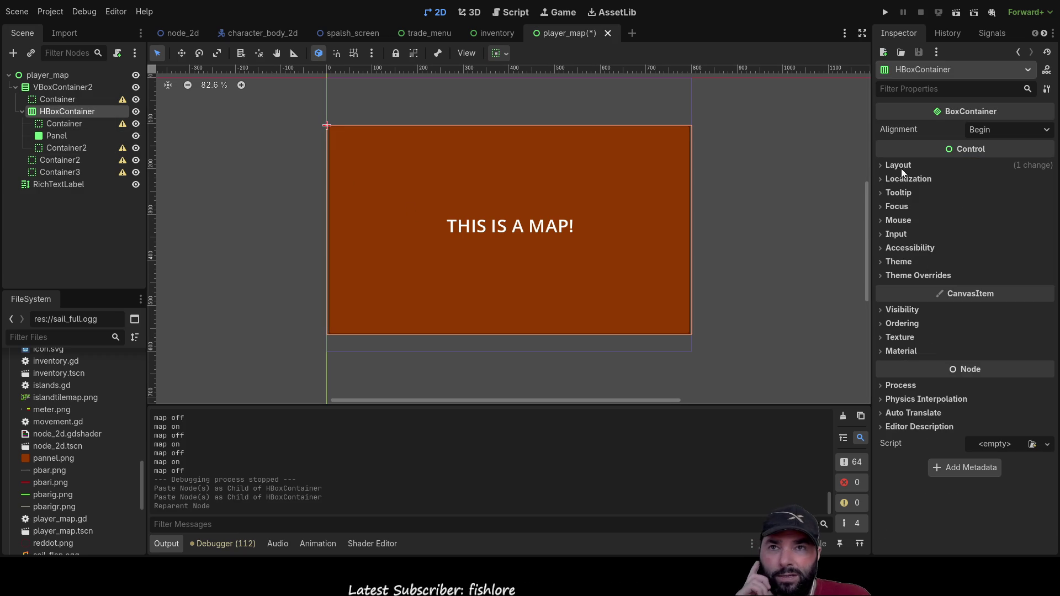
left_click(878, 166)
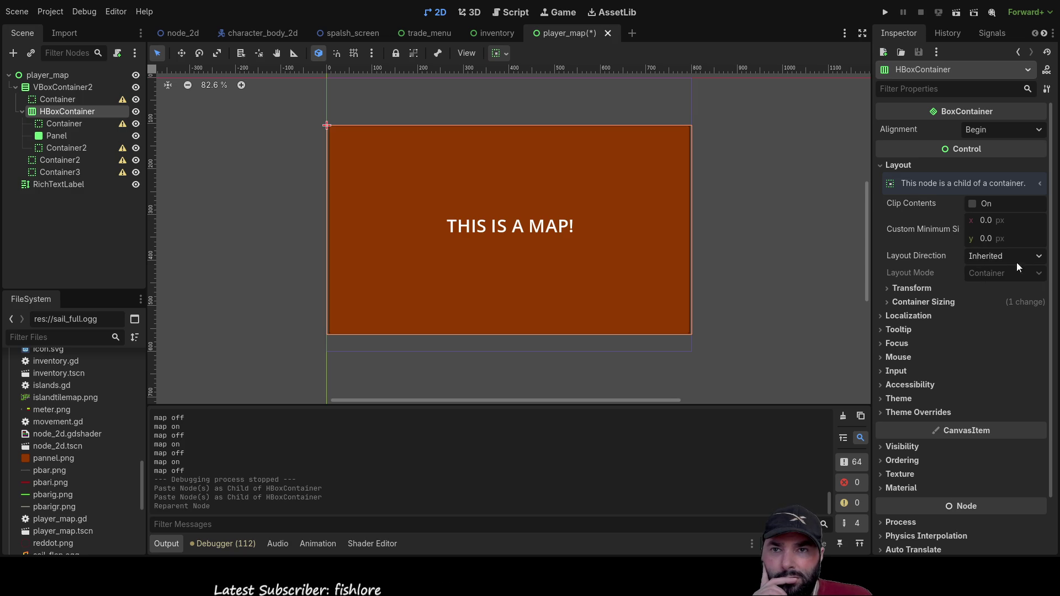
left_click(887, 288)
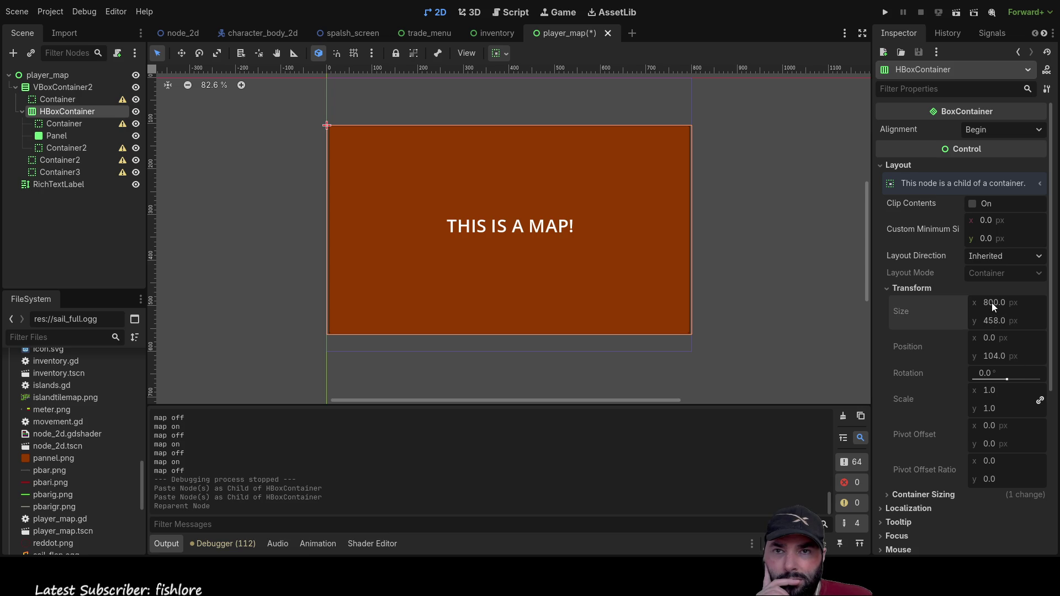
left_click(889, 288)
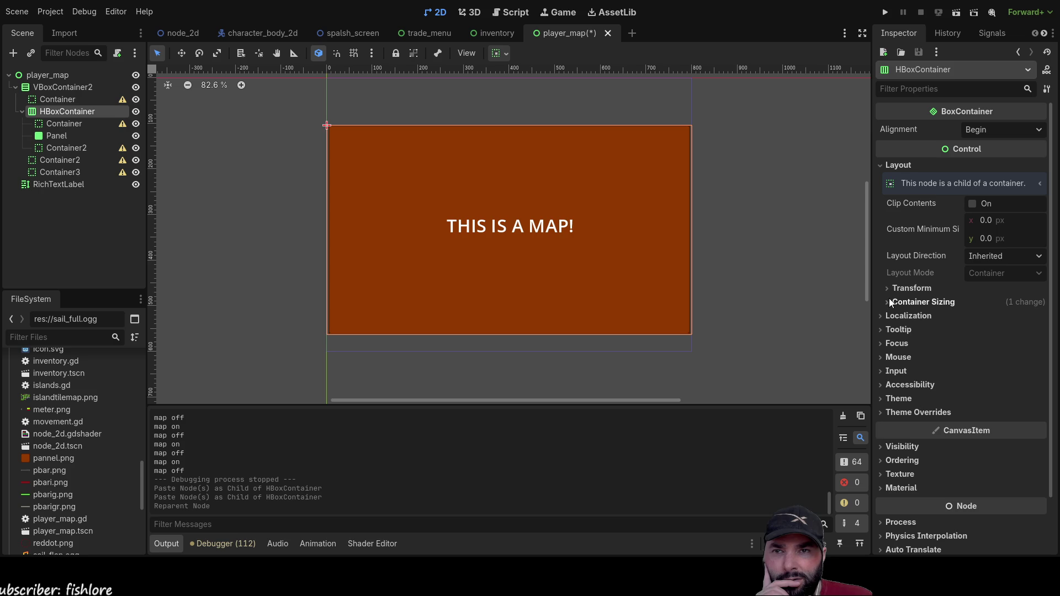
left_click(889, 302)
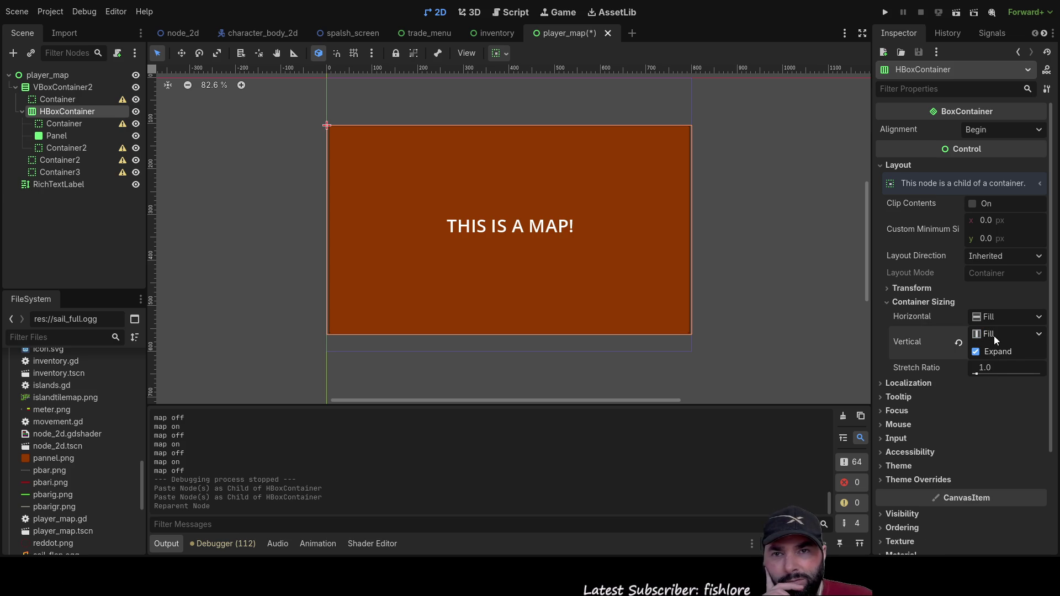
mouse_move(976, 374)
left_mouse_down()
mouse_move(1017, 371)
mouse_move(973, 375)
mouse_move(989, 370)
left_mouse_up()
left_click(989, 373)
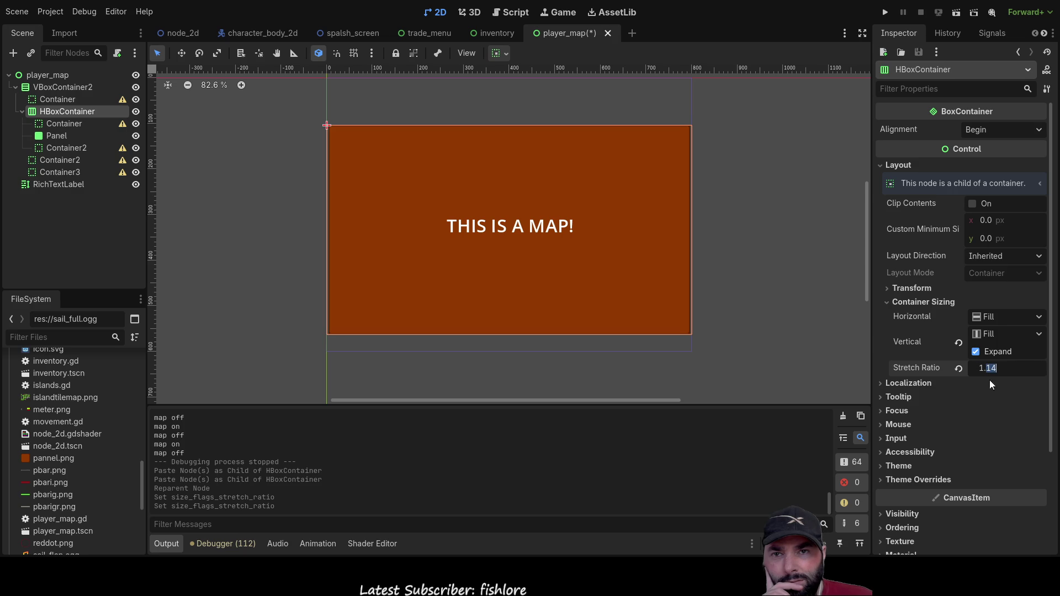
type("1")
key("Return")
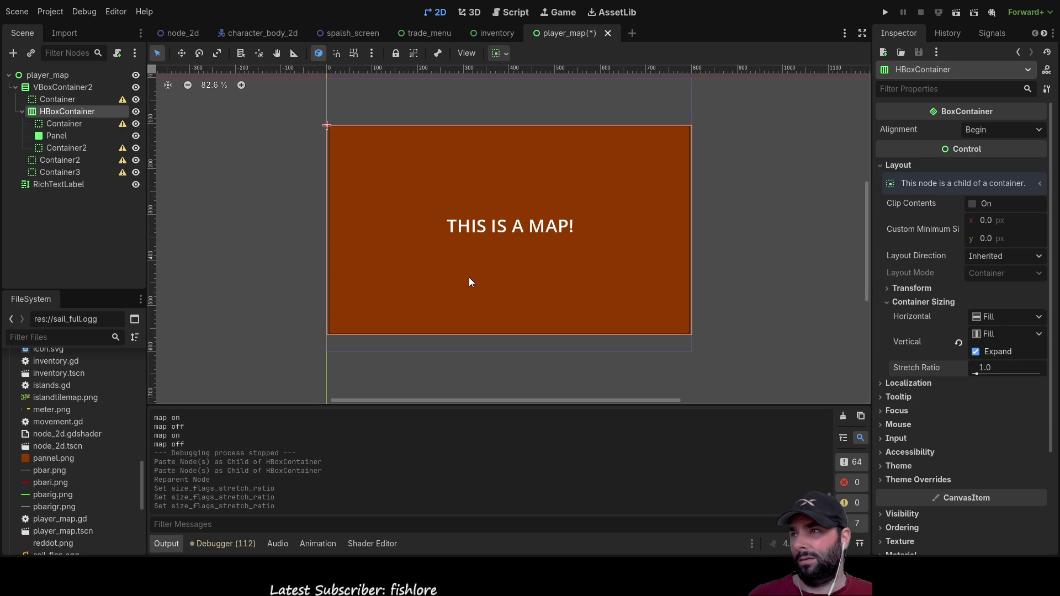
left_click(59, 123)
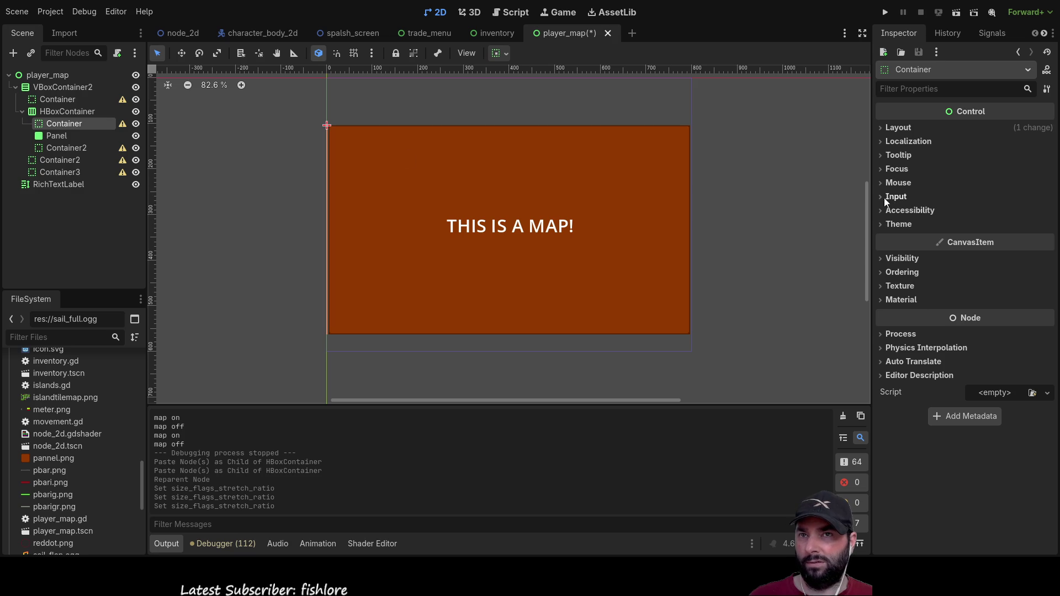
Step: Set the first Container's minimum height to 0 and enable Horizontal Expand
left_click(887, 129)
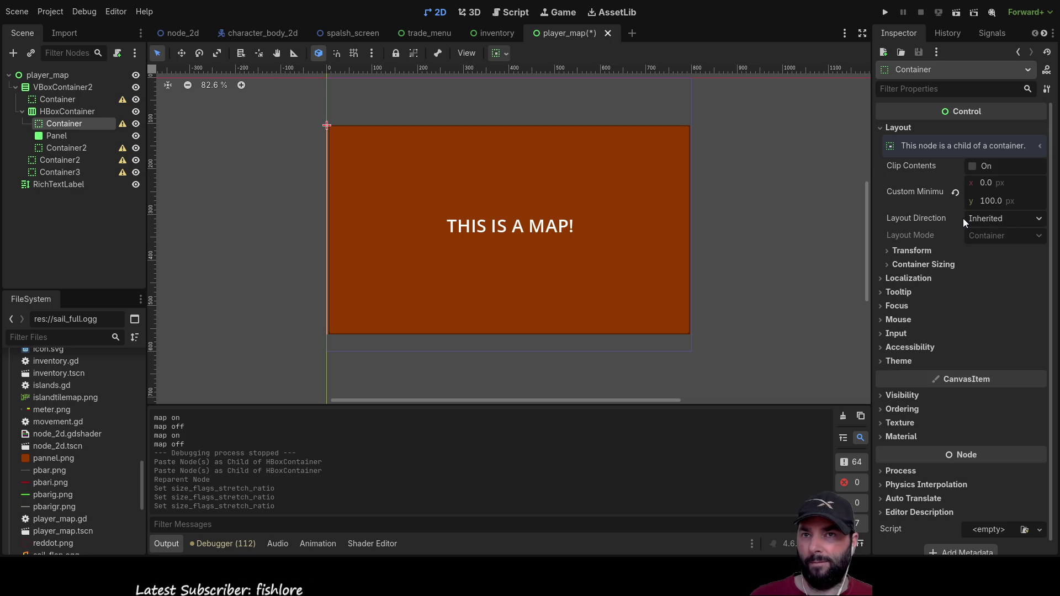
double_click(991, 202)
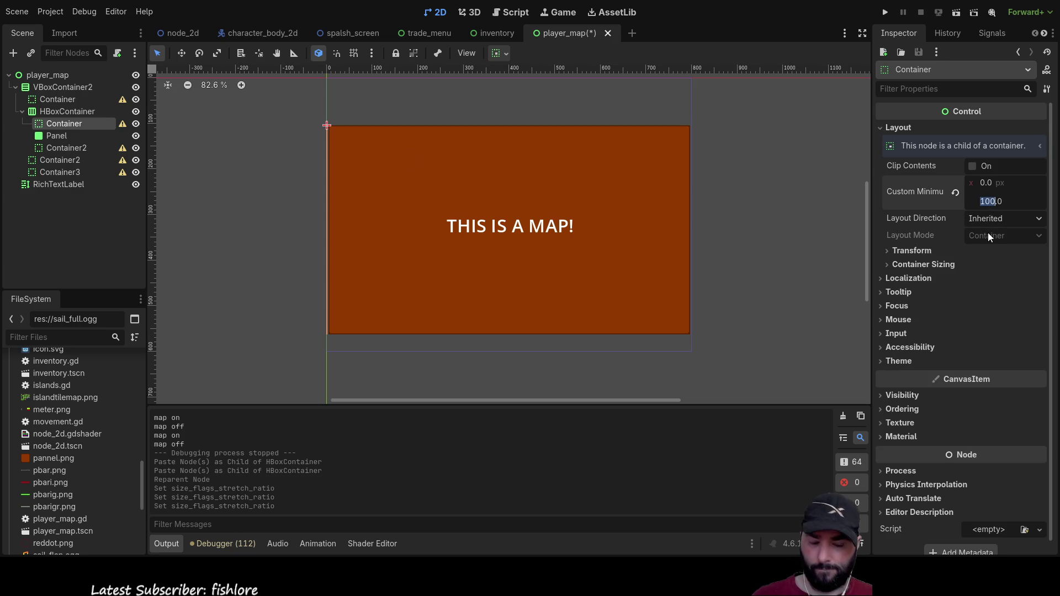
type("0")
key("Return")
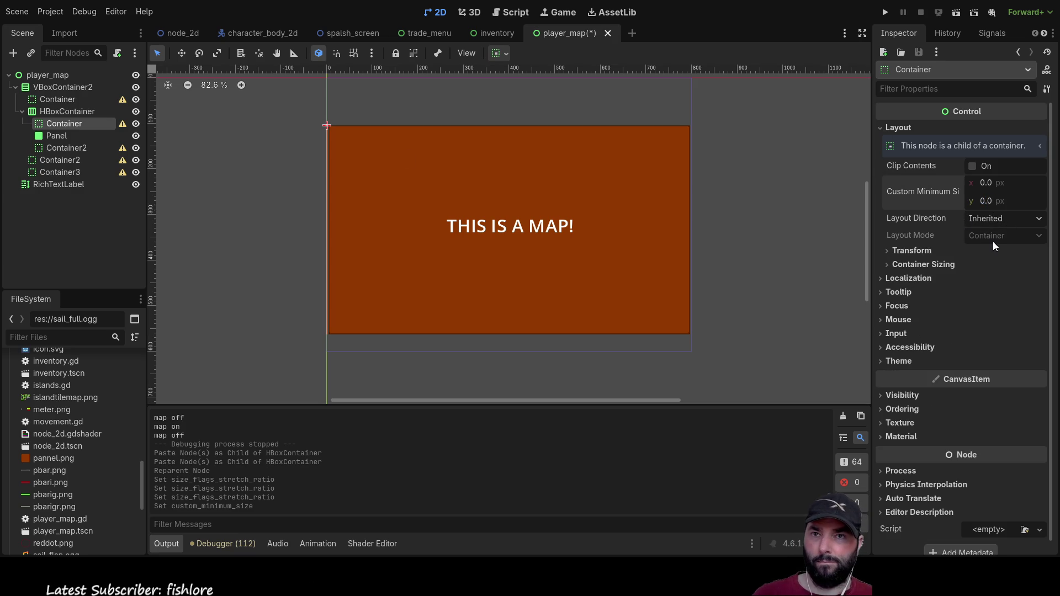
left_click(887, 265)
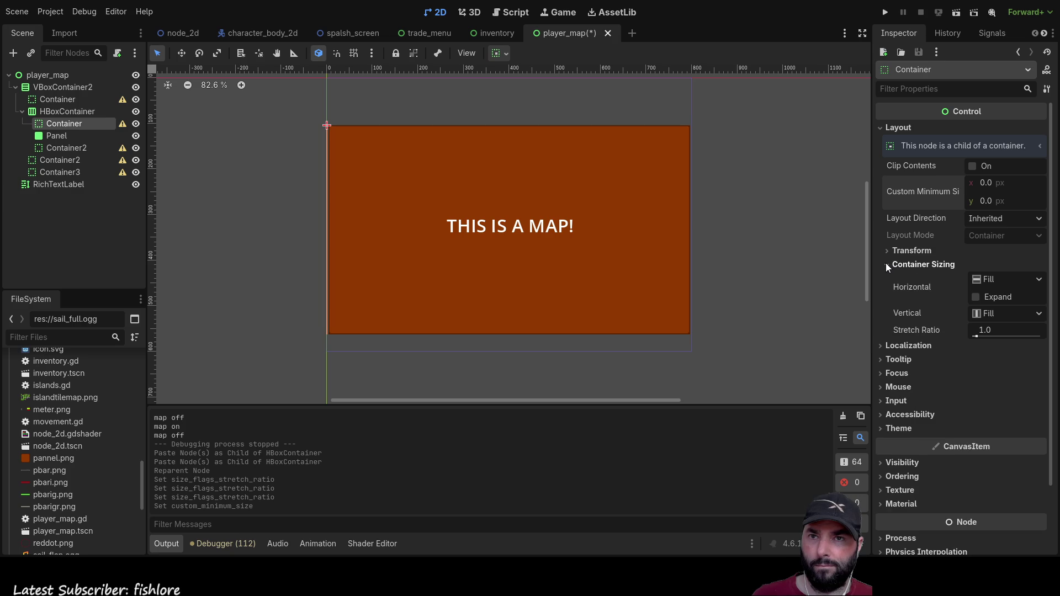
left_click(976, 297)
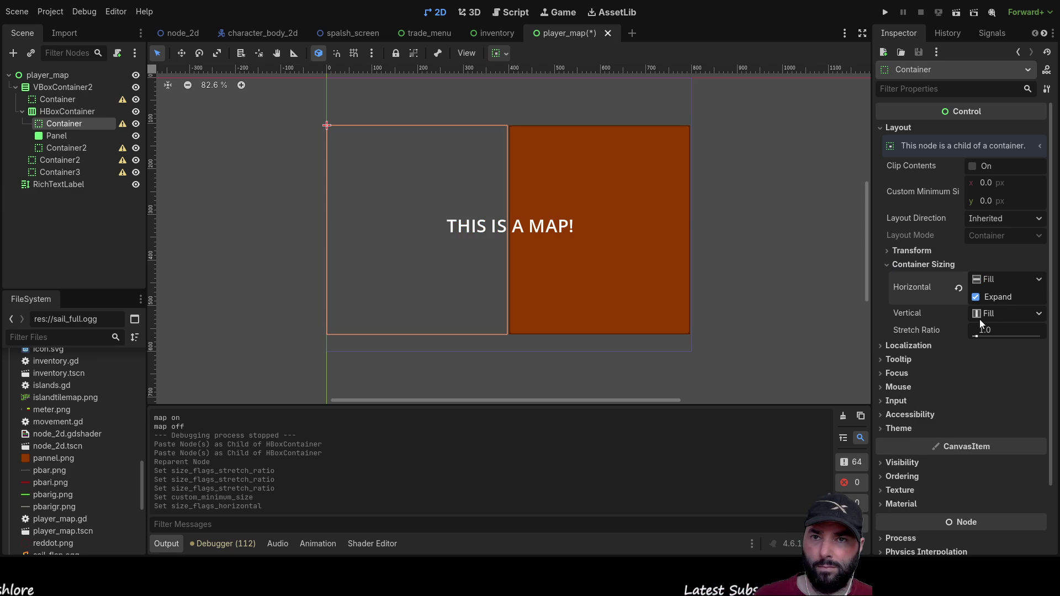
left_click(60, 148)
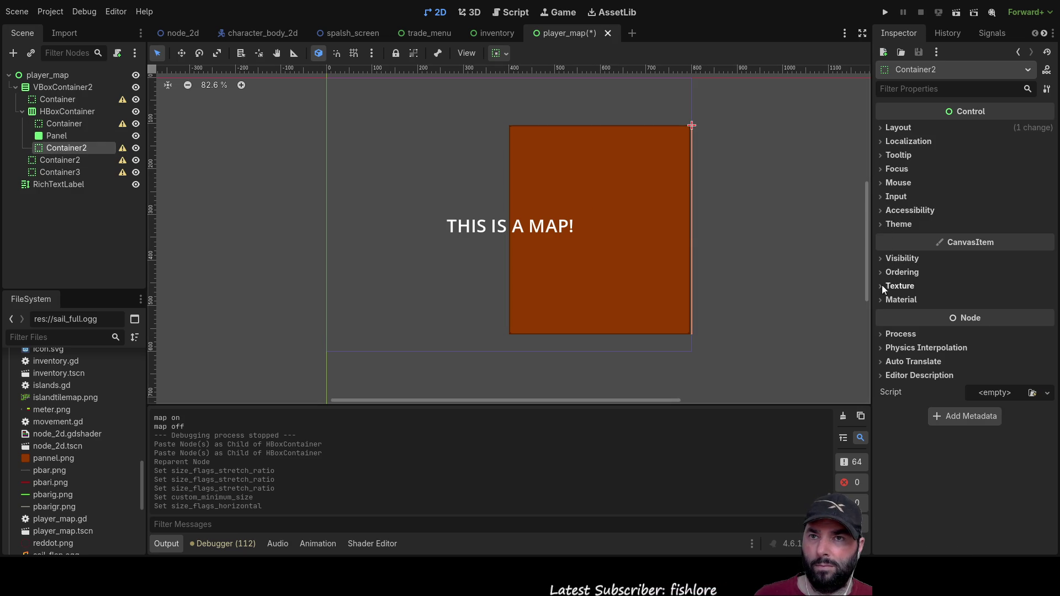
Step: Enable Horizontal Expand on Container2 and set its Stretch Ratio to 0.1
left_click(889, 127)
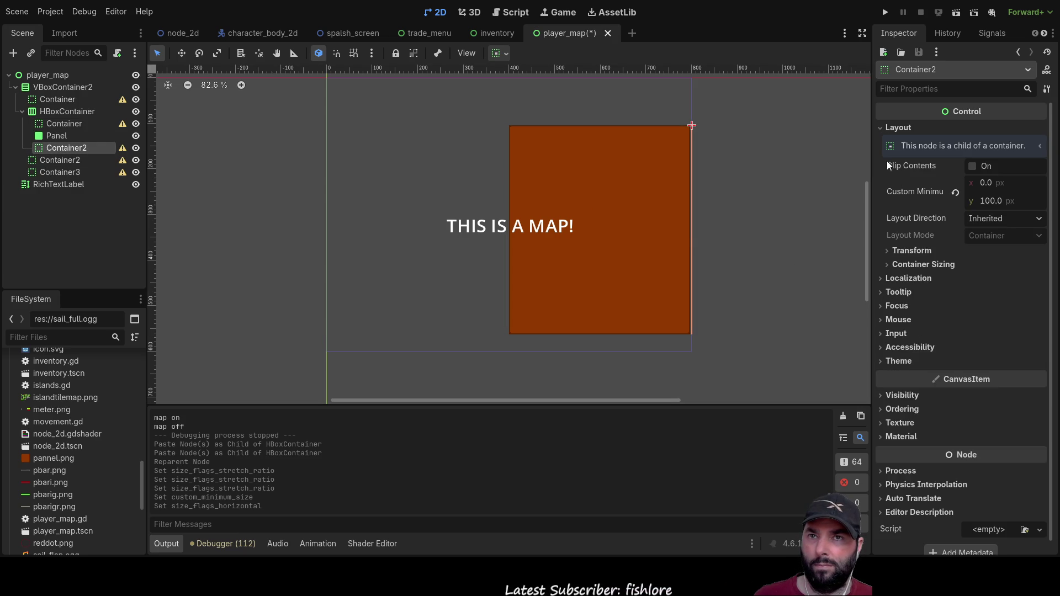
left_click(886, 264)
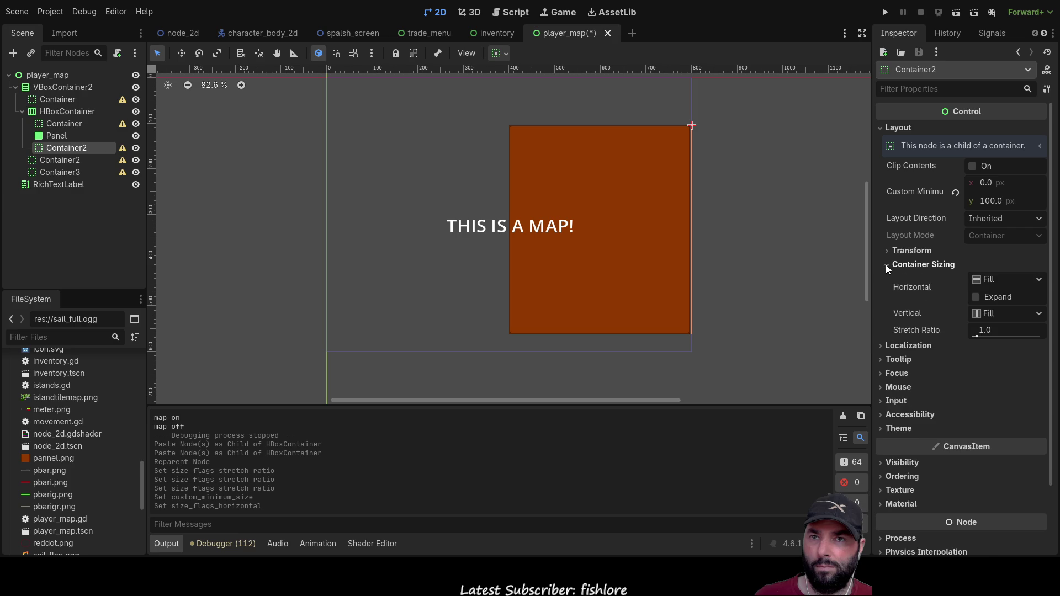
left_click(975, 297)
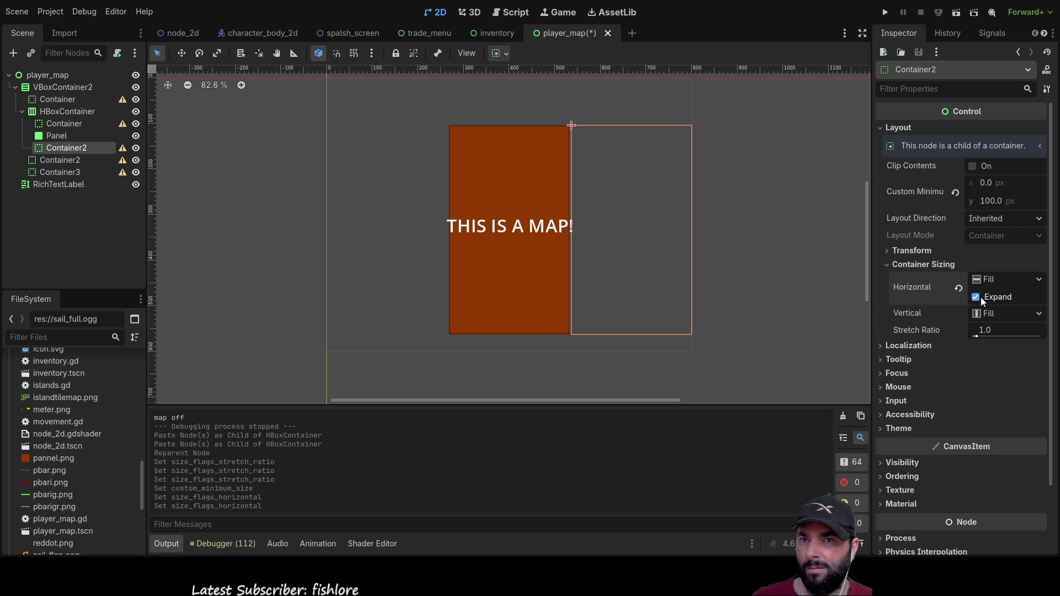
mouse_move(980, 335)
left_mouse_down()
mouse_move(995, 335)
mouse_move(976, 335)
left_mouse_up()
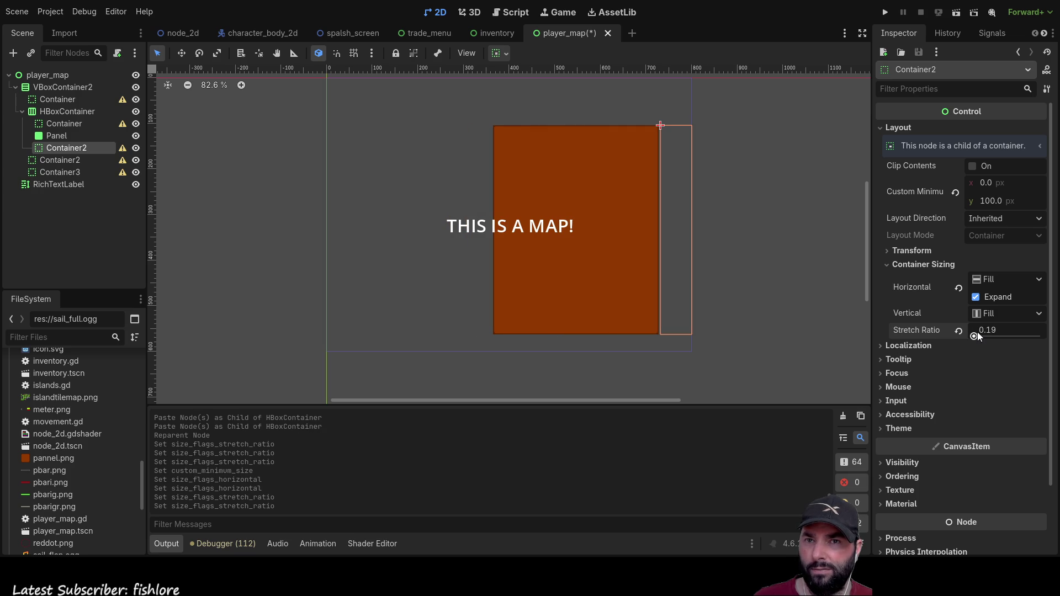
double_click(988, 331)
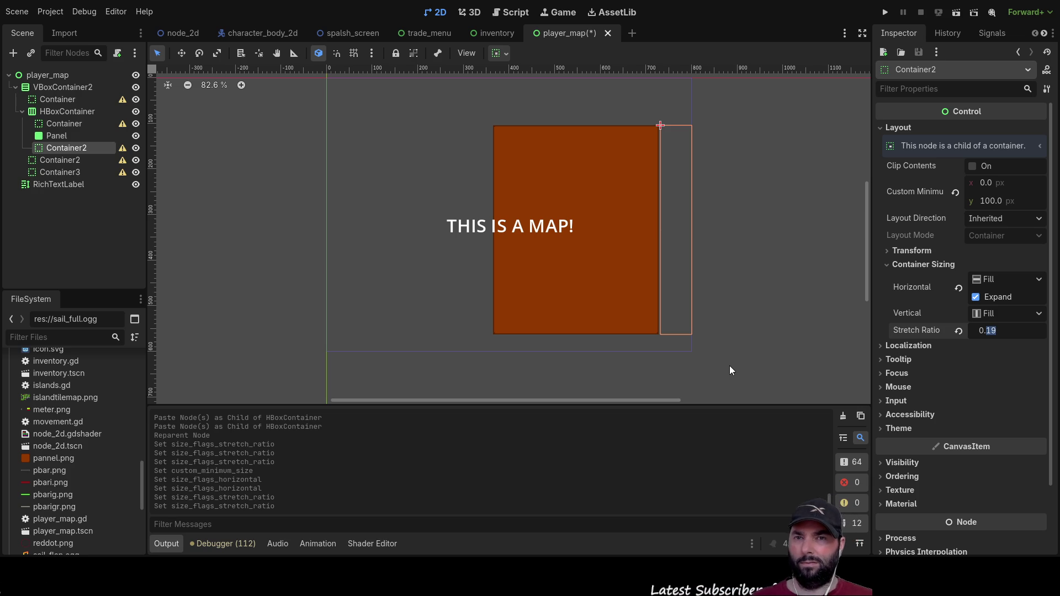
type("1")
key("Return")
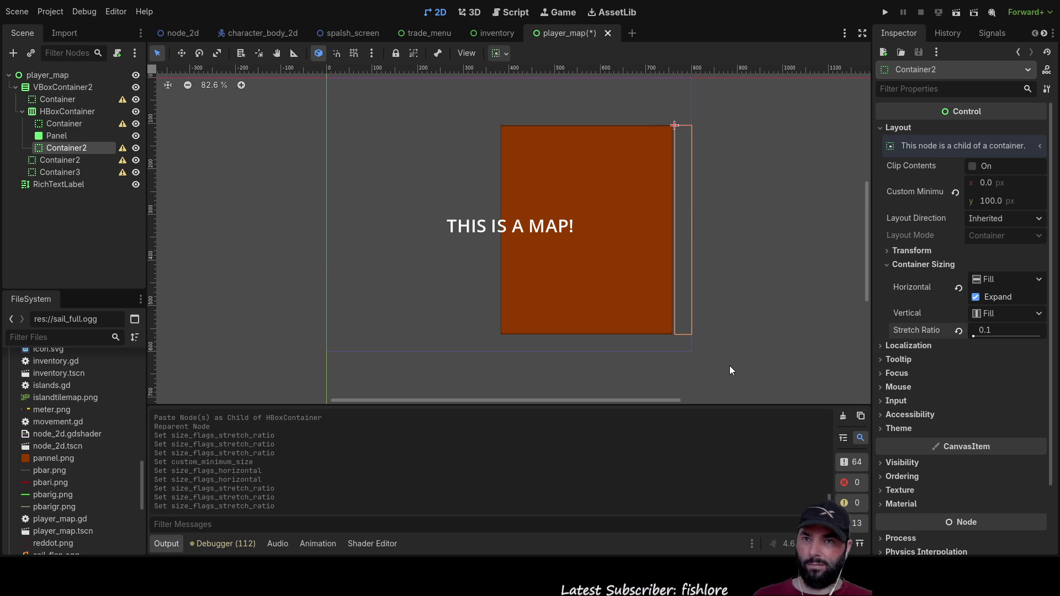
Step: Set the first Container's Stretch Ratio to 0.1
left_click(70, 124)
left_click(982, 335)
type("2")
key("BackSpace")
type("0.1")
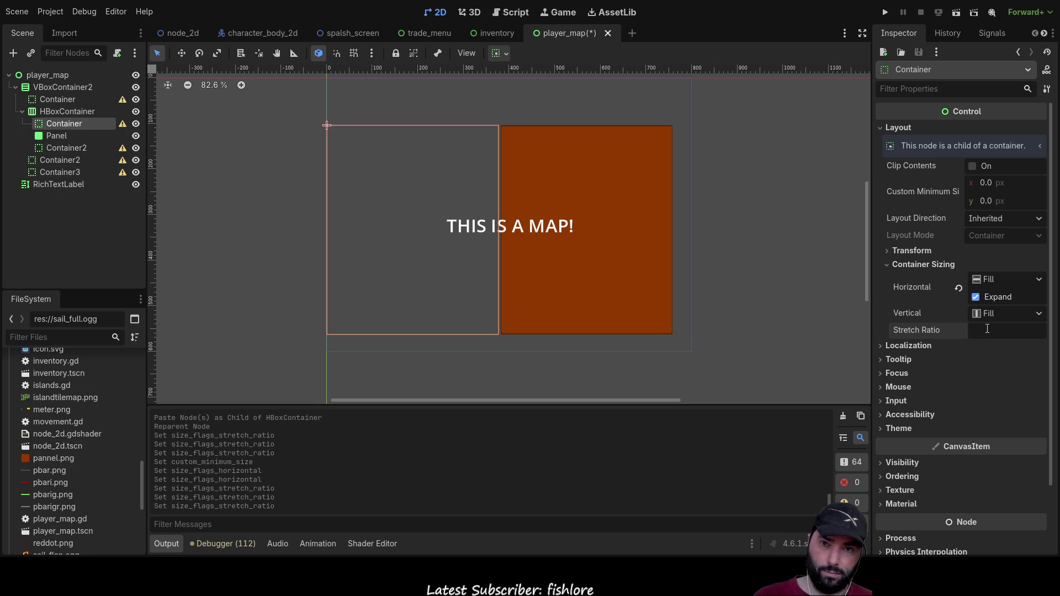
key("Return")
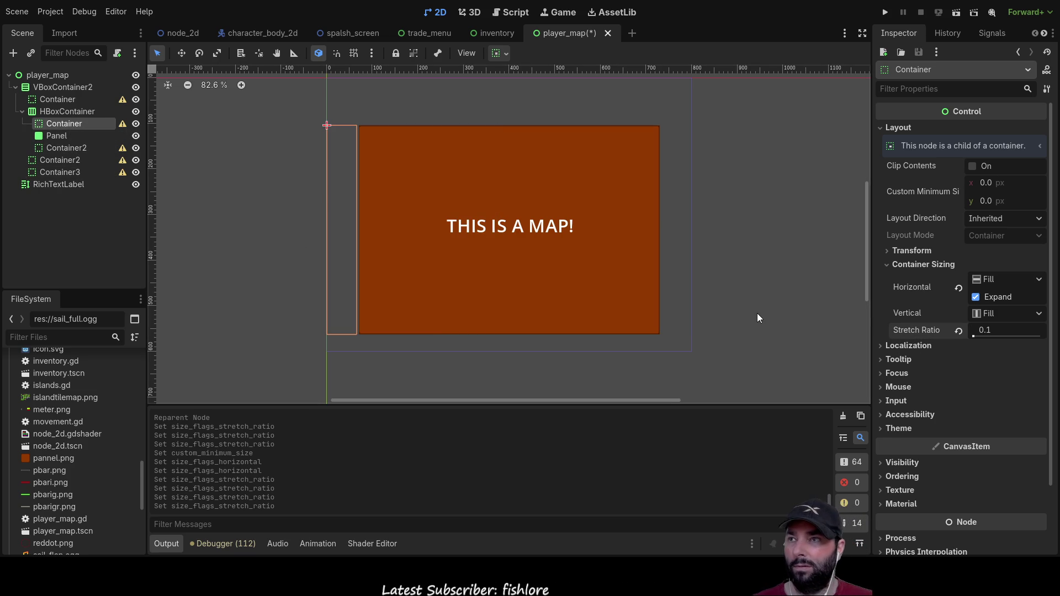
left_click(629, 265)
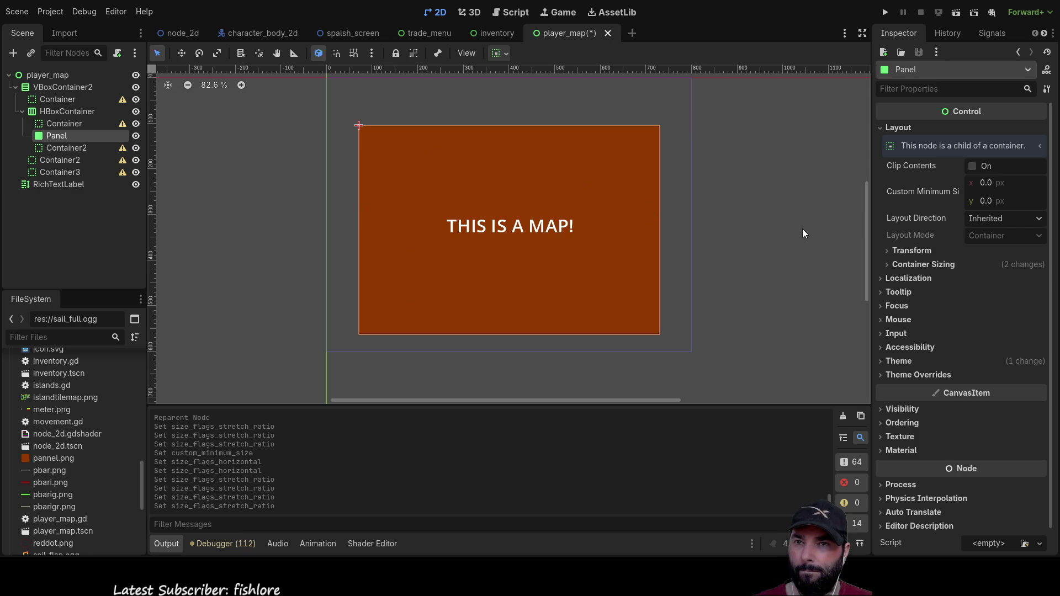
Step: Inspect the Panel's sizing and layout, toggling Horizontal Expand off and back on
left_click(887, 264)
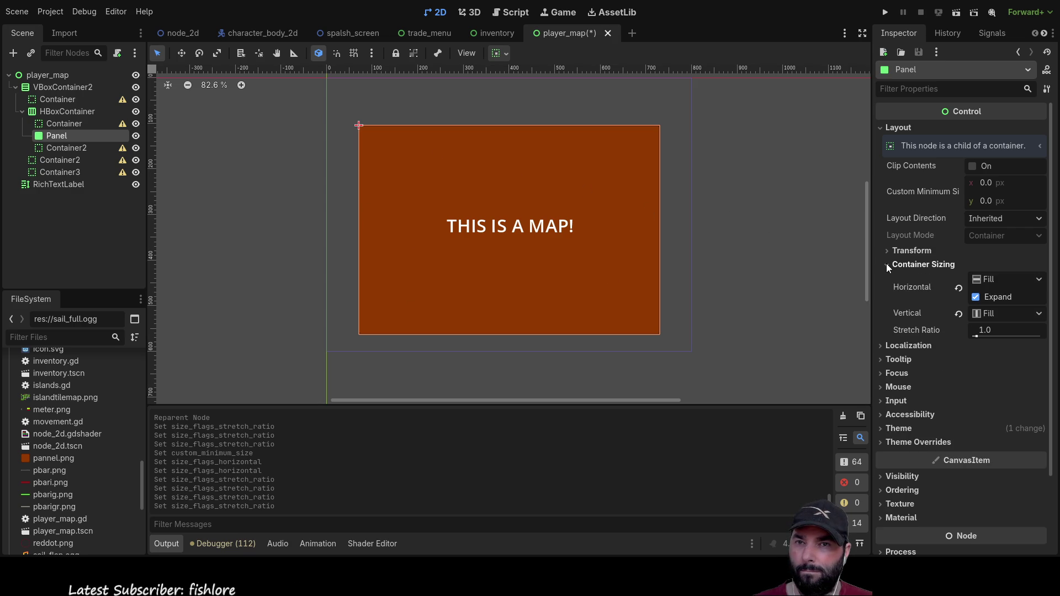
left_click(888, 264)
left_click(888, 264)
left_click(888, 265)
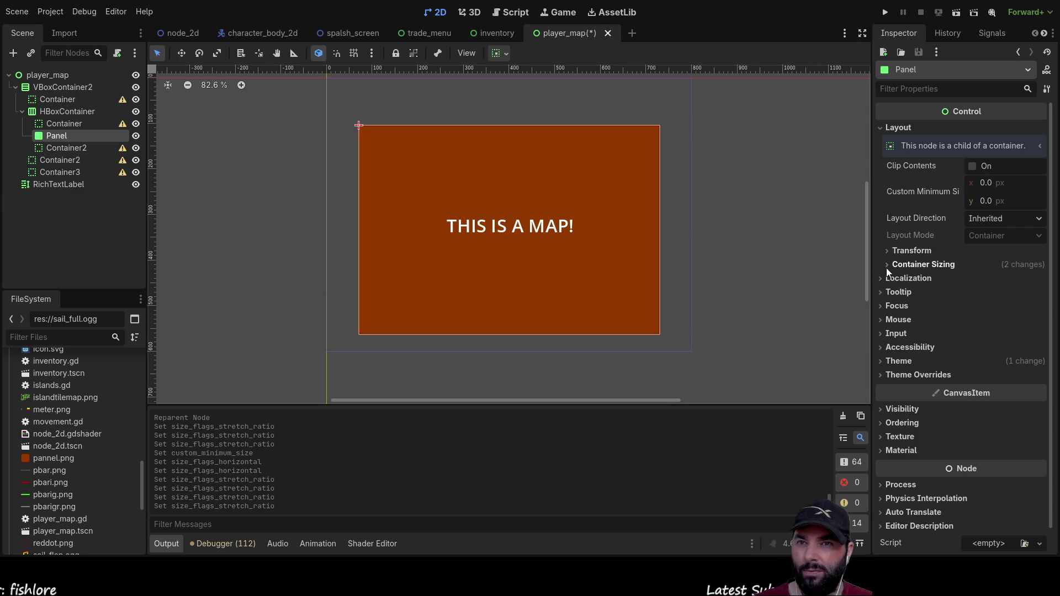
left_click(888, 251)
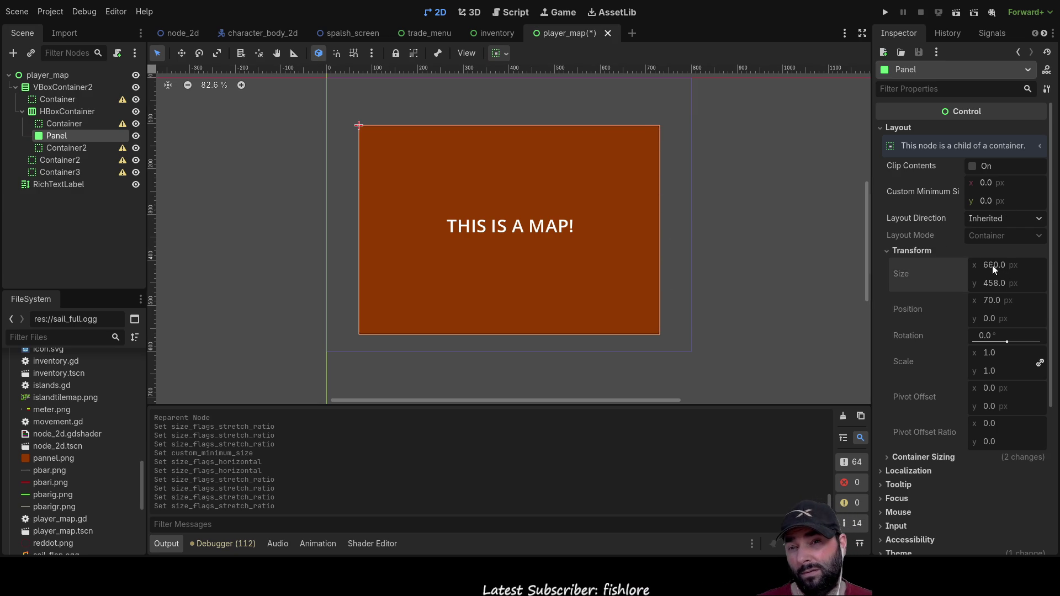
left_click(887, 457)
left_click(978, 489)
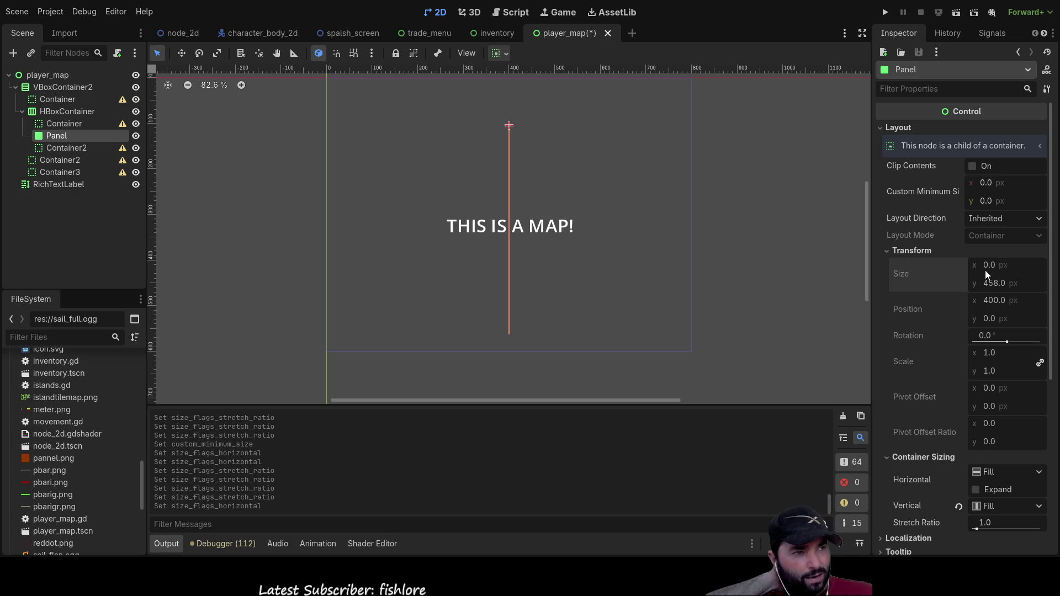
left_click(976, 490)
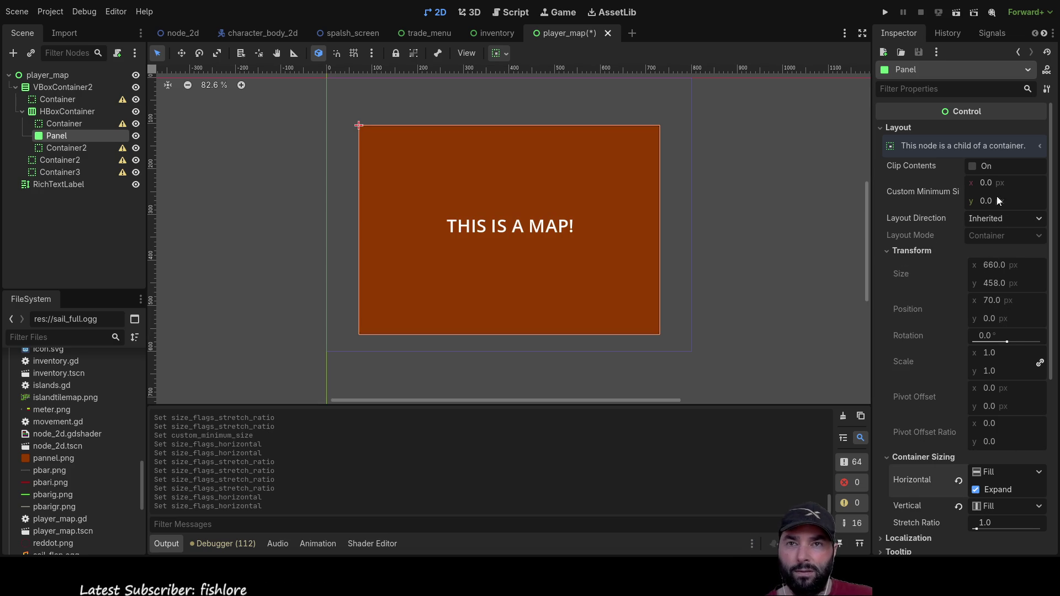
Step: Set the Panel's Custom Minimum Size width to 0
left_click(983, 185)
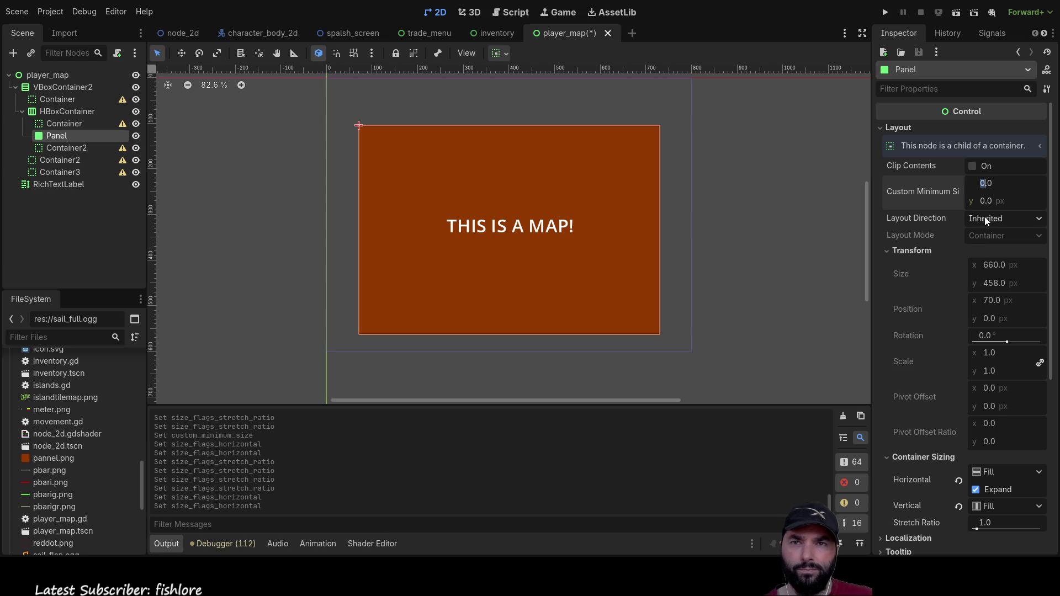
key("Return")
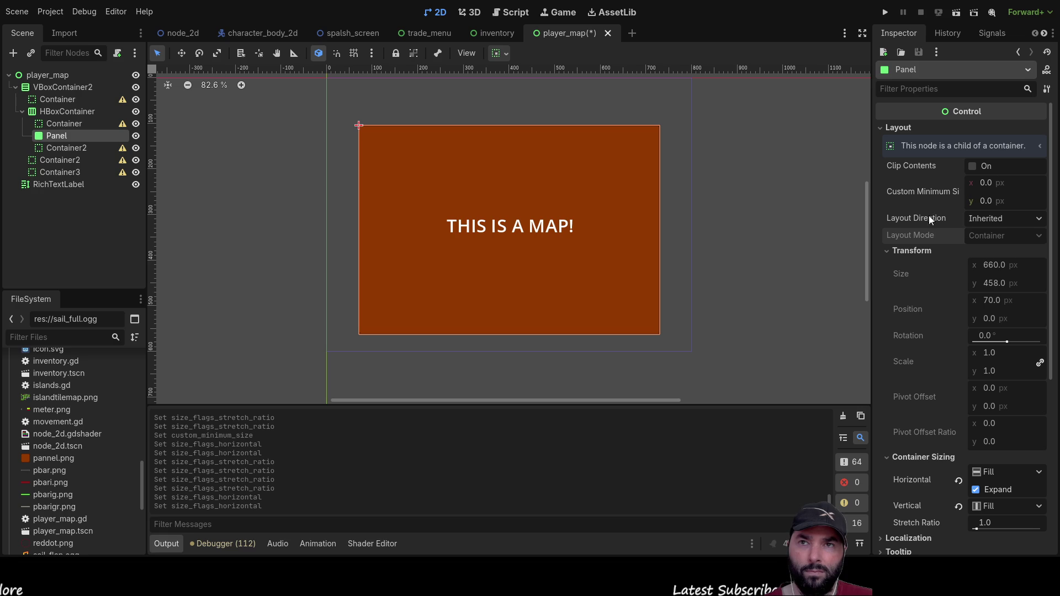
left_click(534, 208)
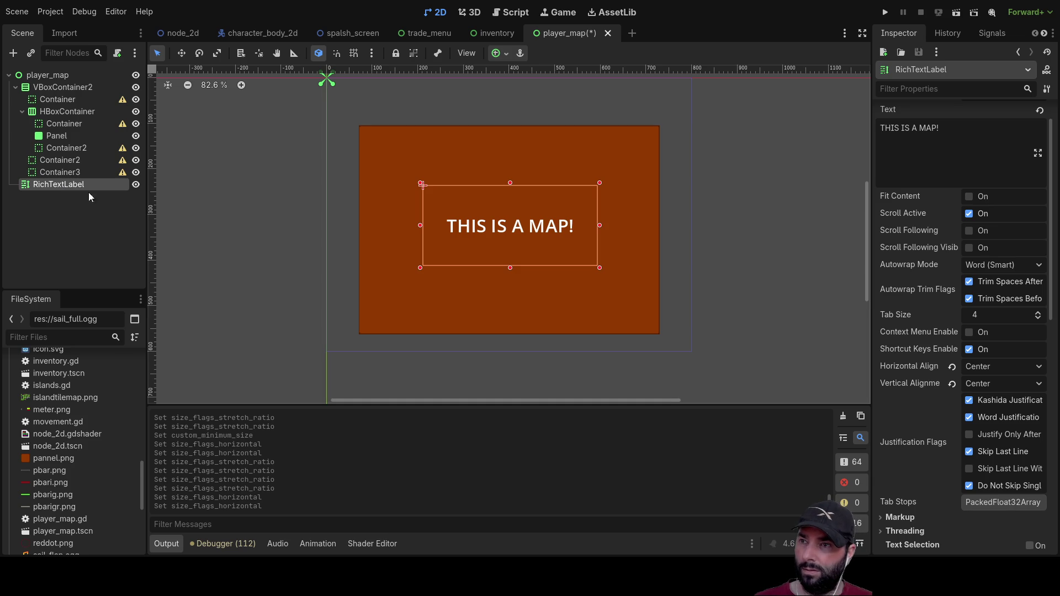
Step: Delete the RichTextLabel node holding the THIS IS A MAP! title
key("Delete")
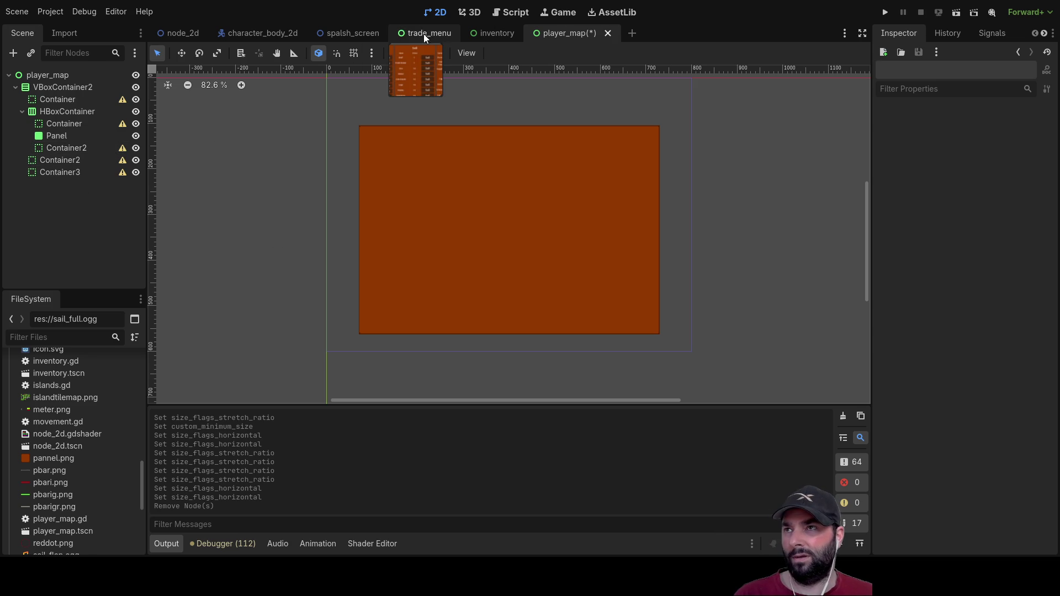
left_click(176, 36)
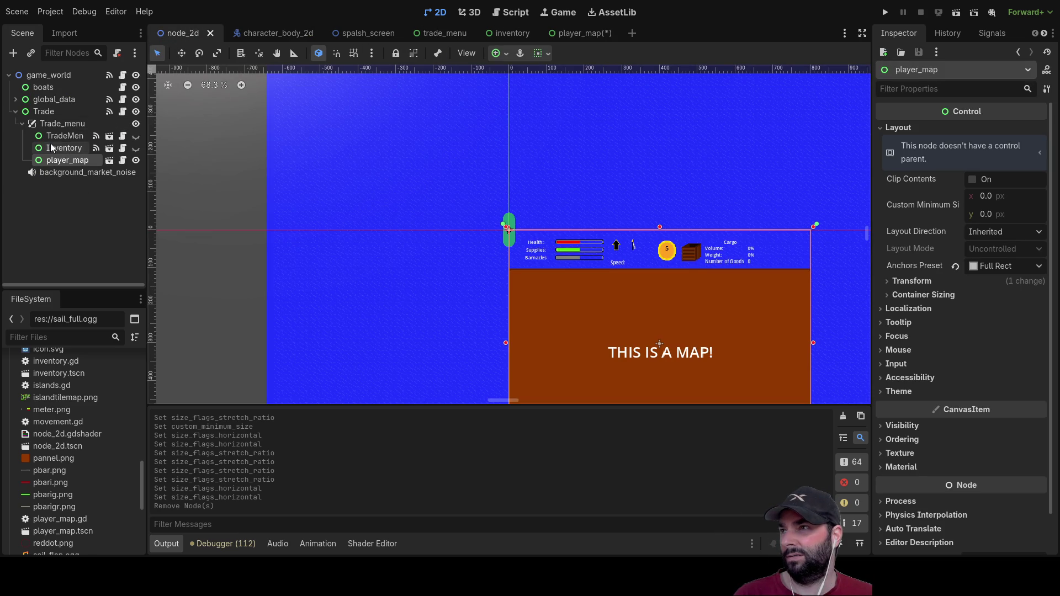
left_click(16, 99)
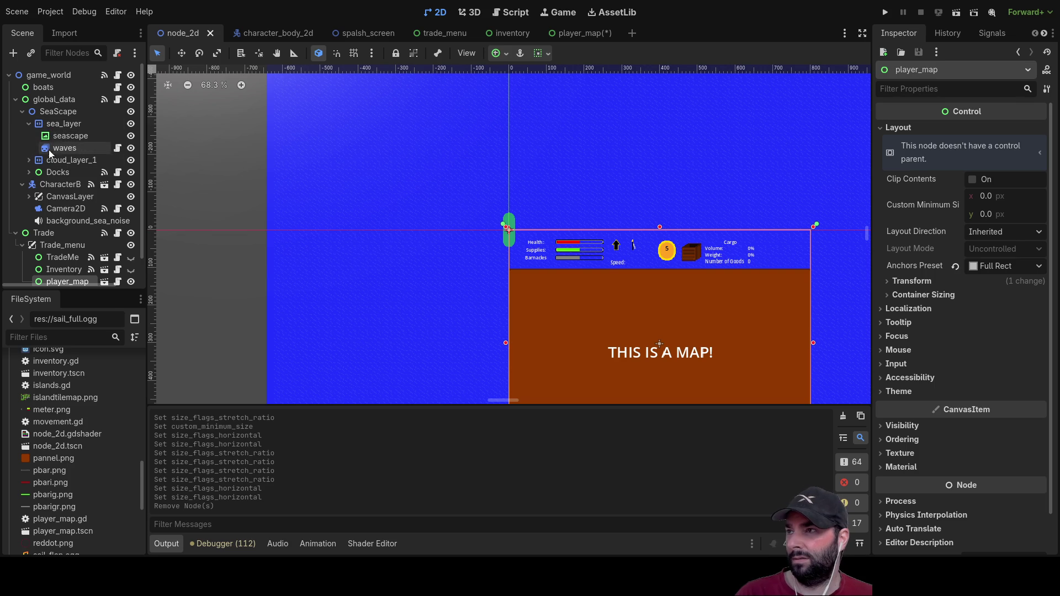
left_click(29, 172)
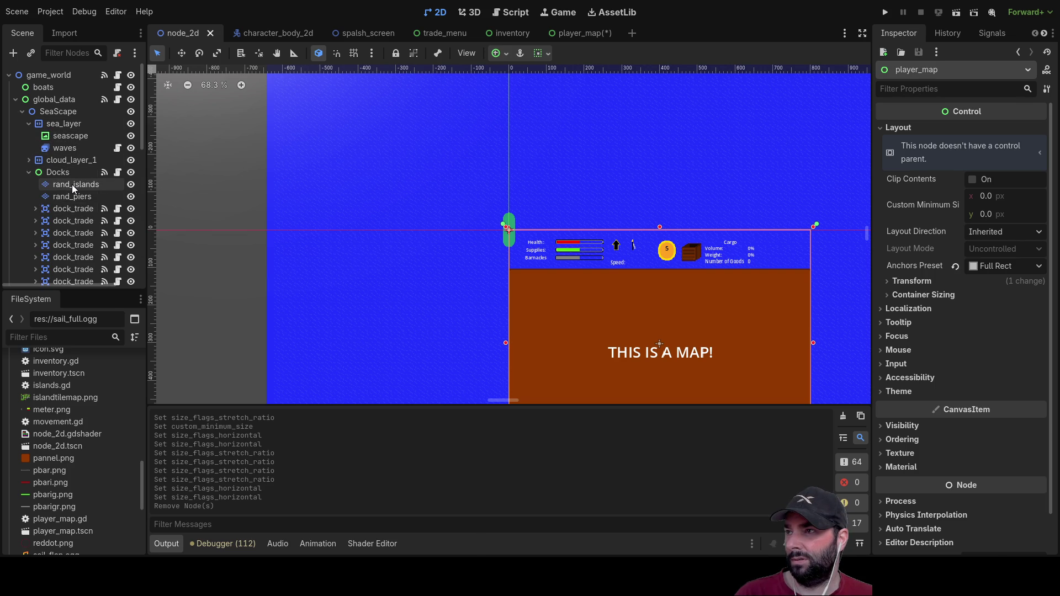
left_click(72, 186)
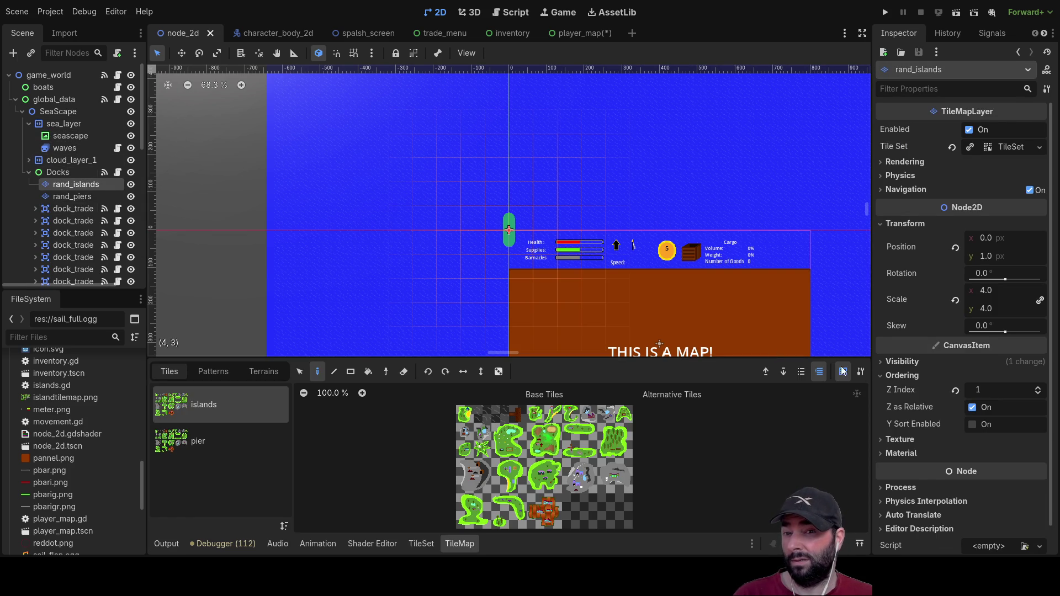
scroll(928, 393, "down", 1)
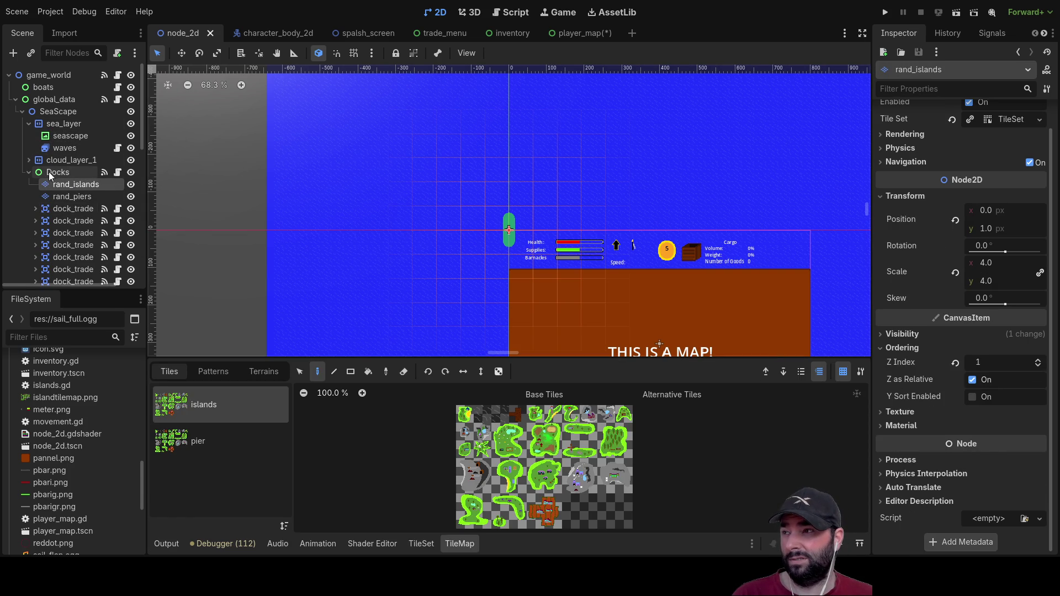
left_click(62, 173)
scroll(945, 432, "down", 5)
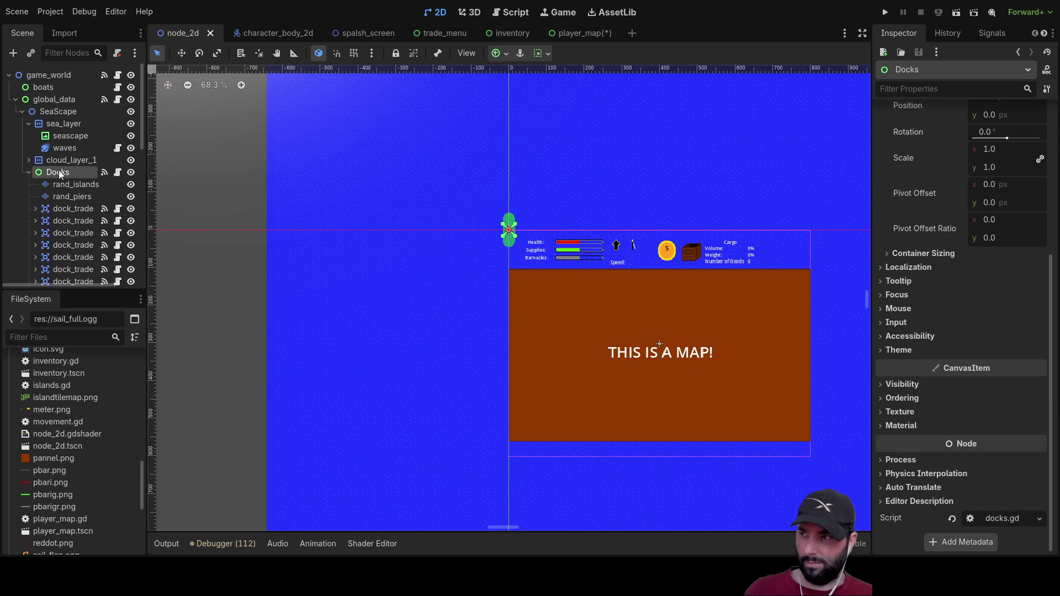
left_click(29, 172)
left_click(566, 33)
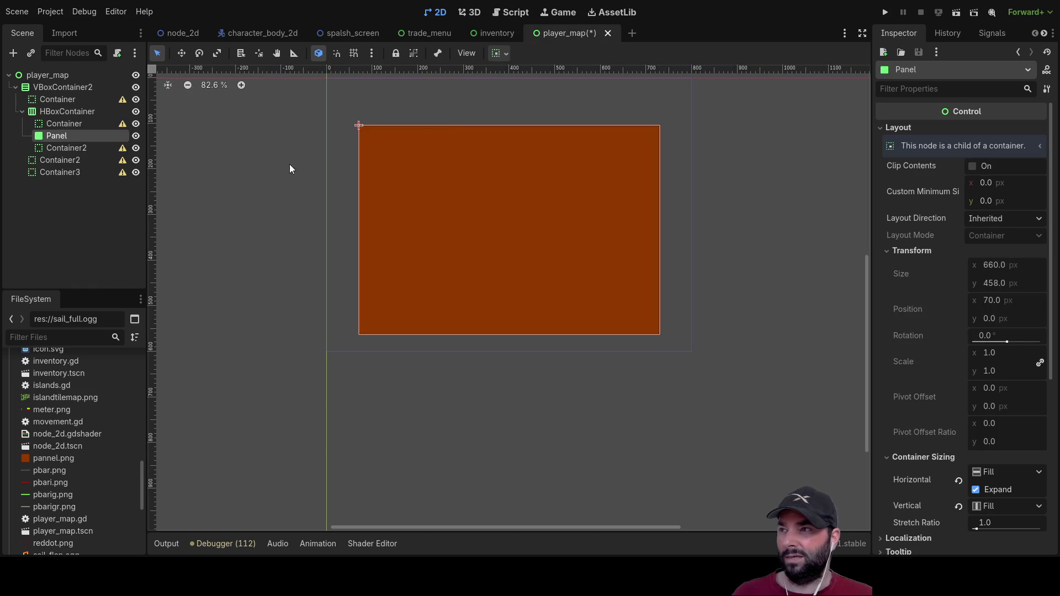
Step: Paste the Docks node under the Panel and delete dock_trade1
left_click(15, 88)
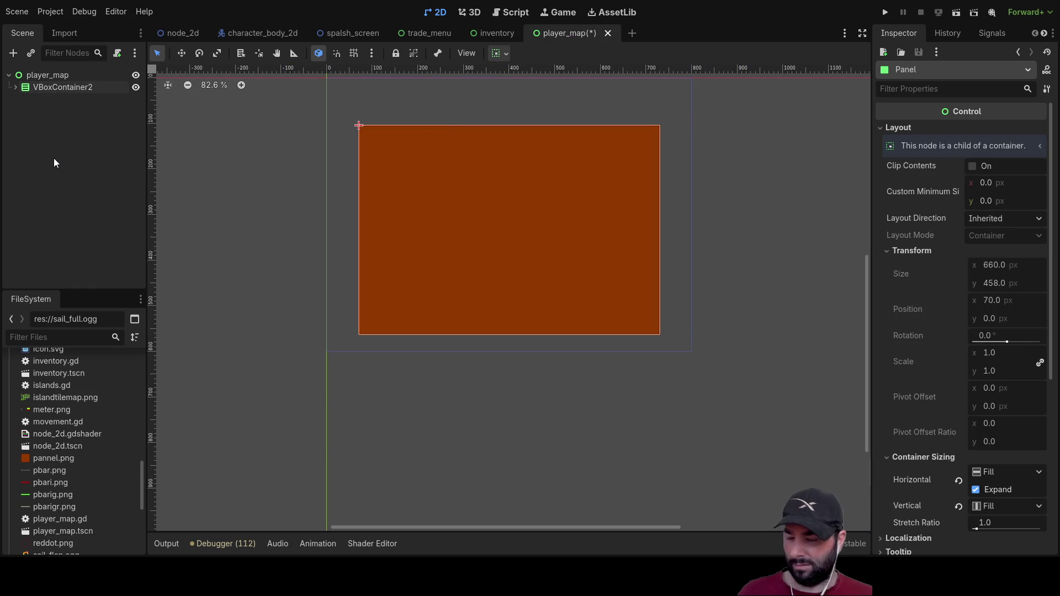
key("ctrl+v")
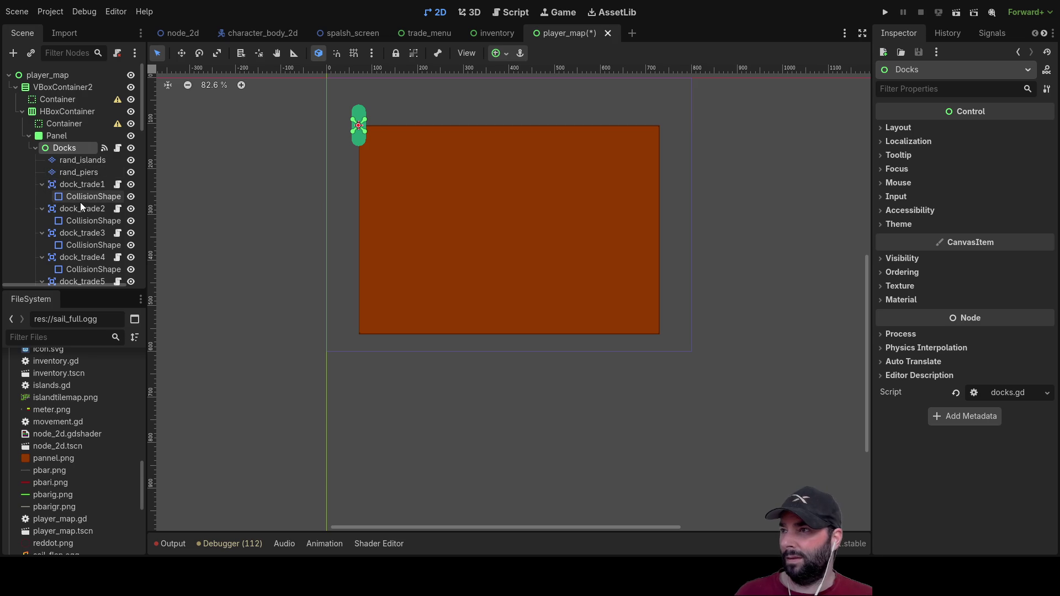
left_click(43, 185)
left_click(42, 196)
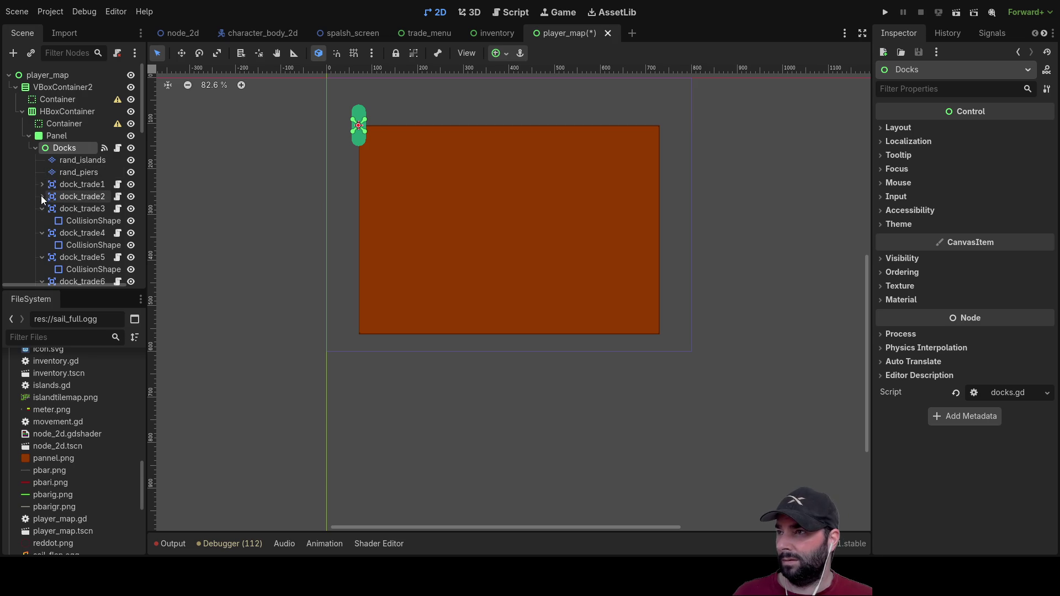
left_click(79, 185)
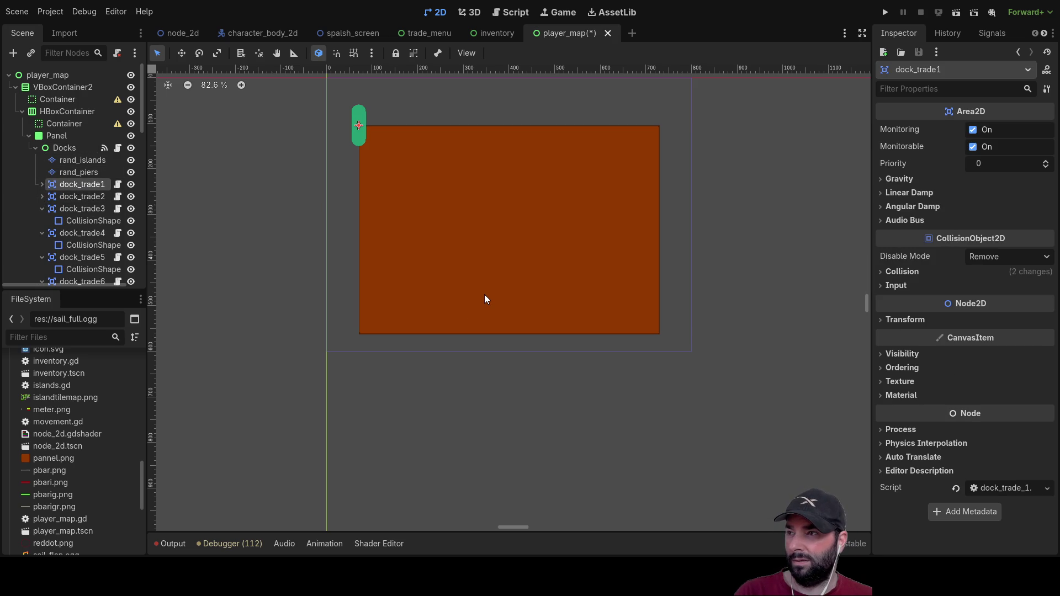
key("Delete")
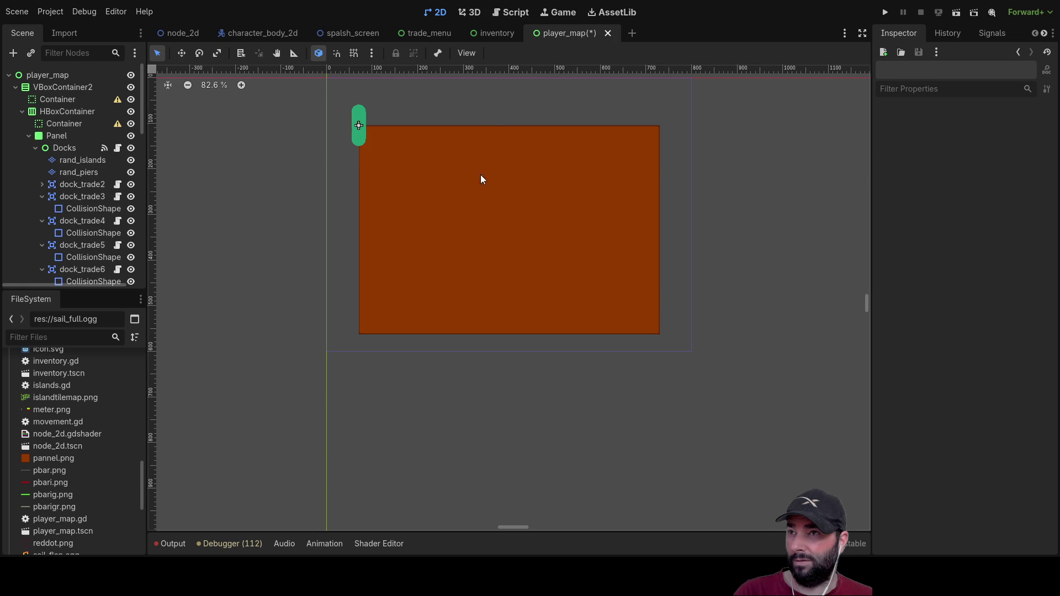
Step: Compare against the Docks children in the node_2d scene, widening the scene tree
left_click(183, 32)
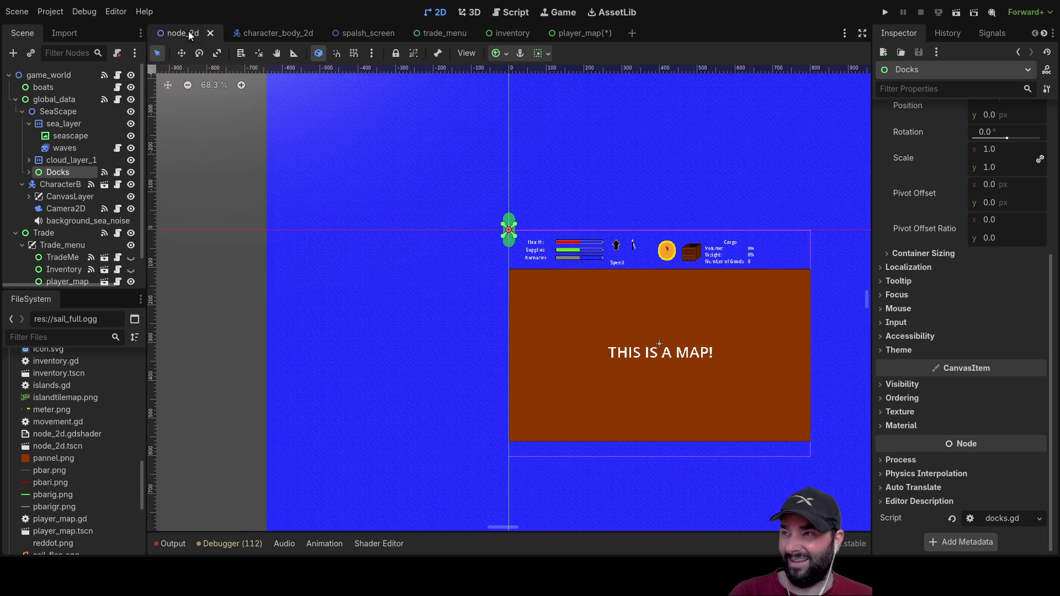
left_click(29, 172)
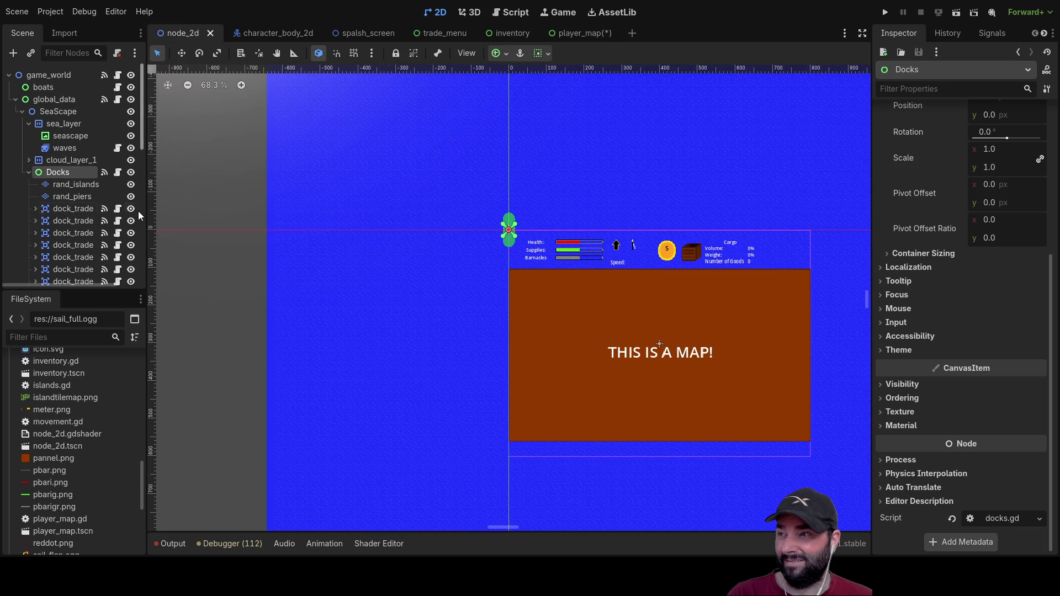
mouse_move(145, 213)
left_mouse_down()
mouse_move(200, 214)
mouse_move(178, 214)
left_mouse_up()
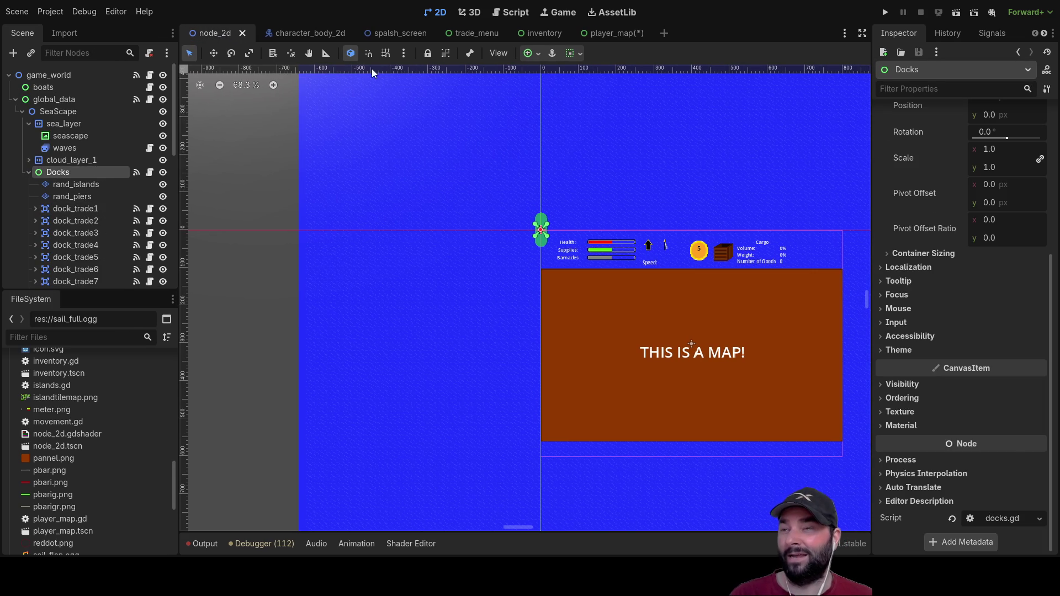
left_click(602, 32)
Step: Delete dock_trade2, dock_trade3, the rand_piers layer, dock_trade4 and dock_trade5
left_click(65, 185)
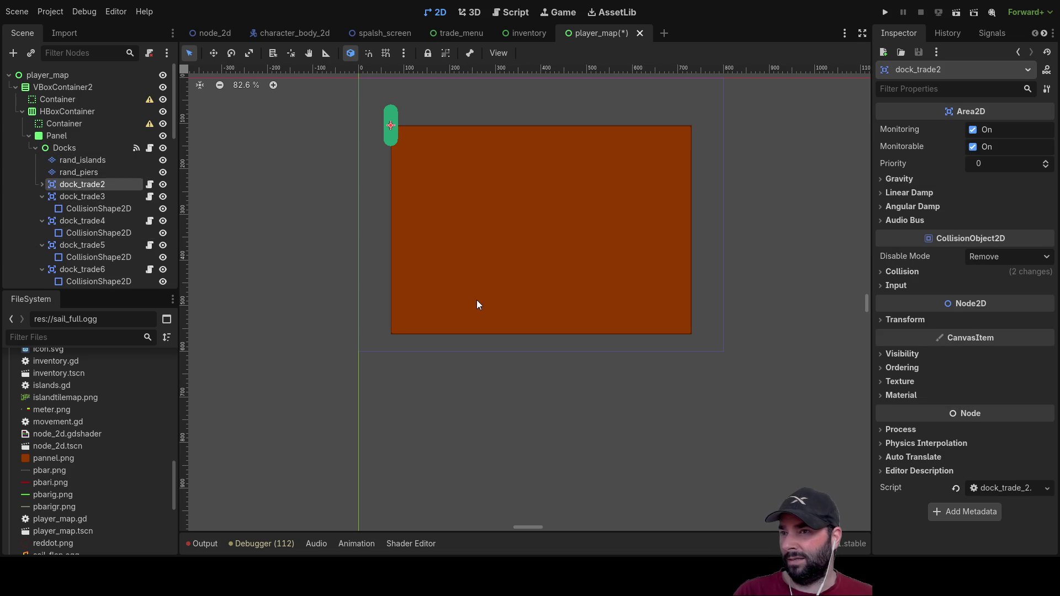
key("Delete")
left_click(84, 185)
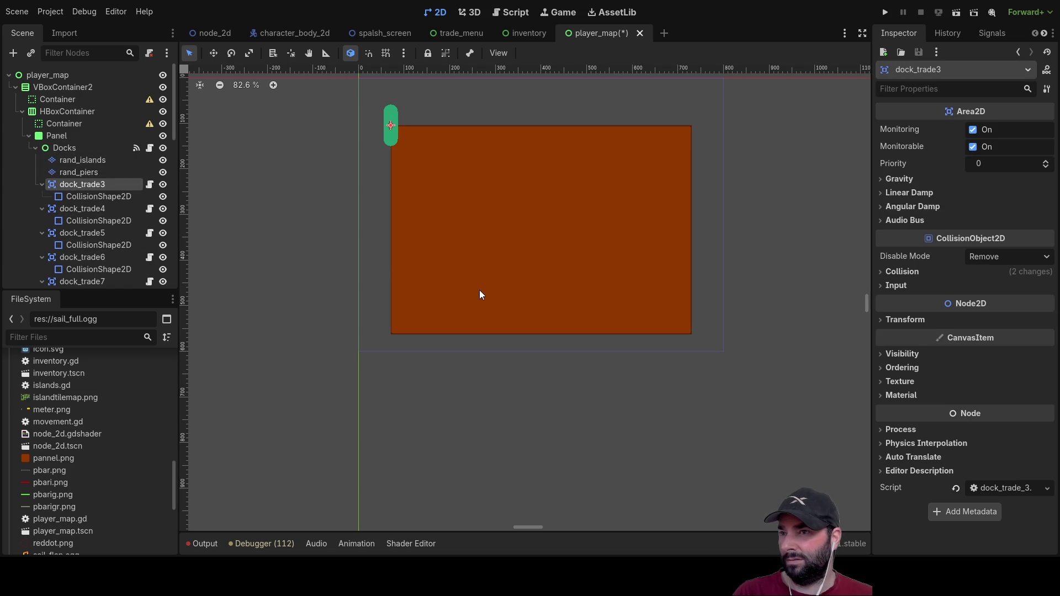
key("Delete")
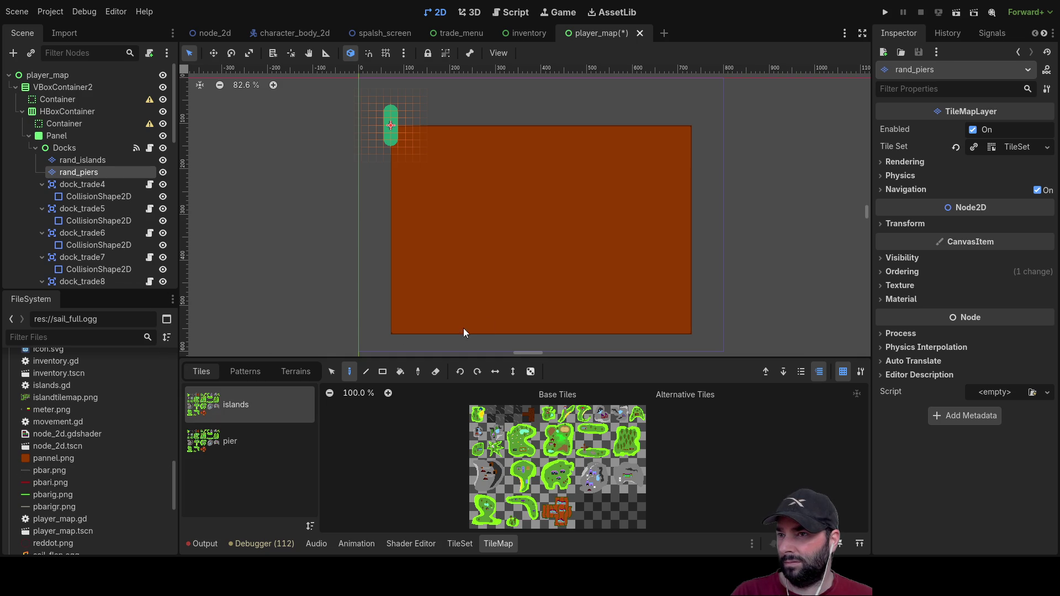
key("Delete")
left_click(79, 172)
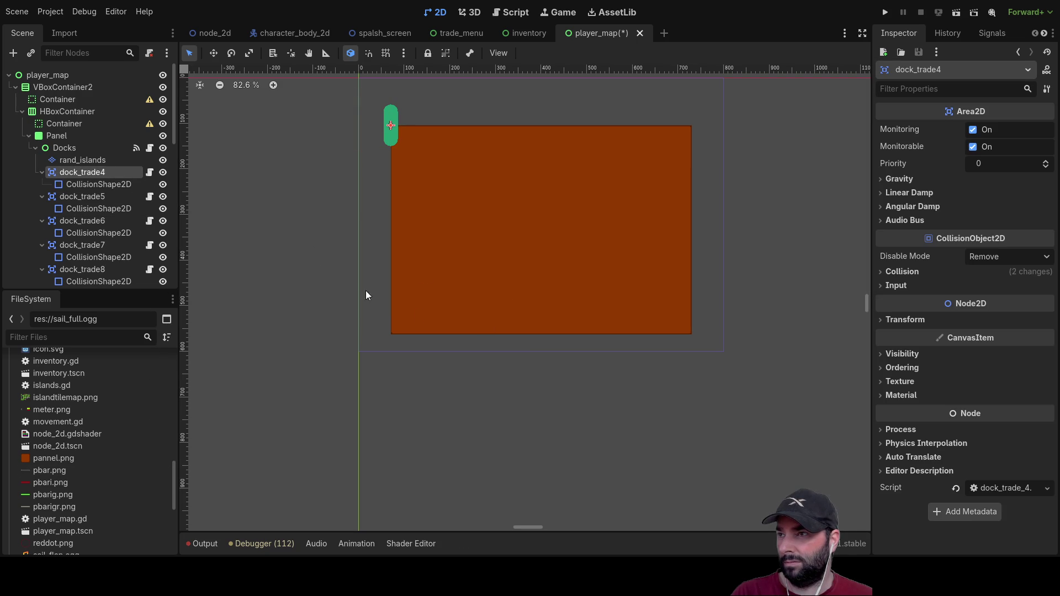
key("Delete")
left_click(87, 176)
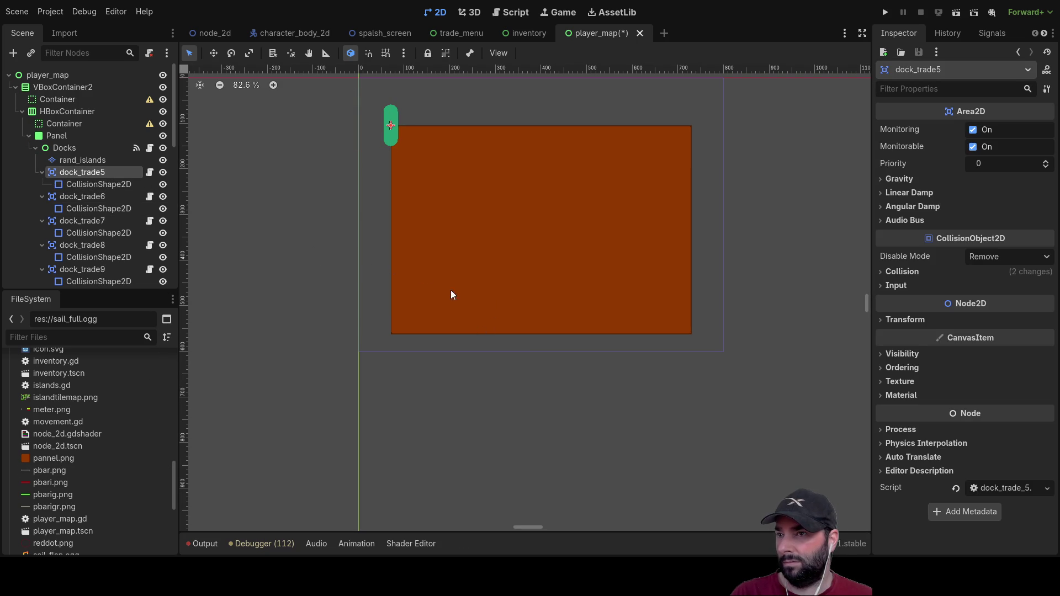
key("Delete")
Step: Multi-select the dock_trade6 through dock_trade14 nodes
left_click(99, 174)
left_click(97, 196, "ctrl")
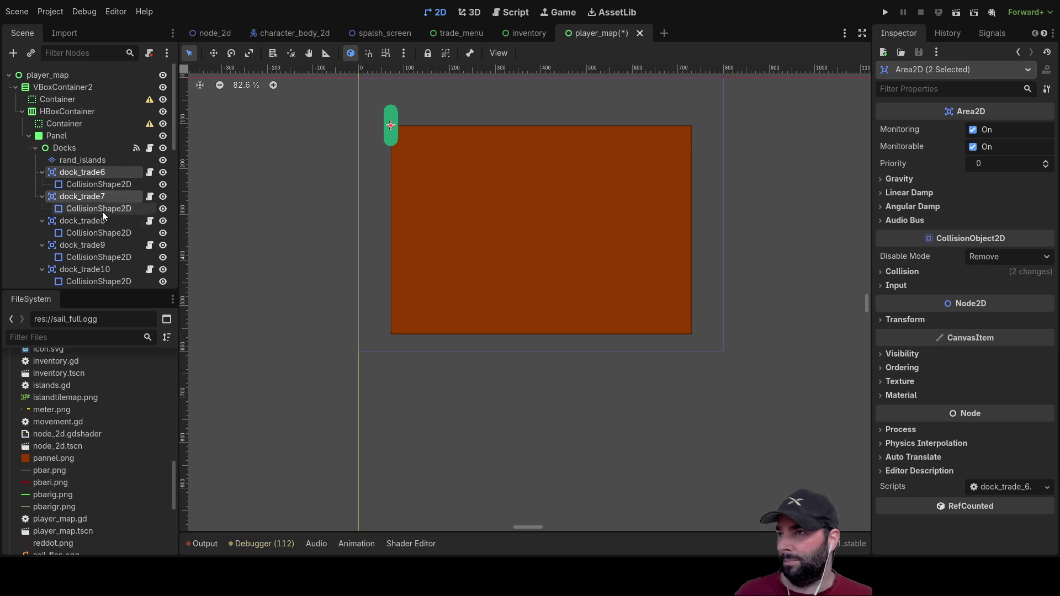
left_click(105, 221, "ctrl")
left_click(101, 245, "ctrl")
scroll(100, 232, "down", 4)
left_click(97, 165, "ctrl")
left_click(94, 186, "ctrl")
left_click(89, 210, "ctrl")
left_click(88, 235, "ctrl")
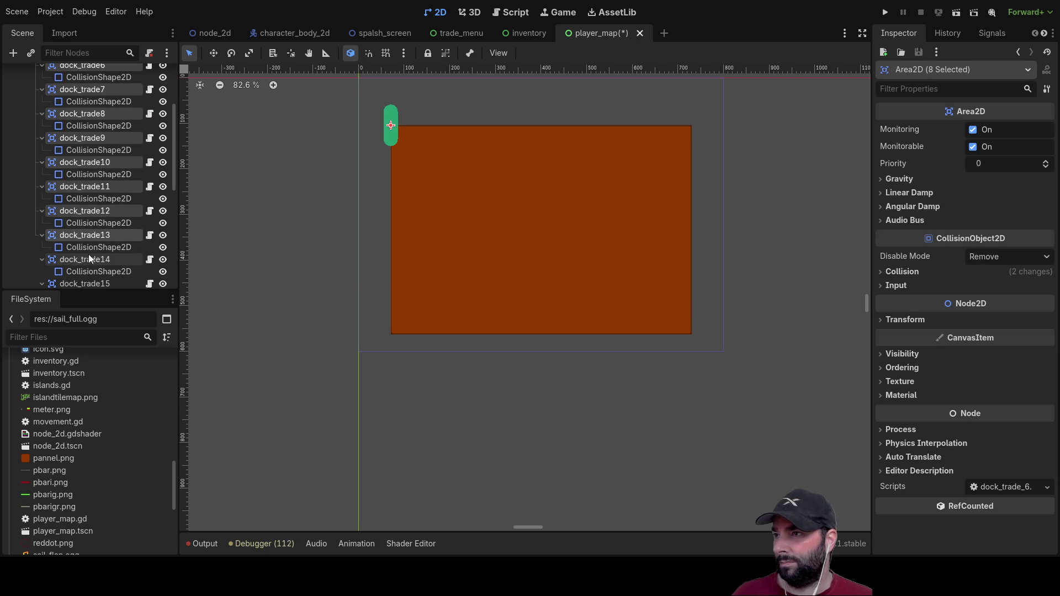
left_click(88, 257, "ctrl")
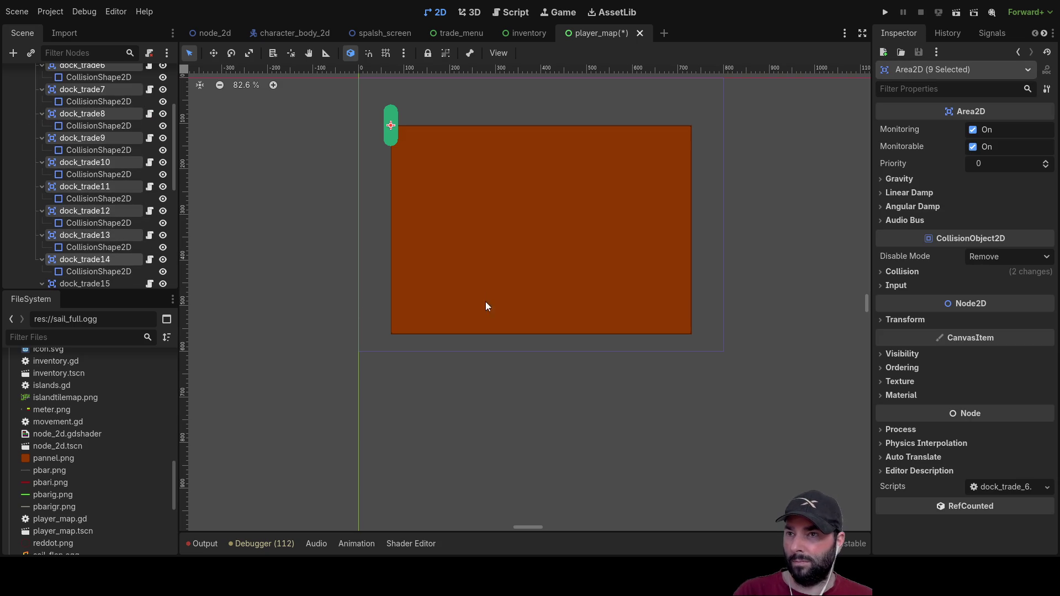
scroll(117, 219, "down", 5)
Step: Select dock_trade16 through dock_trade23 and delete them
left_click(94, 260)
left_click(84, 233, "ctrl")
left_click(81, 212, "ctrl")
left_click(79, 187, "ctrl")
left_click(78, 162, "ctrl")
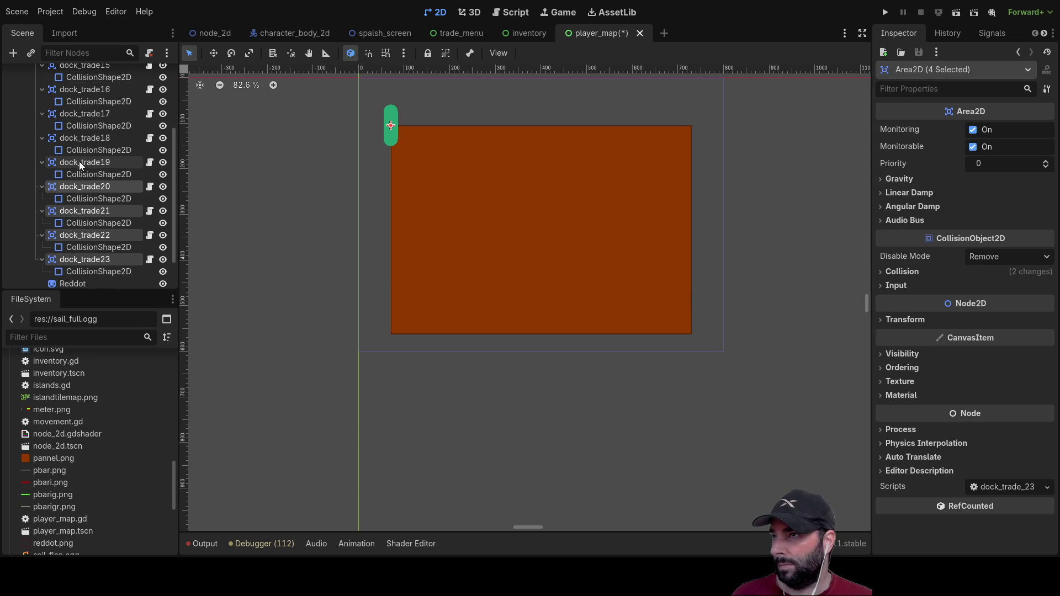
left_click(77, 138, "ctrl")
left_click(78, 114, "ctrl")
left_click(75, 90, "ctrl")
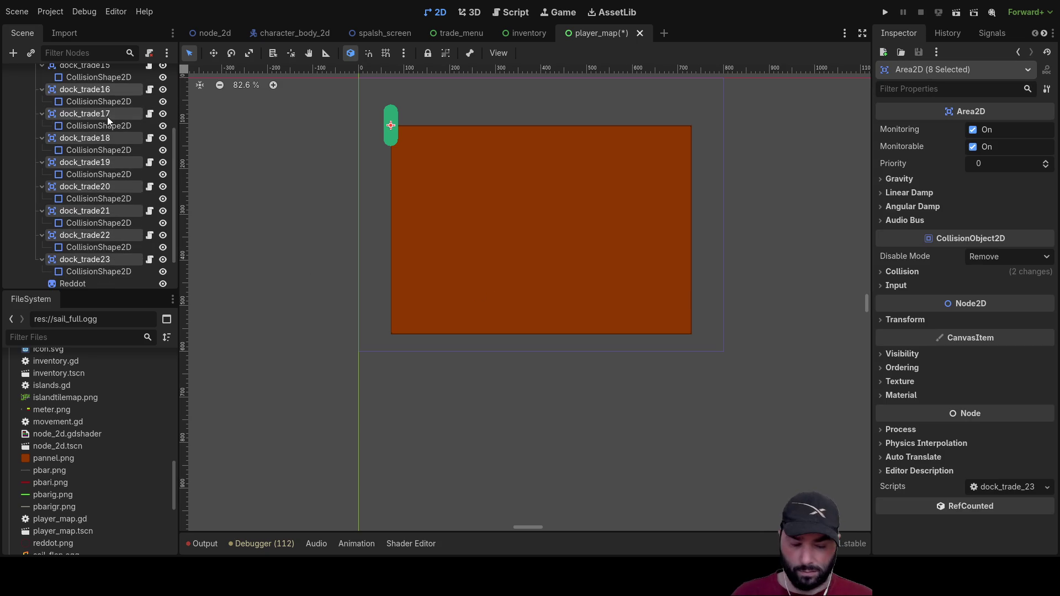
key("Delete")
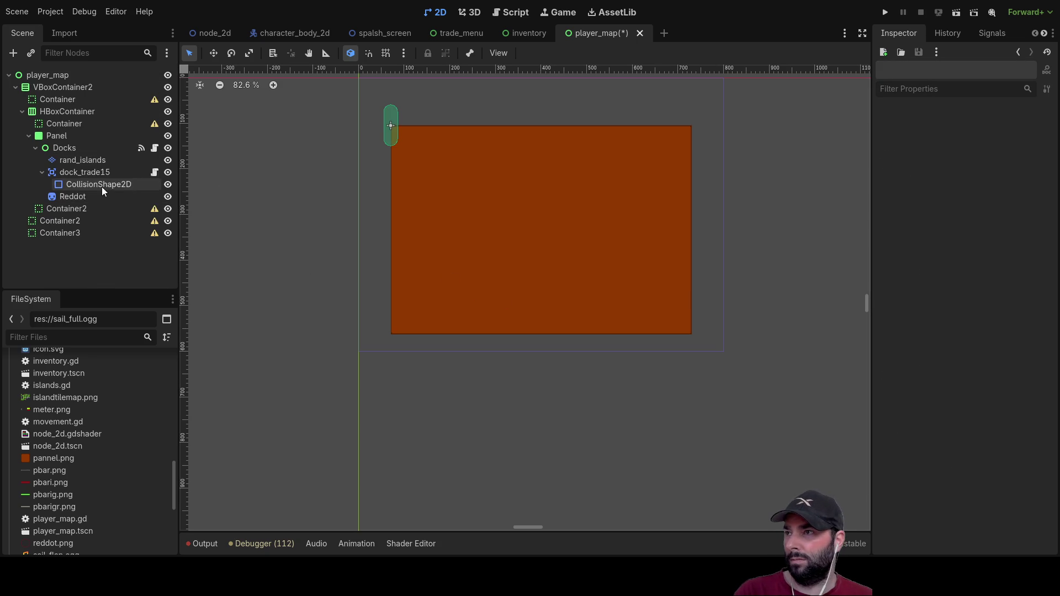
Step: Delete dock_trade15 and the Reddot node
left_click(80, 174)
key("Delete")
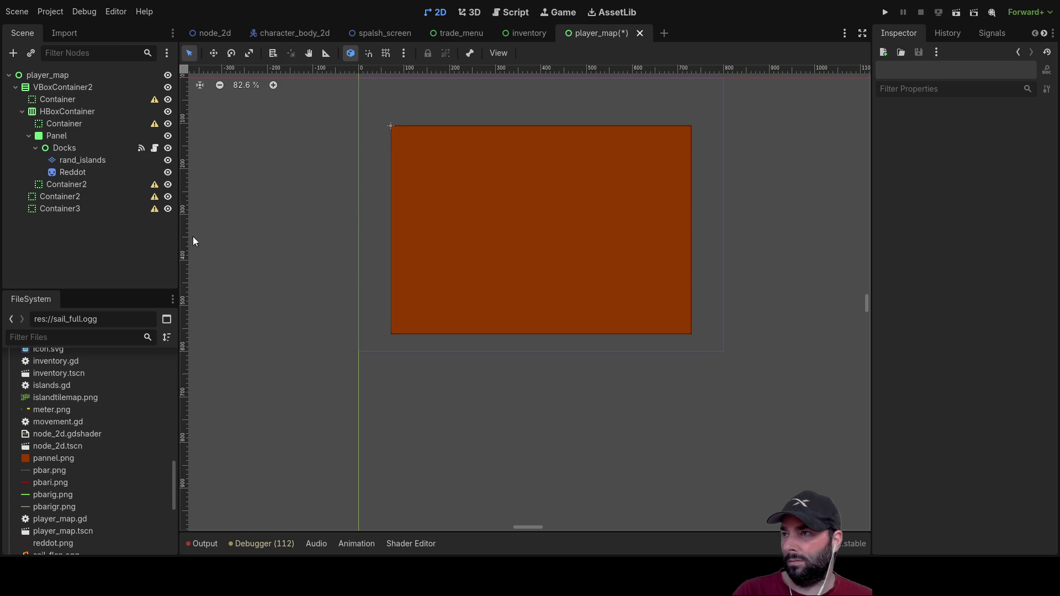
left_click(78, 173)
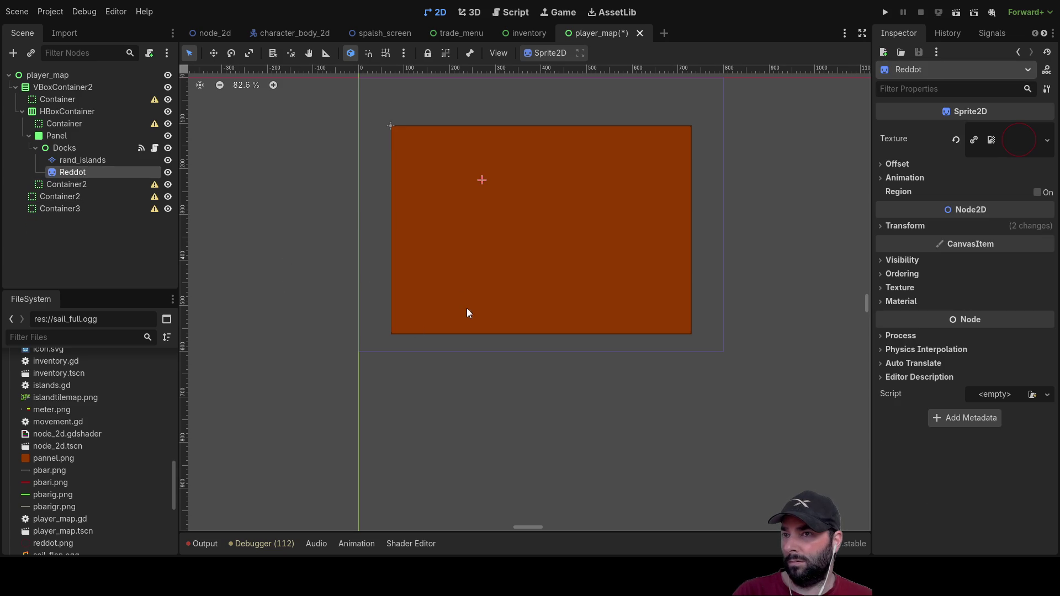
key("Delete")
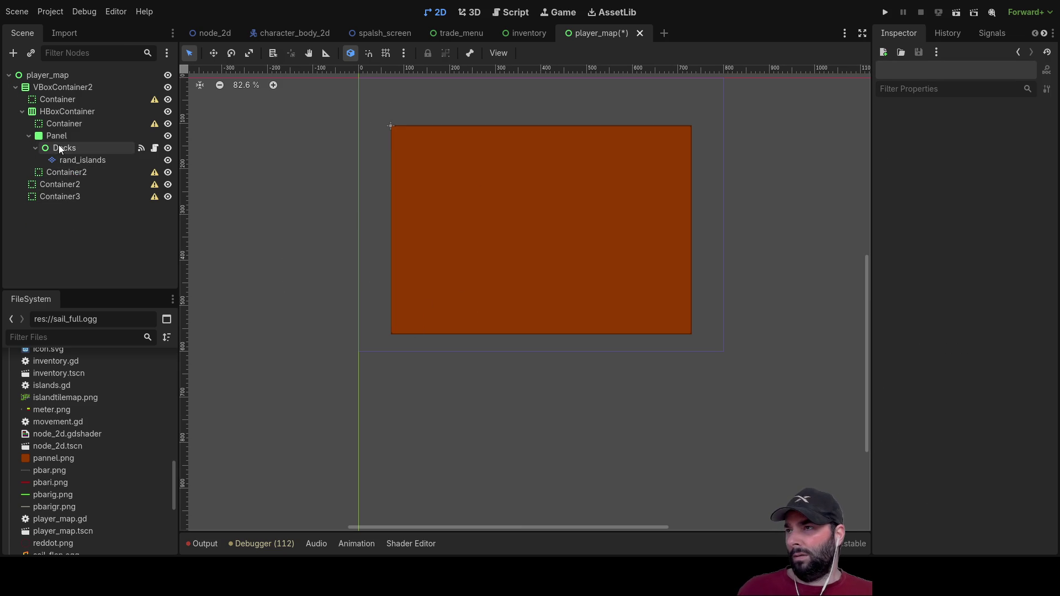
left_click(61, 149)
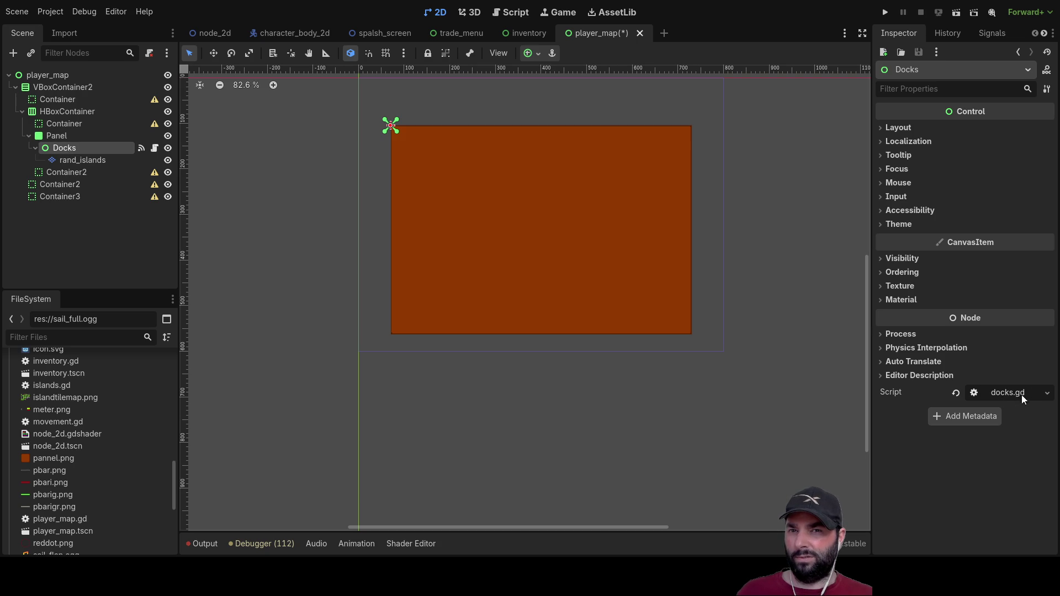
Step: Open the docks.gd script in the Script workspace
left_click(509, 11)
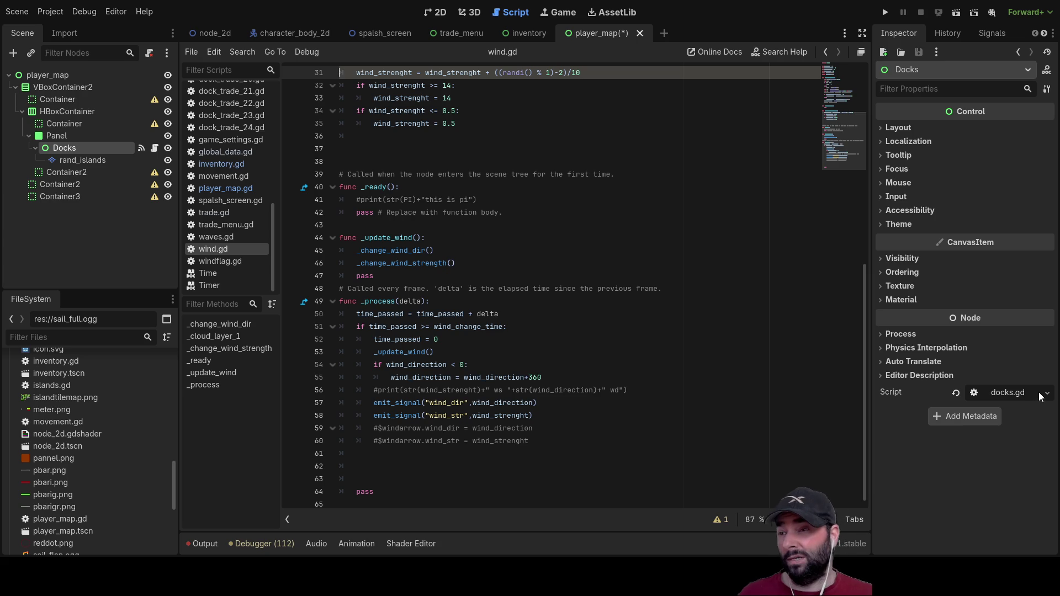
scroll(605, 375, "up", 10)
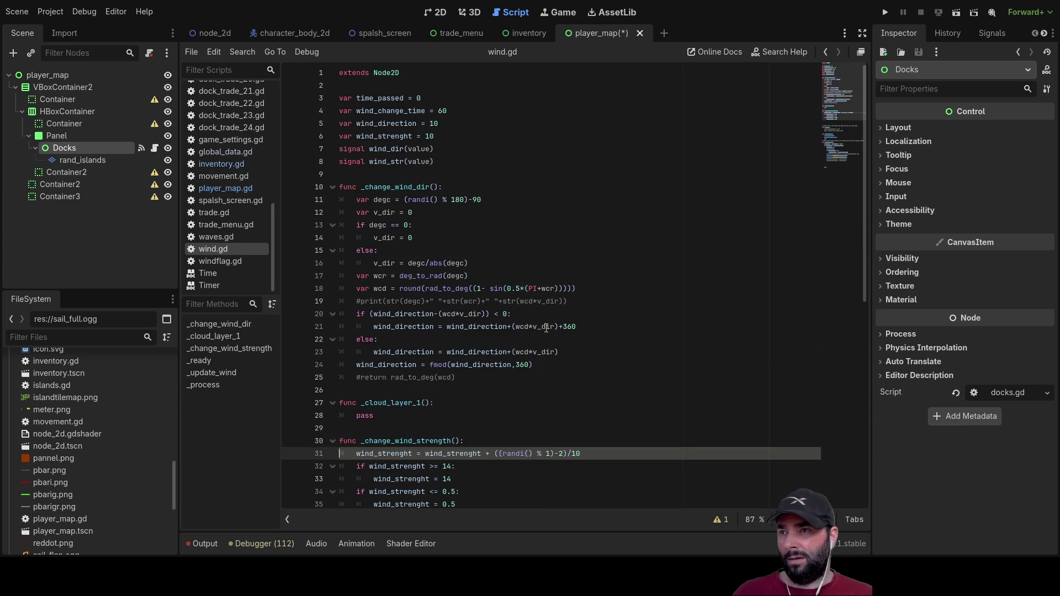
scroll(229, 213, "up", 8)
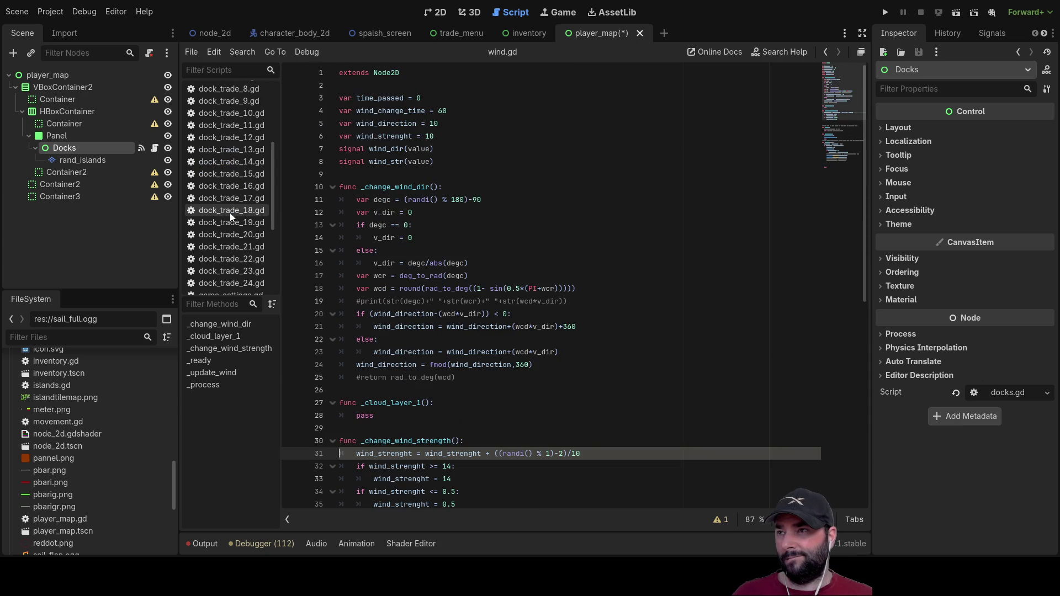
left_click(215, 142)
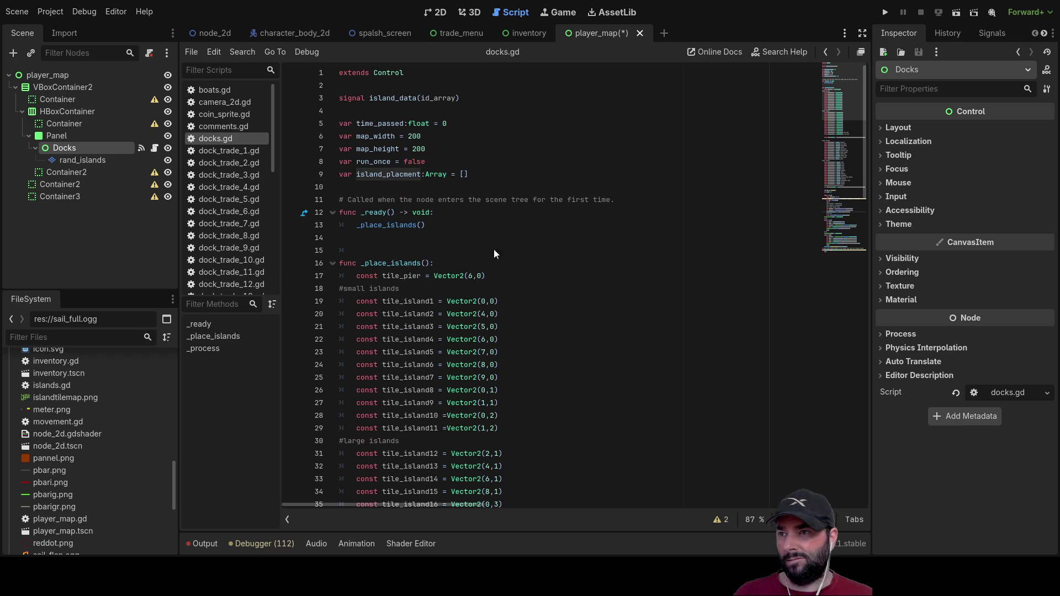
Step: Select the start of _place_islands and scroll through the island-placement loops
mouse_move(341, 263)
left_mouse_down()
mouse_move(544, 315)
mouse_move(545, 366)
mouse_move(534, 373)
mouse_move(569, 345)
left_mouse_up()
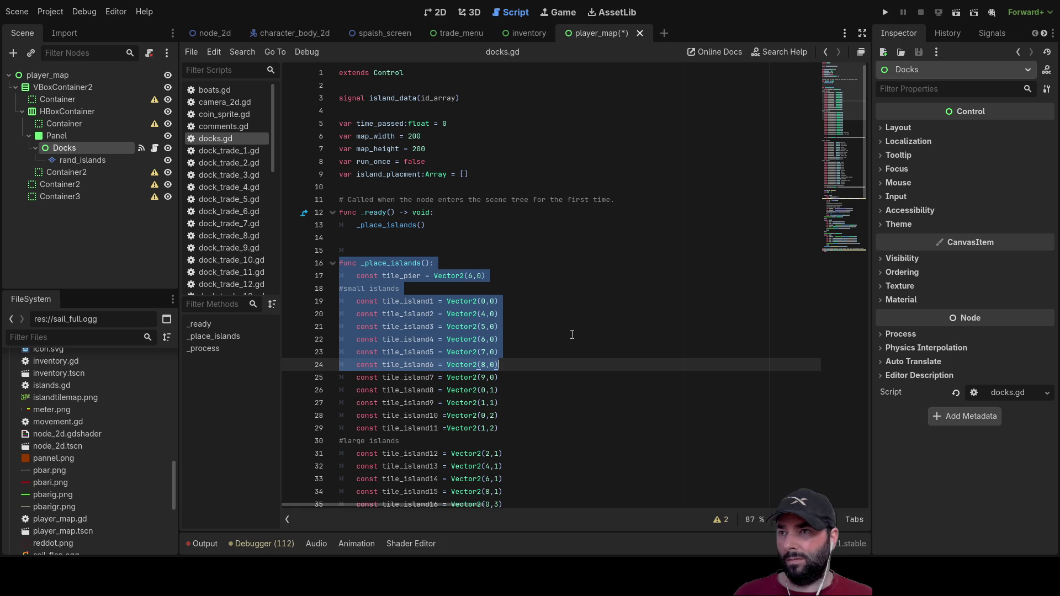
scroll(572, 335, "down", 7)
scroll(572, 335, "up", 6)
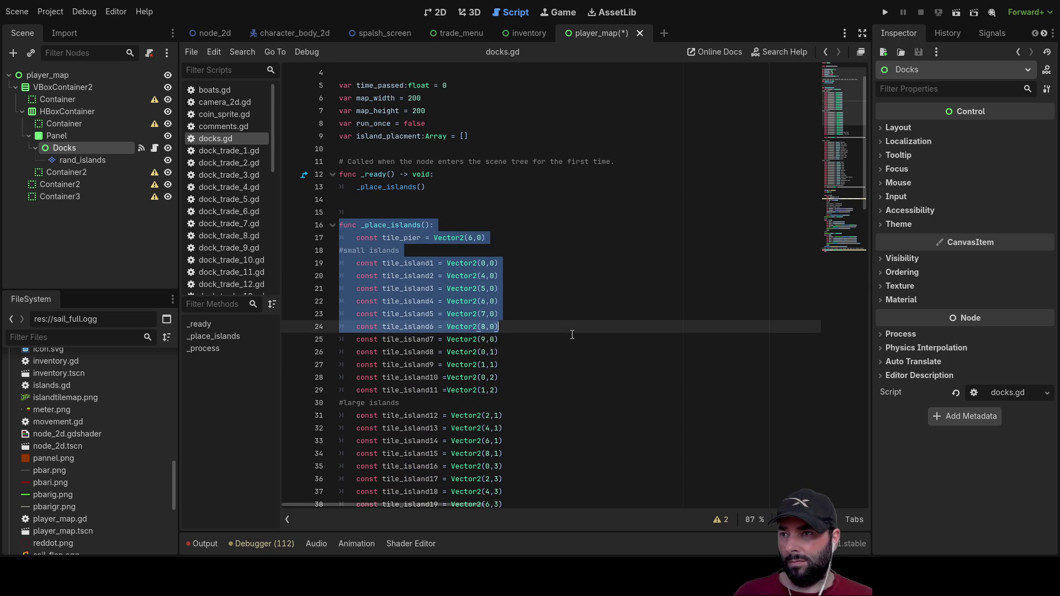
scroll(572, 335, "down", 13)
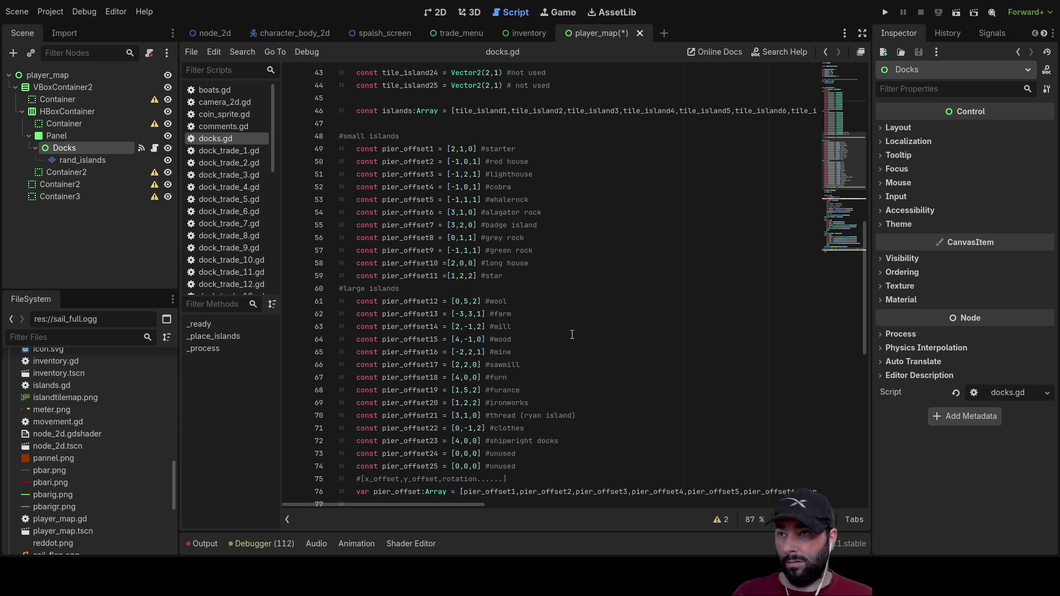
scroll(572, 335, "up", 2)
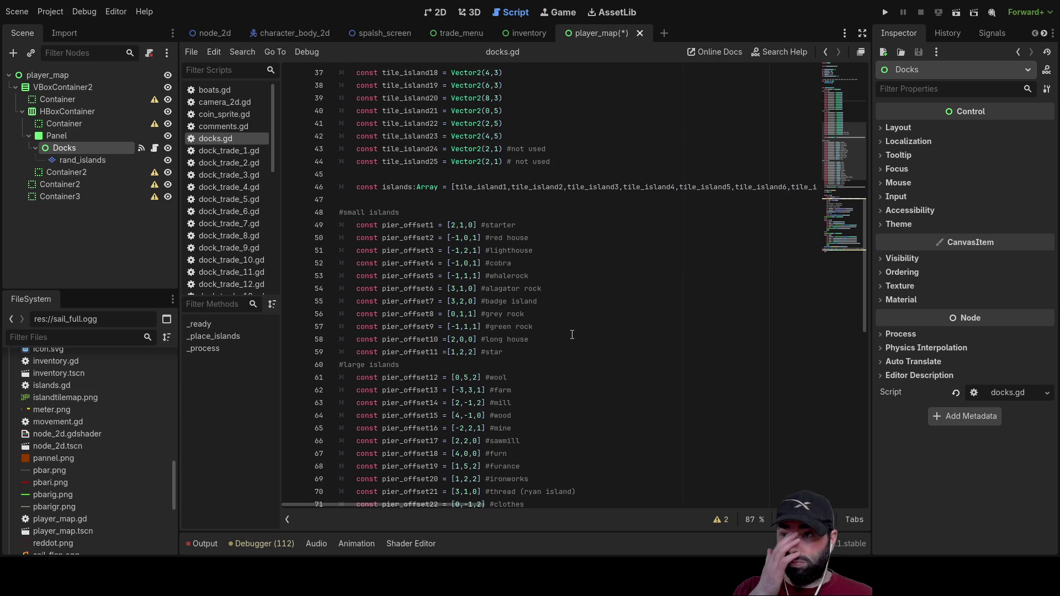
scroll(572, 335, "down", 3)
scroll(572, 334, "up", 1)
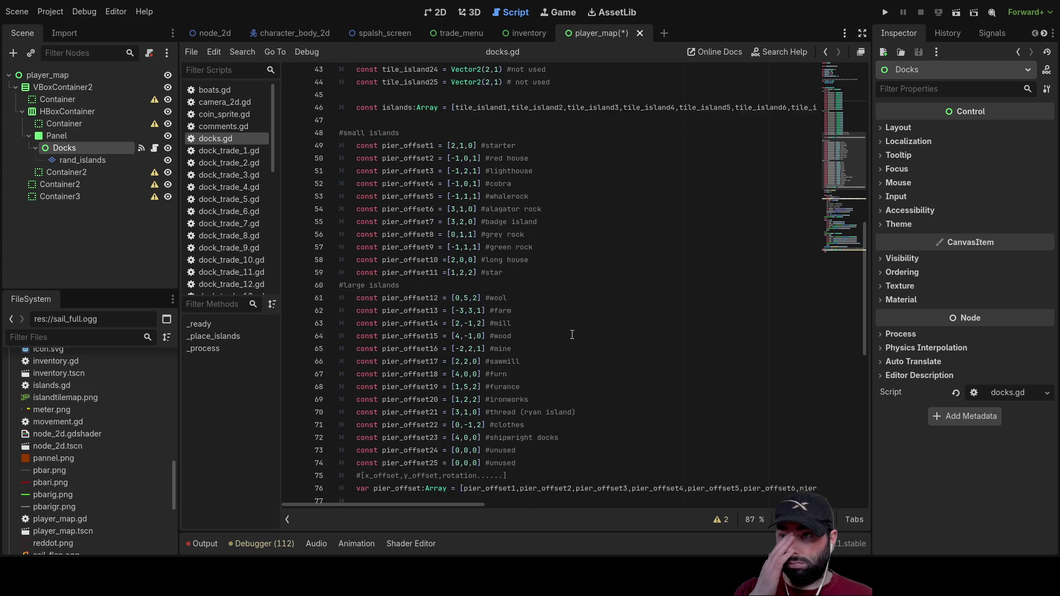
scroll(572, 334, "down", 4)
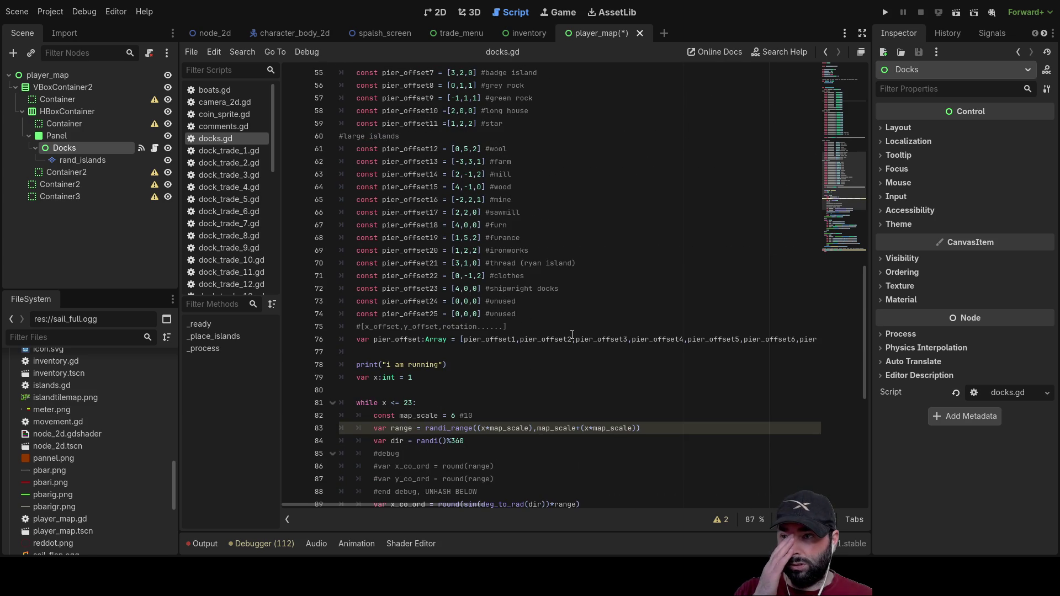
scroll(571, 336, "down", 2)
scroll(509, 365, "down", 5)
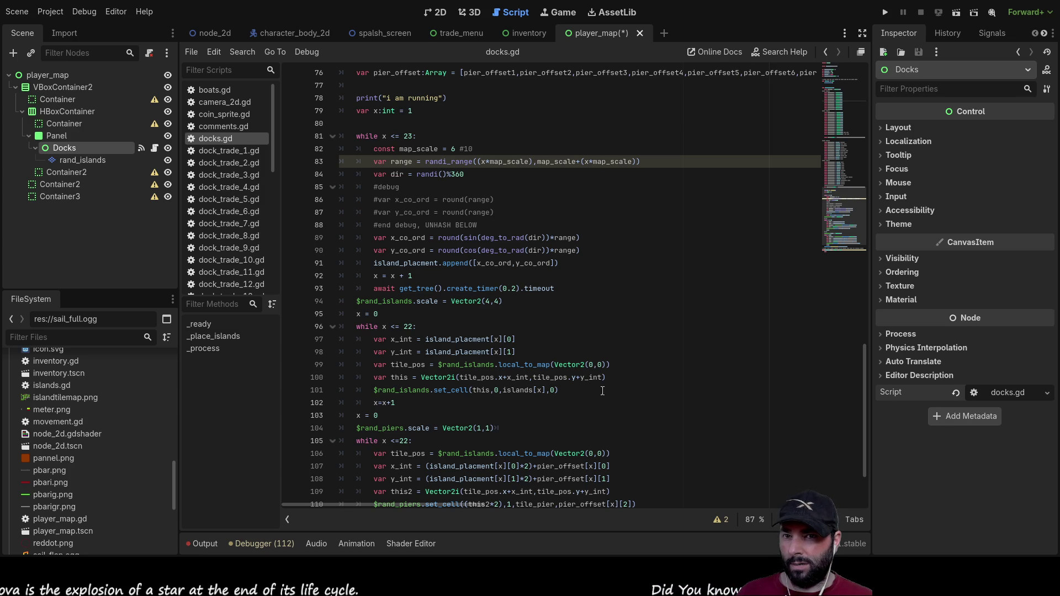
Step: Detach the script from the Docks node and inspect its island_data signal connections
left_click(957, 393)
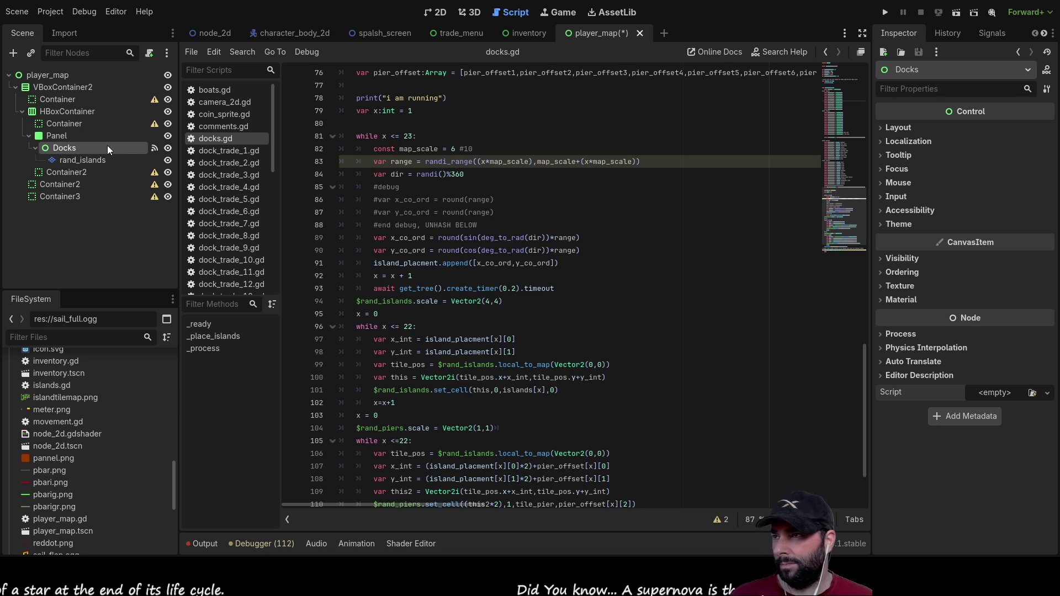
left_click(976, 38)
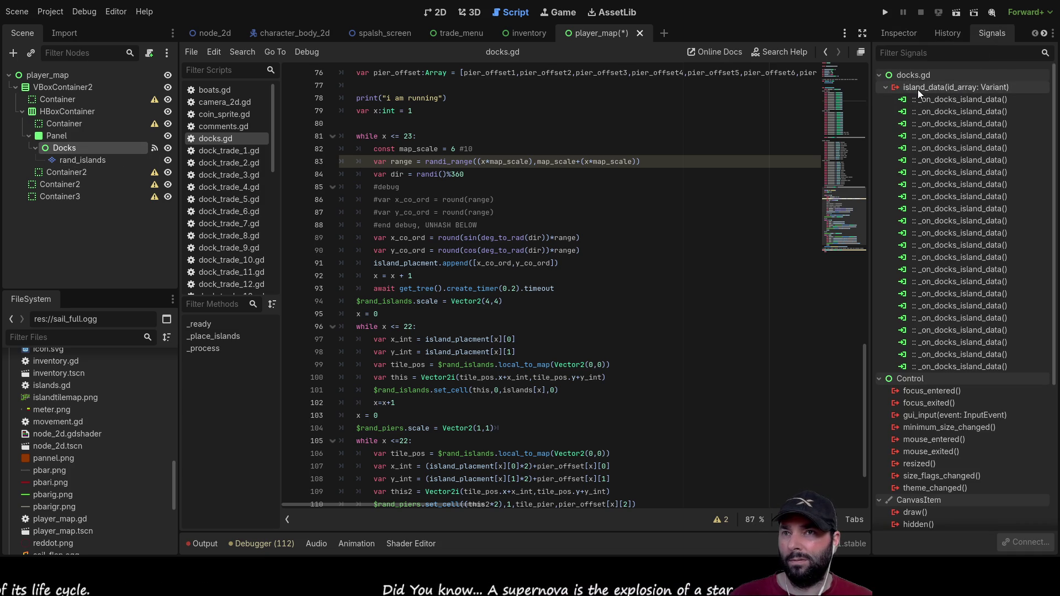
left_click(930, 98)
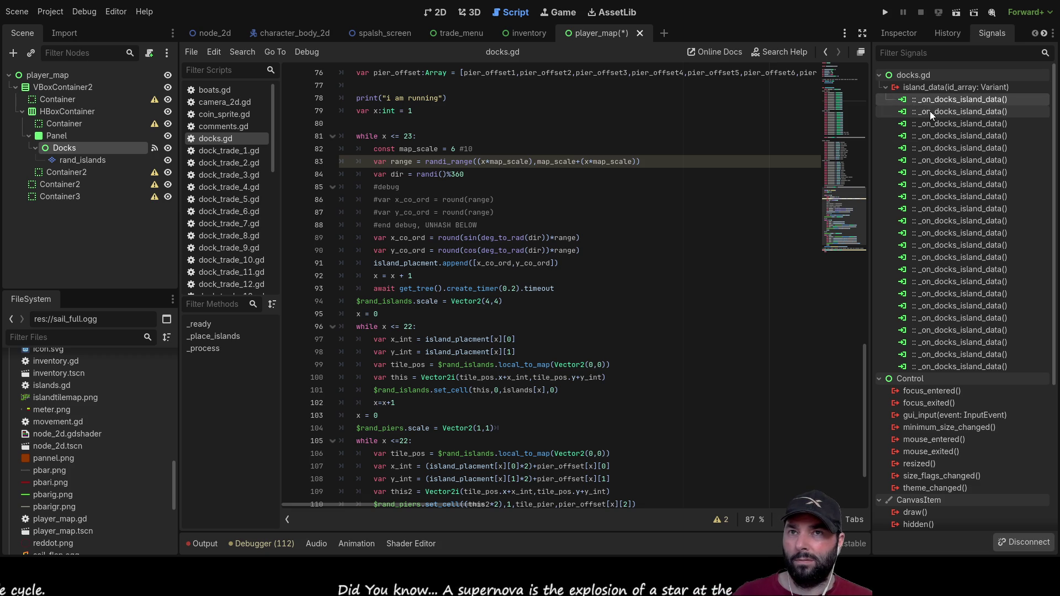
left_click(930, 111)
left_click(929, 99)
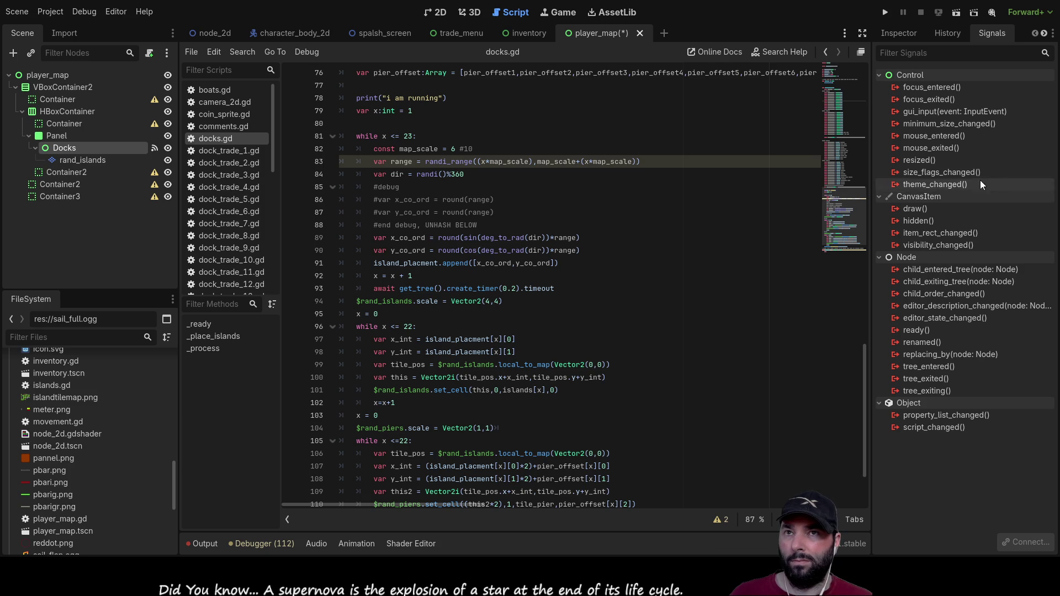
Step: Switch to the node_2d scene, return to player_map, and open docks.gd
left_click(214, 34)
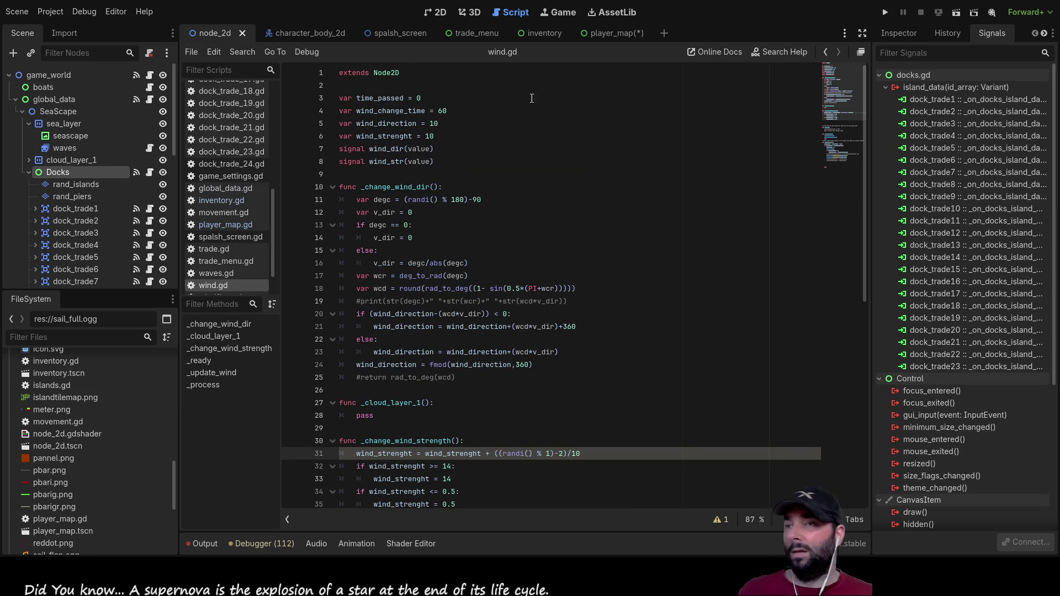
left_click(590, 32)
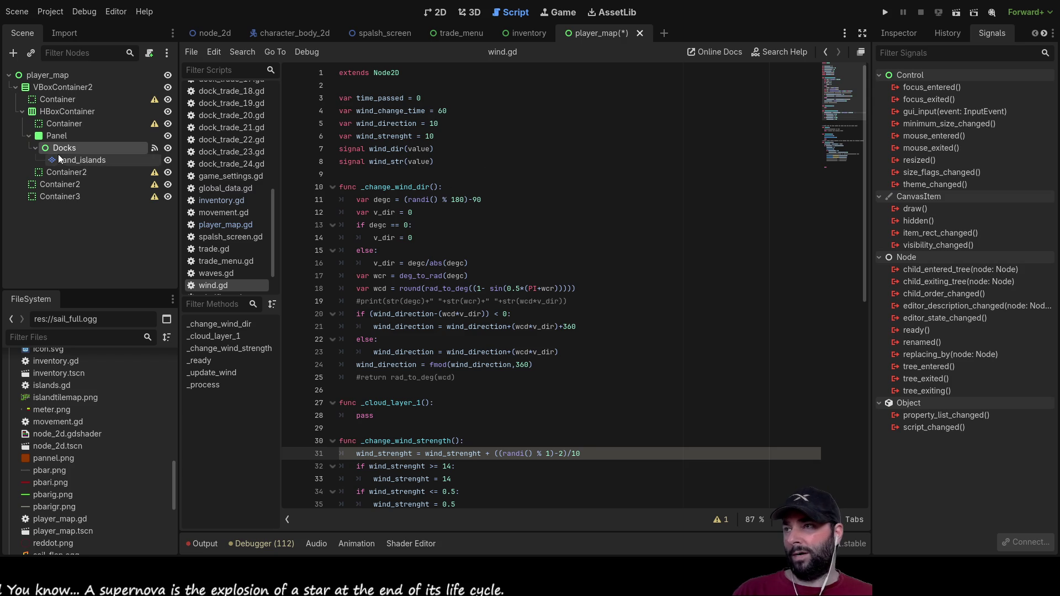
scroll(218, 265, "up", 5)
left_click(226, 139)
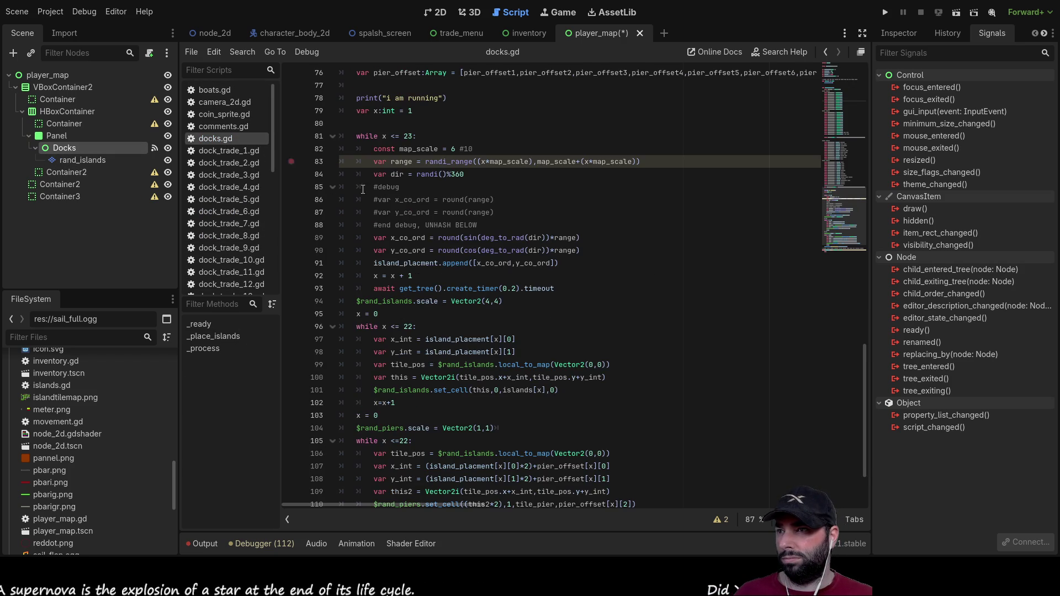
Step: Copy all of docks.gd's code and paste it at the end of player_map.gd
key("ctrl+a")
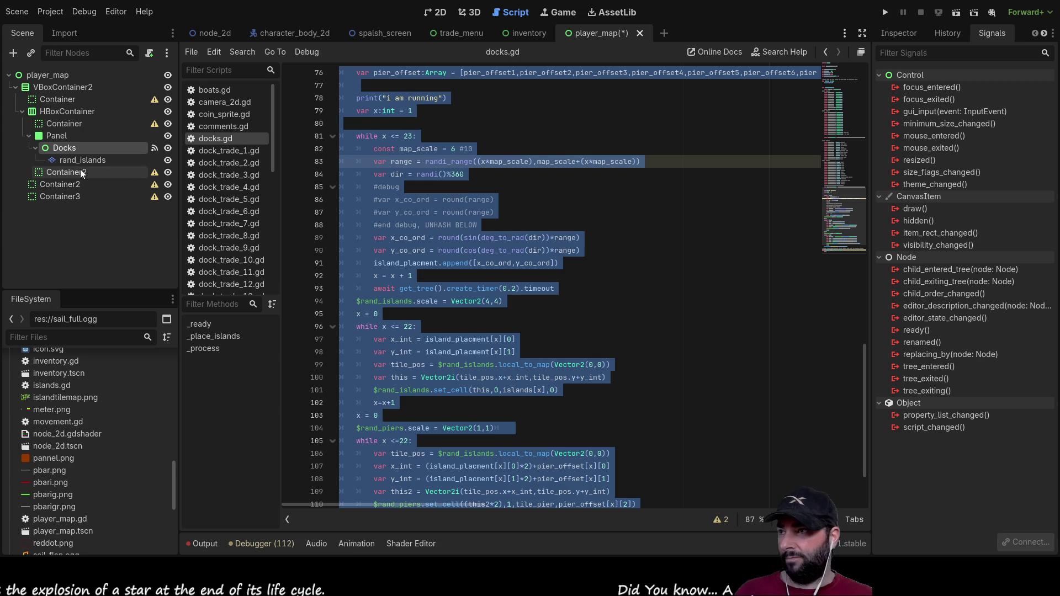
scroll(244, 191, "down", 6)
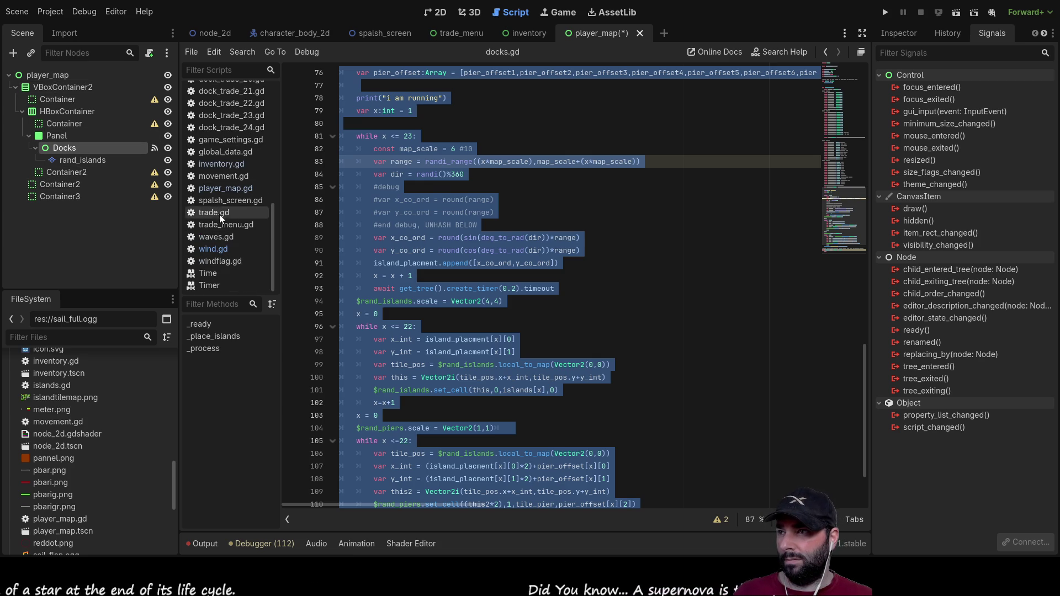
left_click(222, 188)
left_click(420, 313)
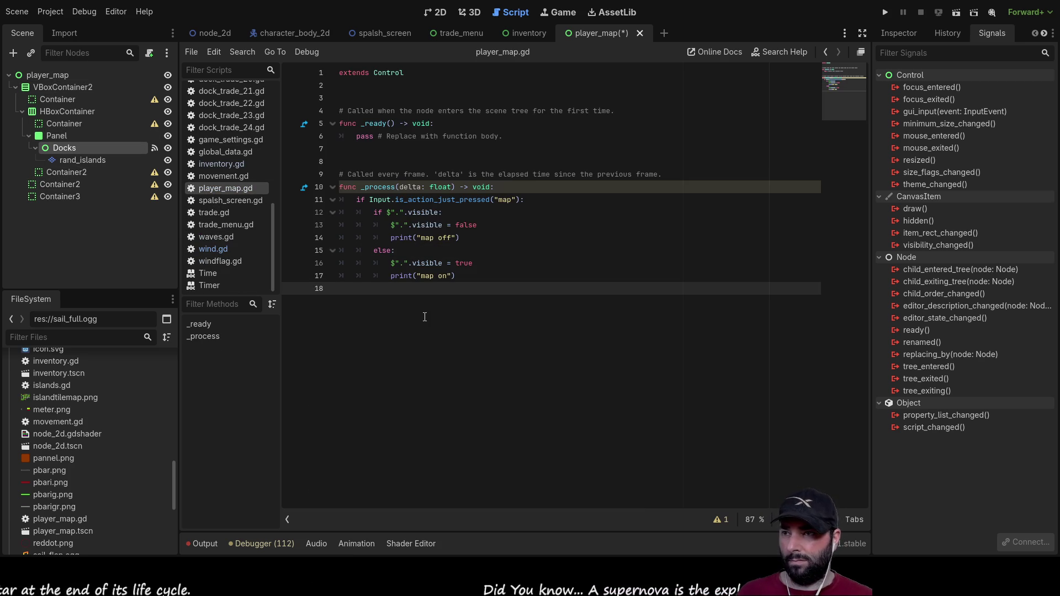
key("Return")
key("Return")
key("Return")
key("ctrl+v")
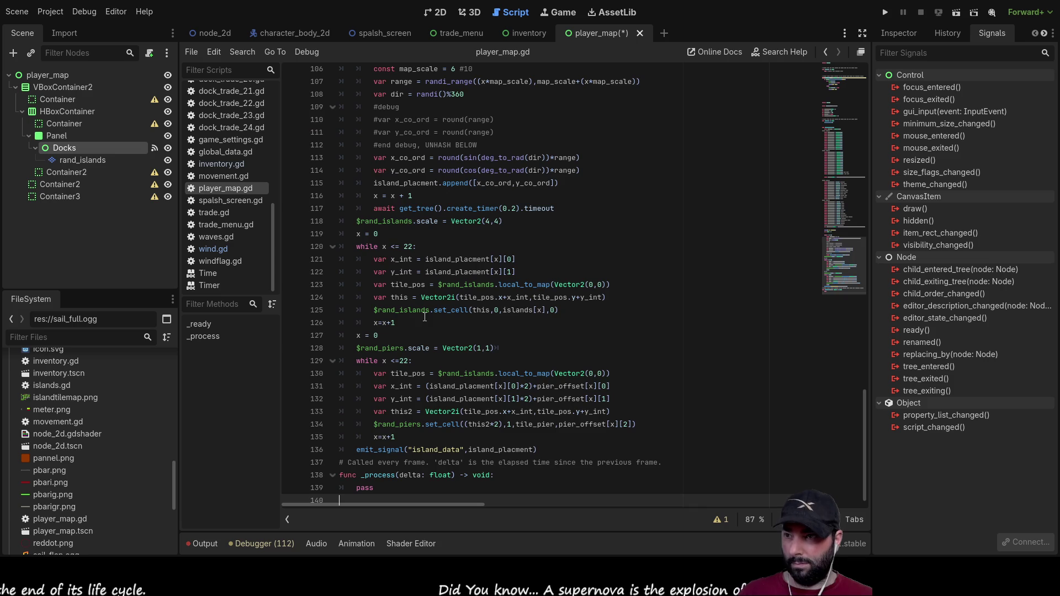
scroll(460, 323, "up", 18)
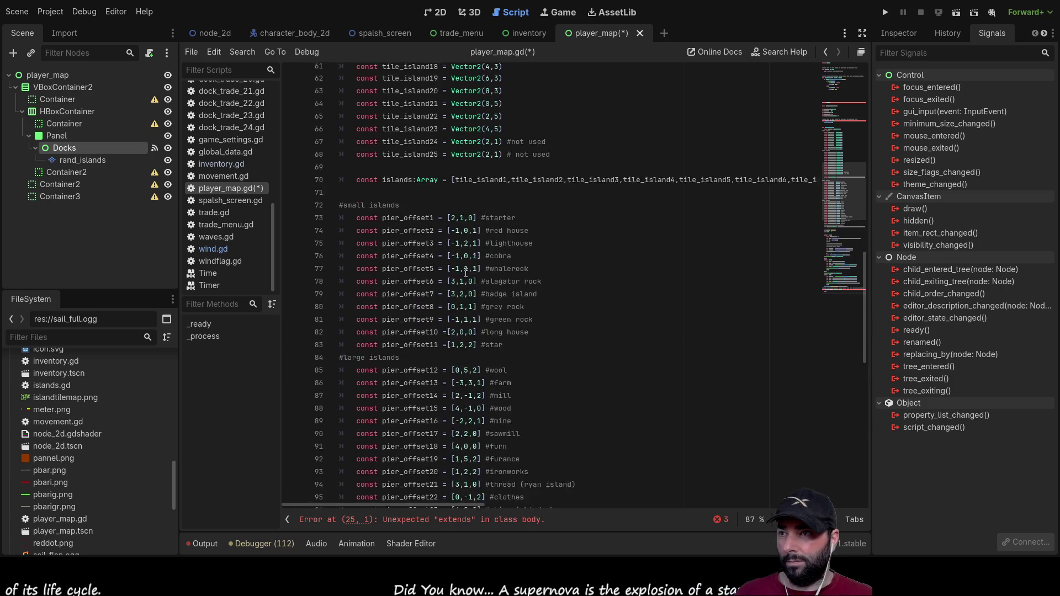
scroll(464, 270, "up", 6)
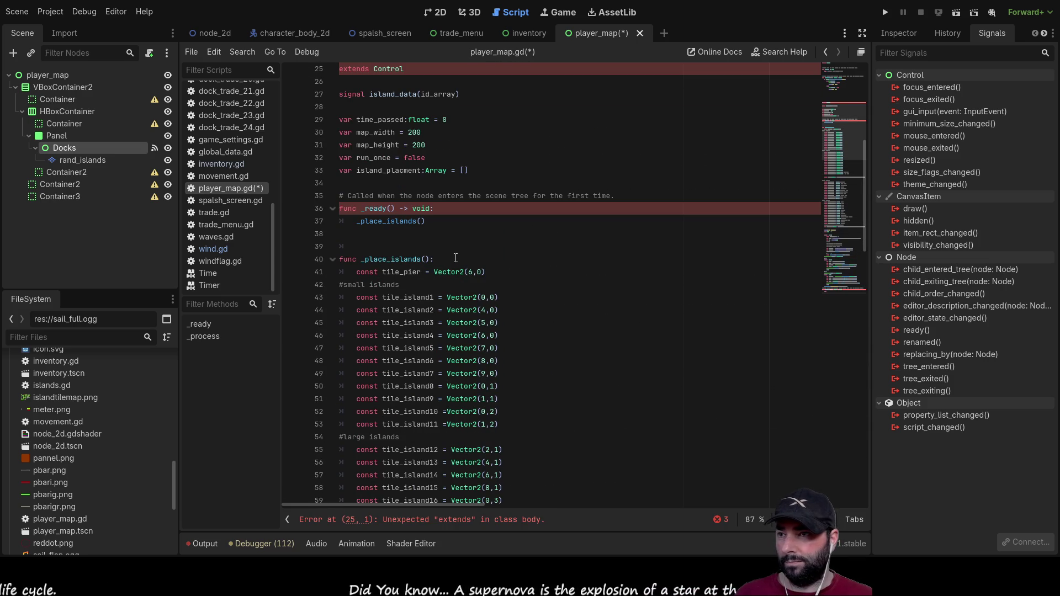
Step: Cut the pasted block of pier_offset constants out of player_map.gd
left_click(456, 259)
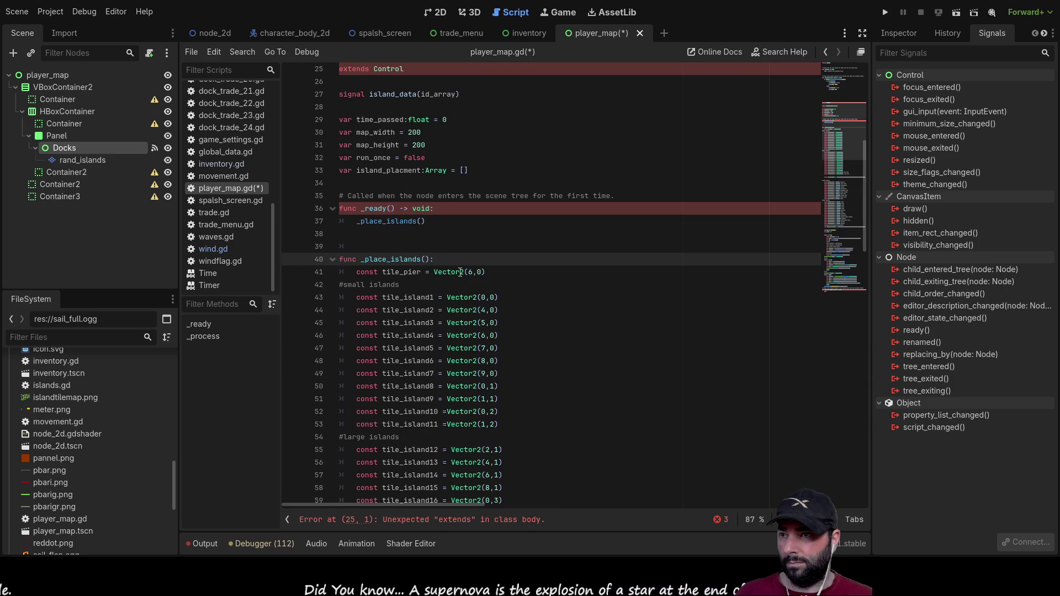
scroll(442, 262, "down", 2)
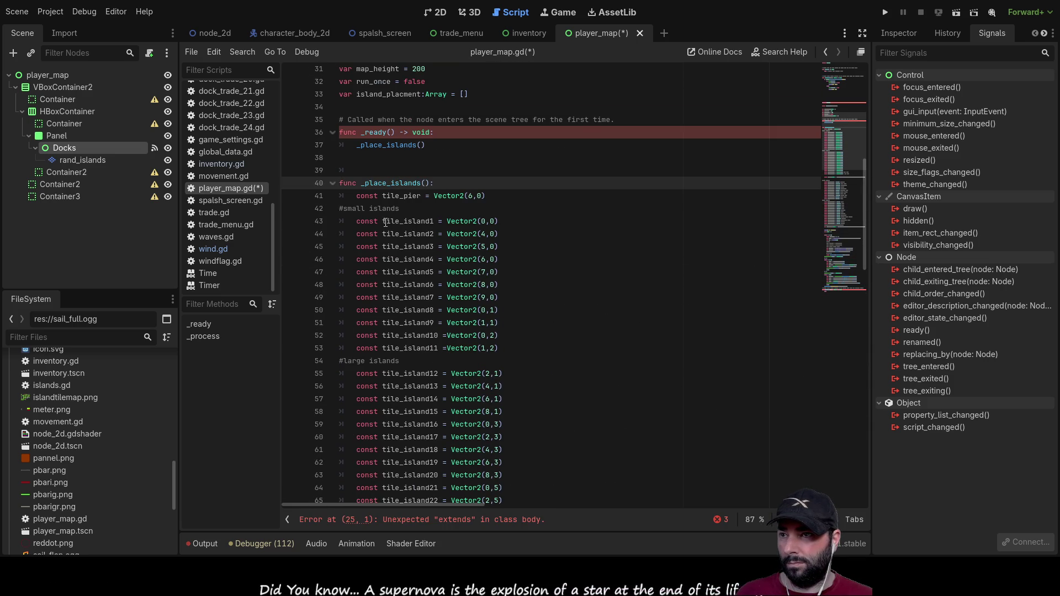
scroll(386, 222, "down", 9)
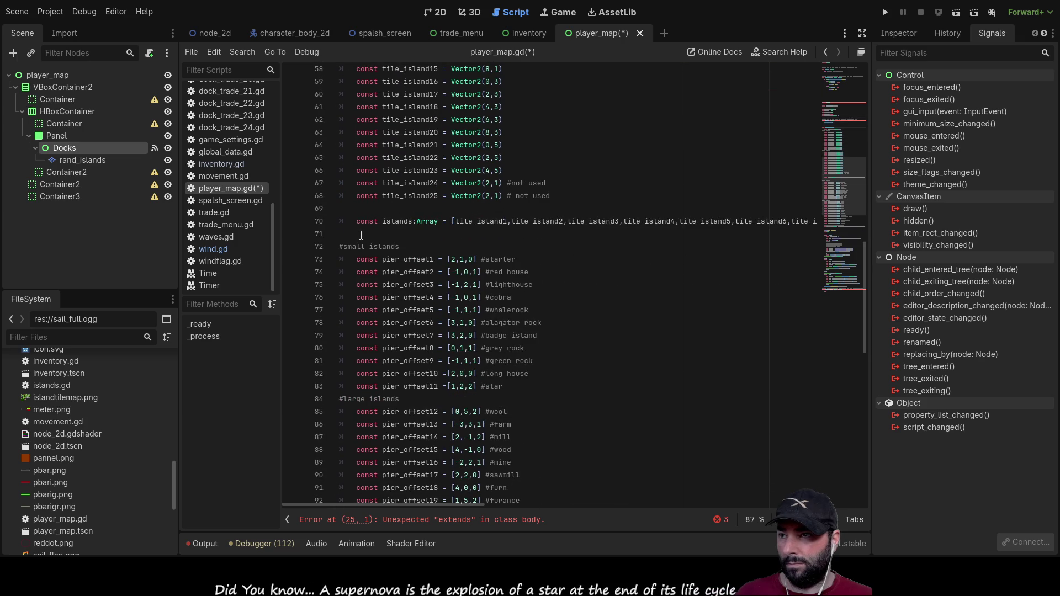
mouse_move(341, 247)
left_mouse_down()
mouse_move(414, 257)
mouse_move(530, 359)
mouse_move(544, 358)
mouse_move(525, 324)
mouse_move(529, 374)
mouse_move(844, 373)
left_mouse_up()
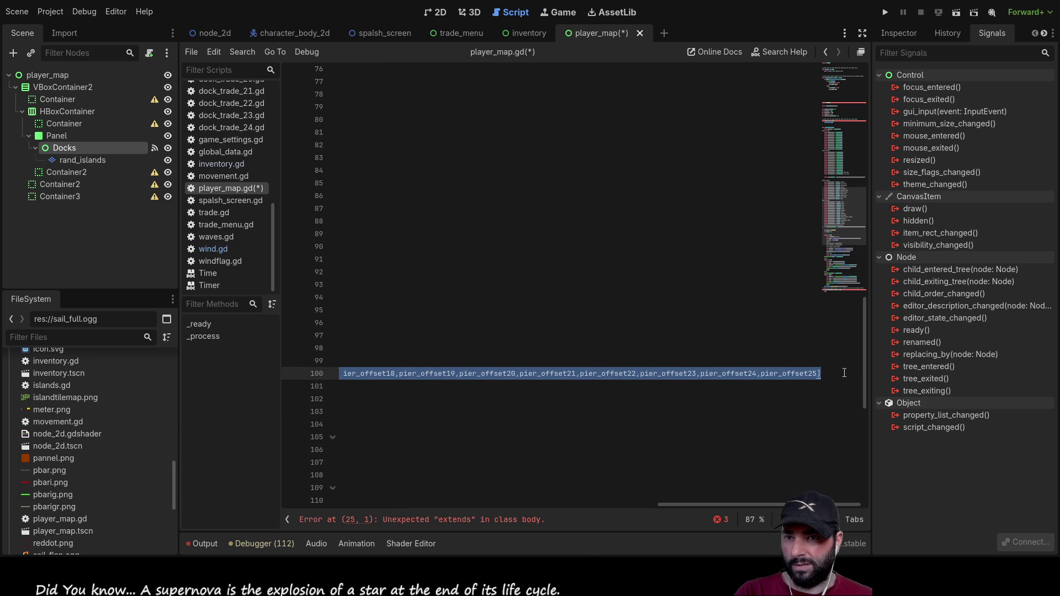
key("ctrl+x")
scroll(509, 314, "up", 6)
scroll(551, 274, "up", 2)
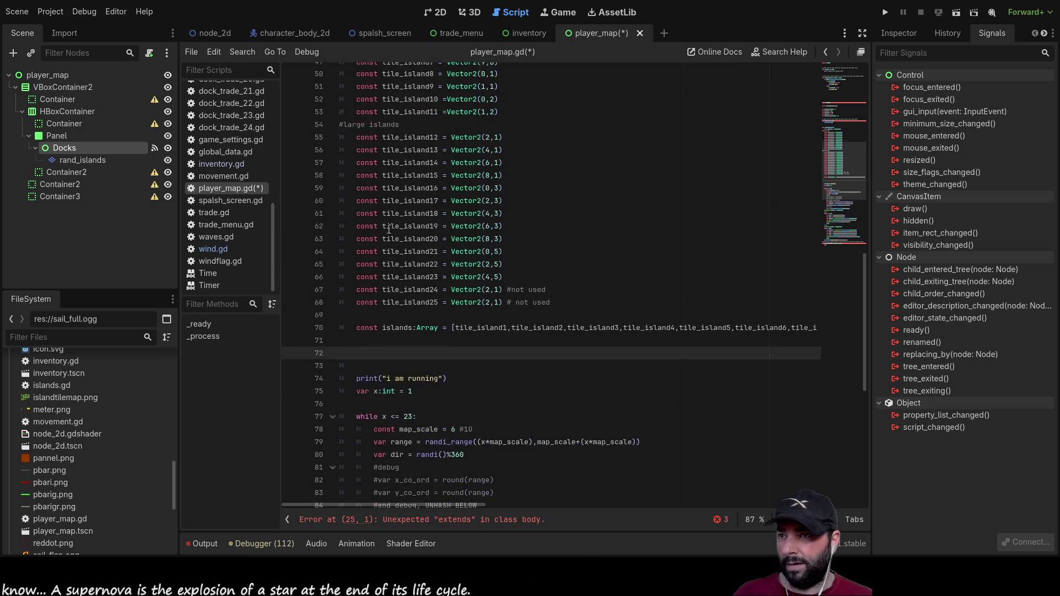
scroll(412, 231, "down", 4)
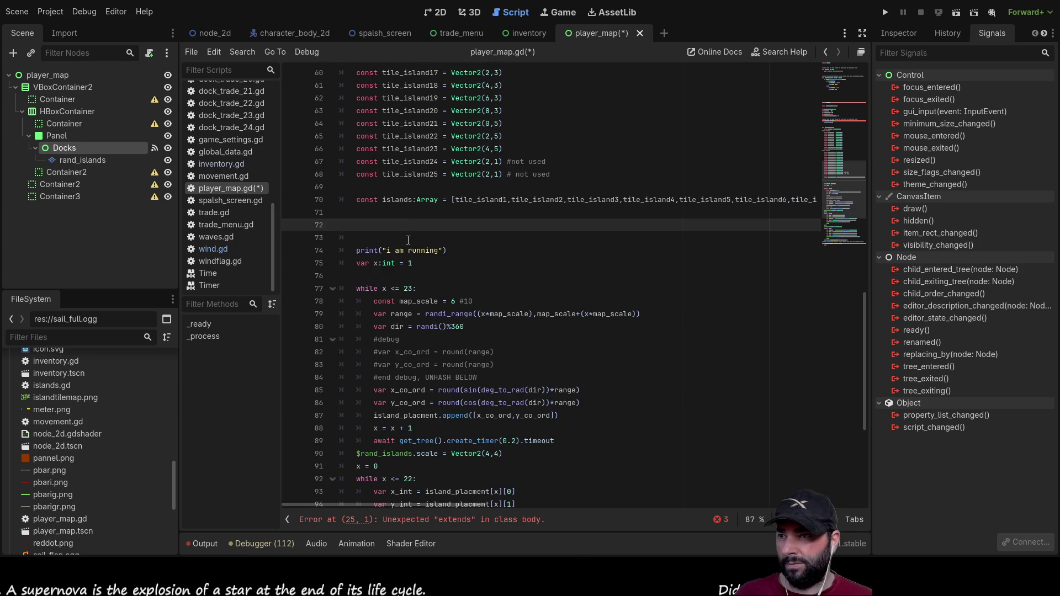
scroll(408, 240, "down", 2)
scroll(381, 232, "up", 2)
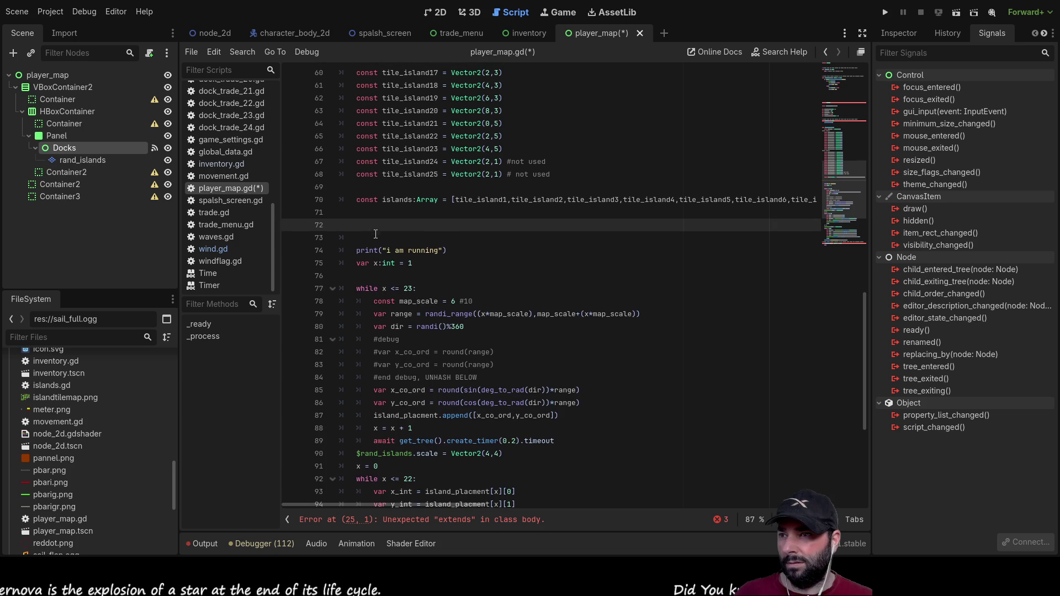
scroll(405, 281, "down", 1)
scroll(414, 276, "up", 14)
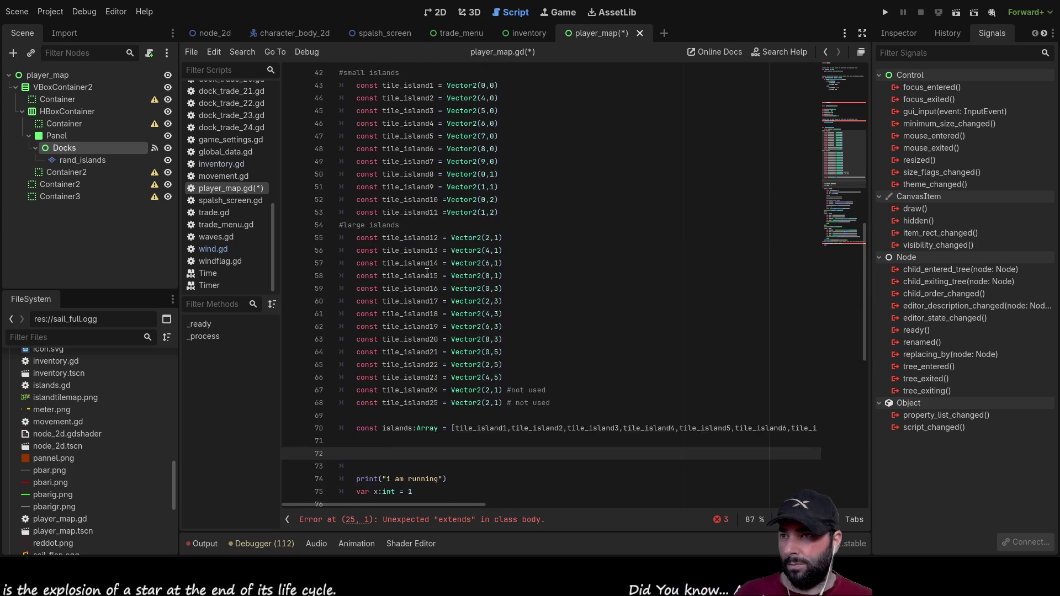
scroll(409, 270, "down", 1)
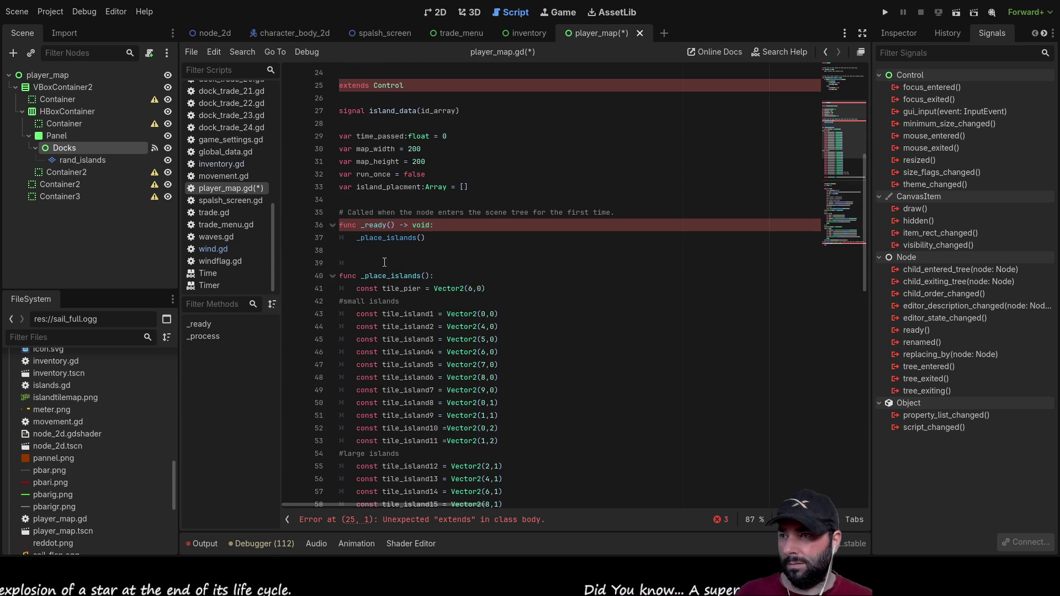
Step: Delete the pasted 'extends Control' and 'signal island_data(id_array)' lines plus the leftover blank line
scroll(393, 263, "up", 7)
scroll(376, 254, "down", 2)
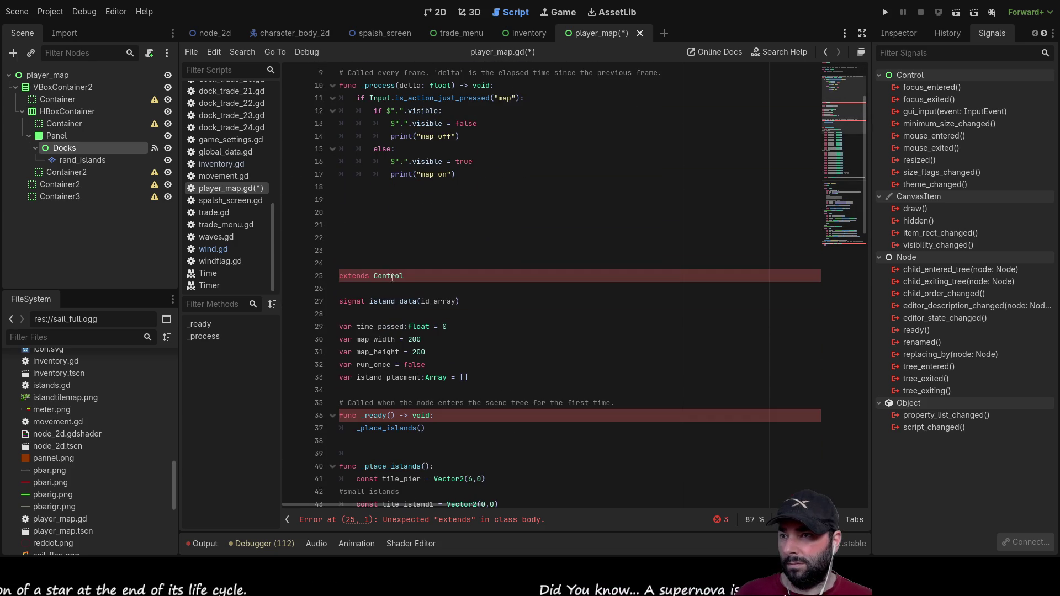
left_click(367, 251)
mouse_move(339, 275)
left_mouse_down()
mouse_move(411, 276)
mouse_move(494, 297)
mouse_move(497, 310)
mouse_move(479, 290)
mouse_move(483, 301)
left_mouse_up()
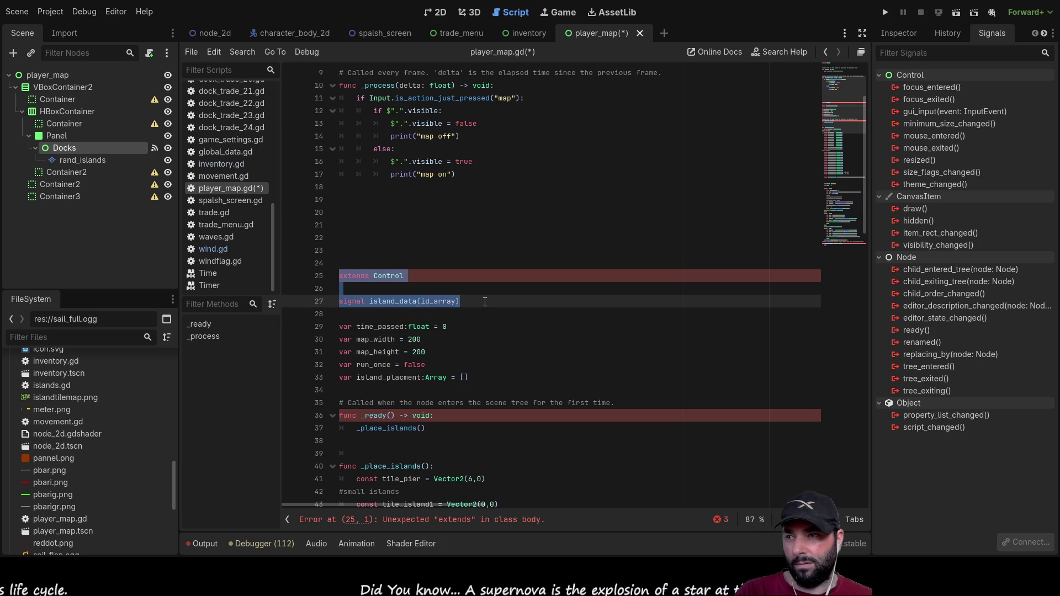
key("BackSpace")
key("Delete")
scroll(364, 250, "down", 2)
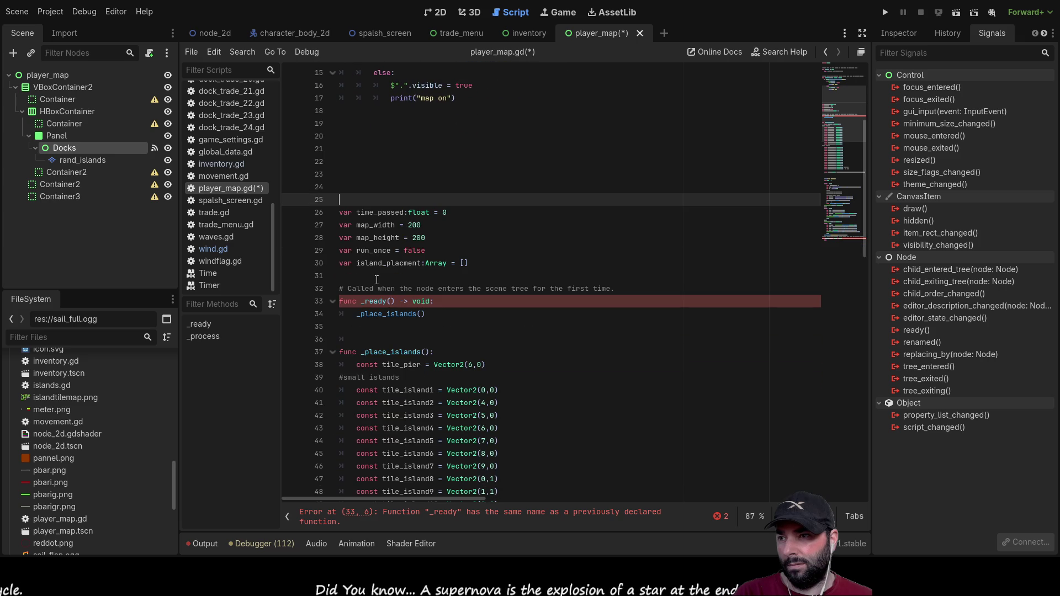
left_click(435, 313)
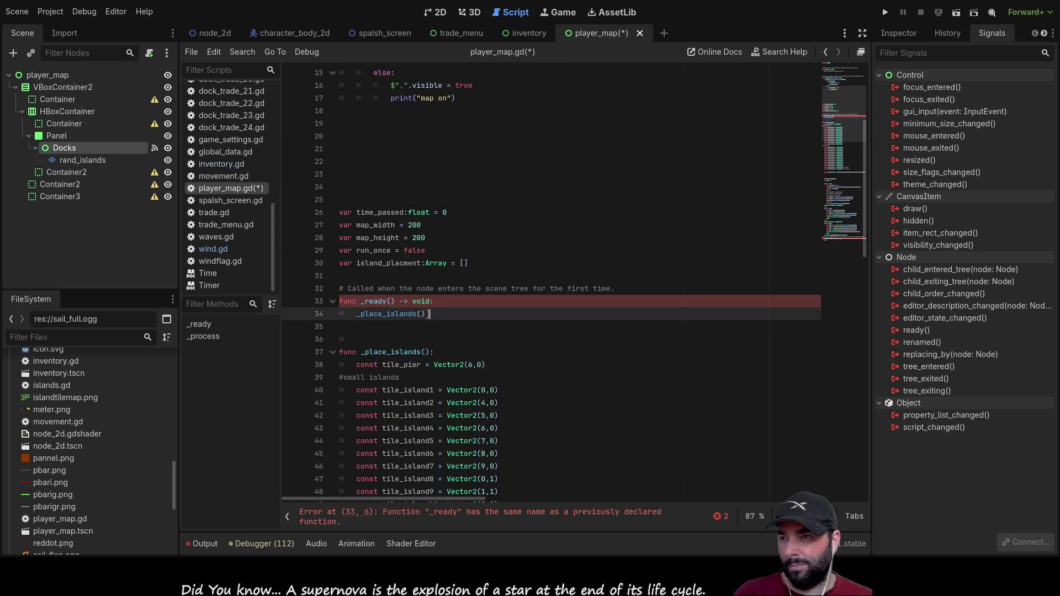
scroll(391, 241, "down", 3)
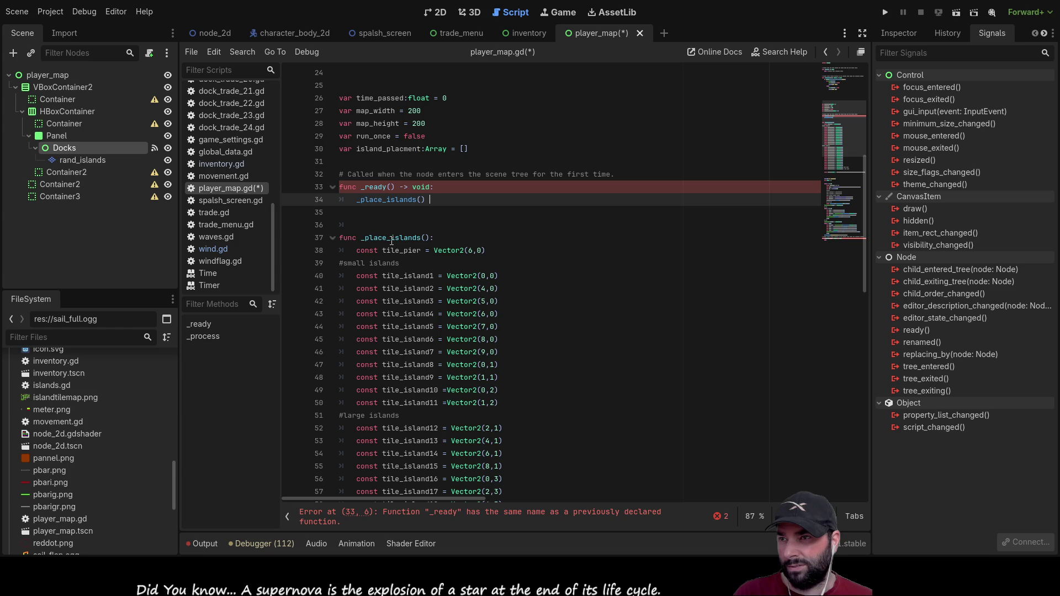
left_click(373, 218)
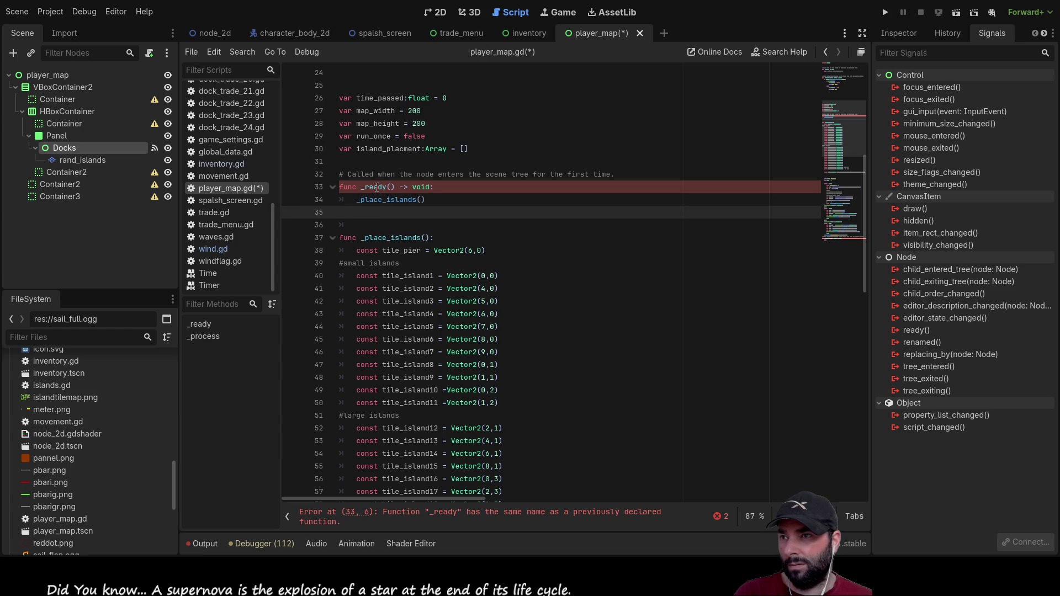
scroll(455, 276, "up", 8)
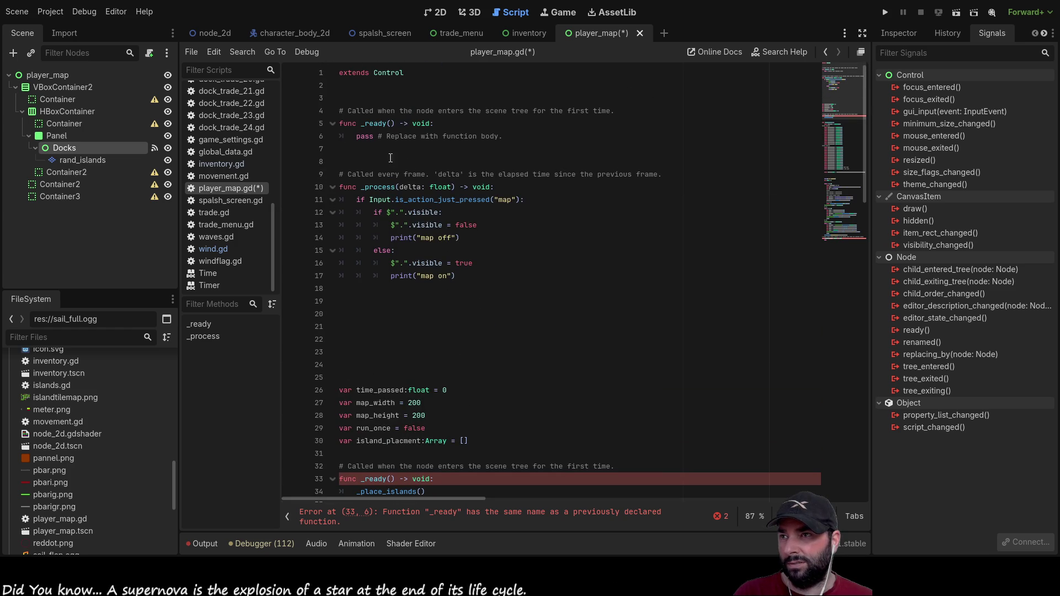
Step: Delete the empty template _ready function and surrounding extra blank lines
mouse_move(517, 136)
left_mouse_down()
mouse_move(354, 137)
mouse_move(331, 123)
mouse_move(253, 114)
left_mouse_up()
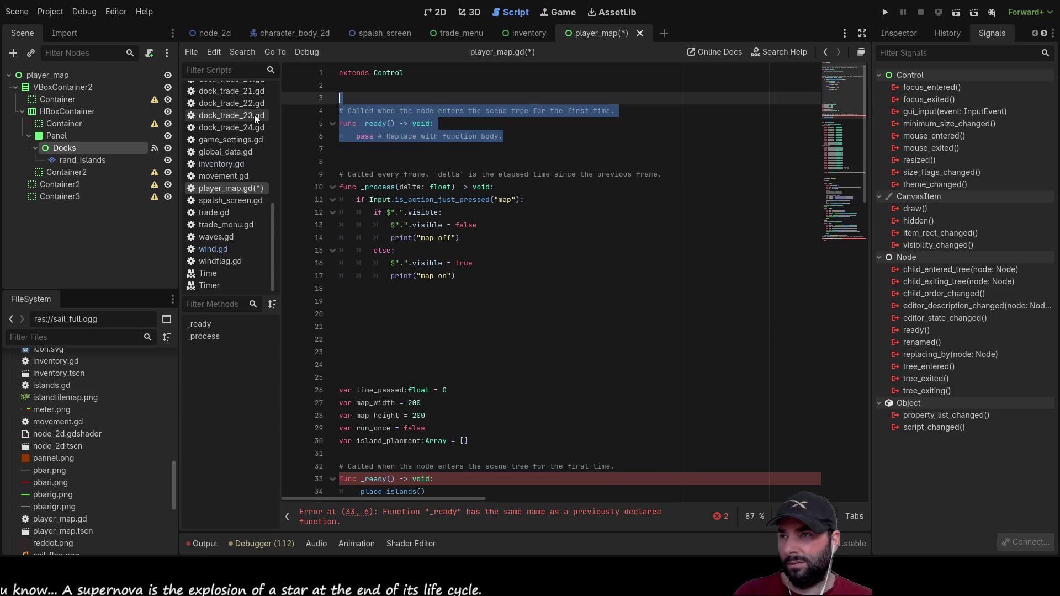
key("BackSpace")
key("Delete")
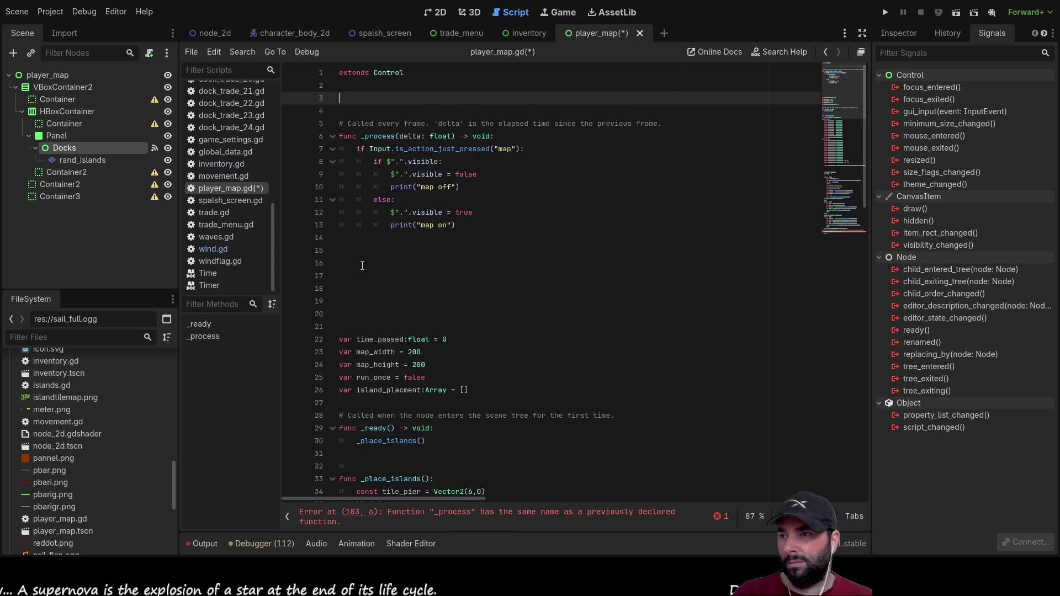
left_click(370, 263)
key("Delete")
key("Delete")
key("Delete")
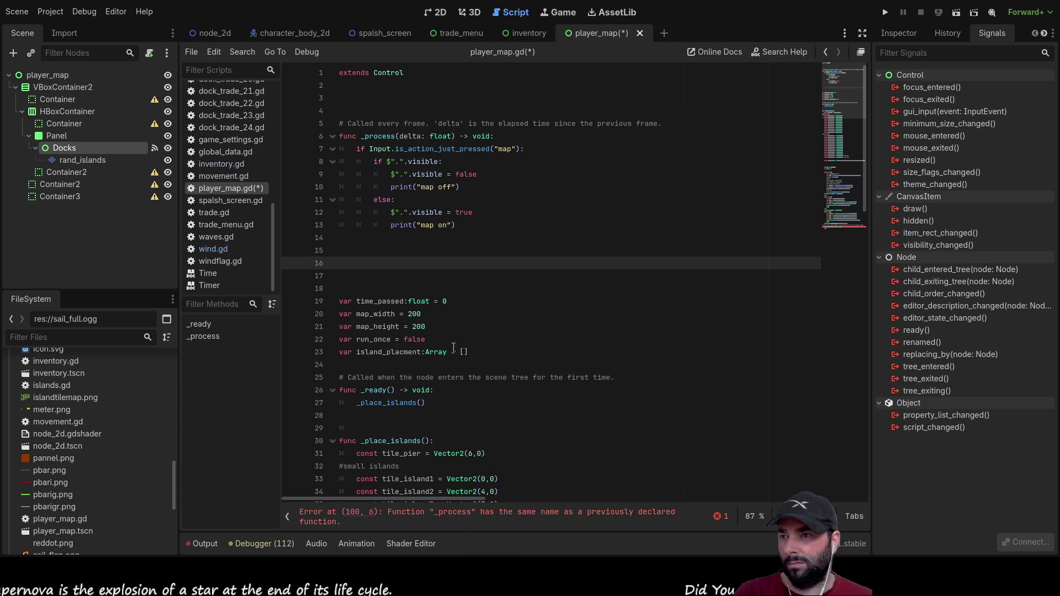
Step: Move the var declarations block to just under 'extends Control'
left_click_drag(482, 353, 317, 301)
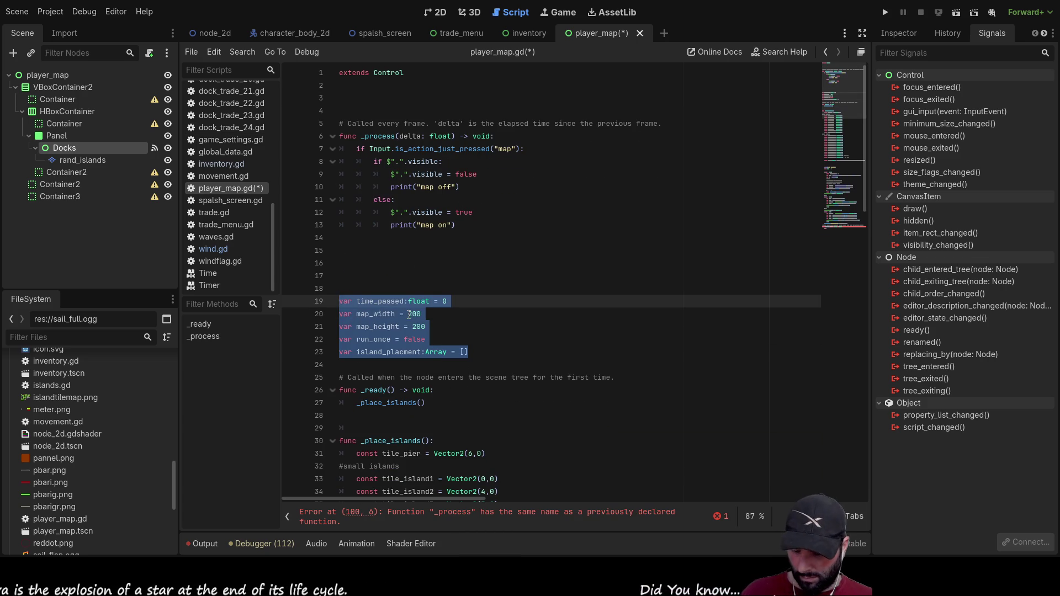
key("ctrl+x")
left_click(353, 97)
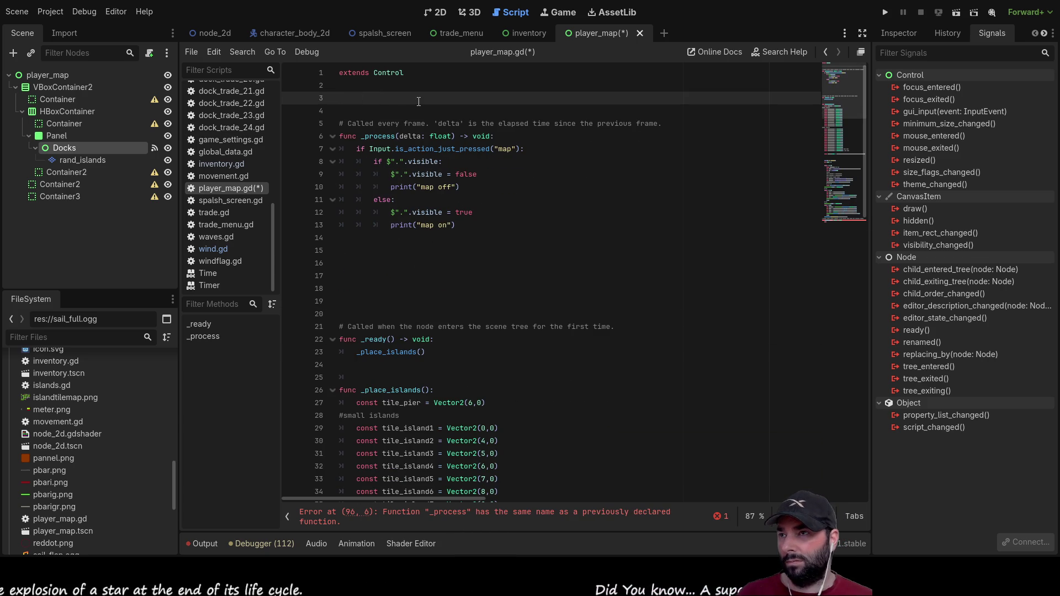
key("Return")
key("Return")
key("Up")
key("Up")
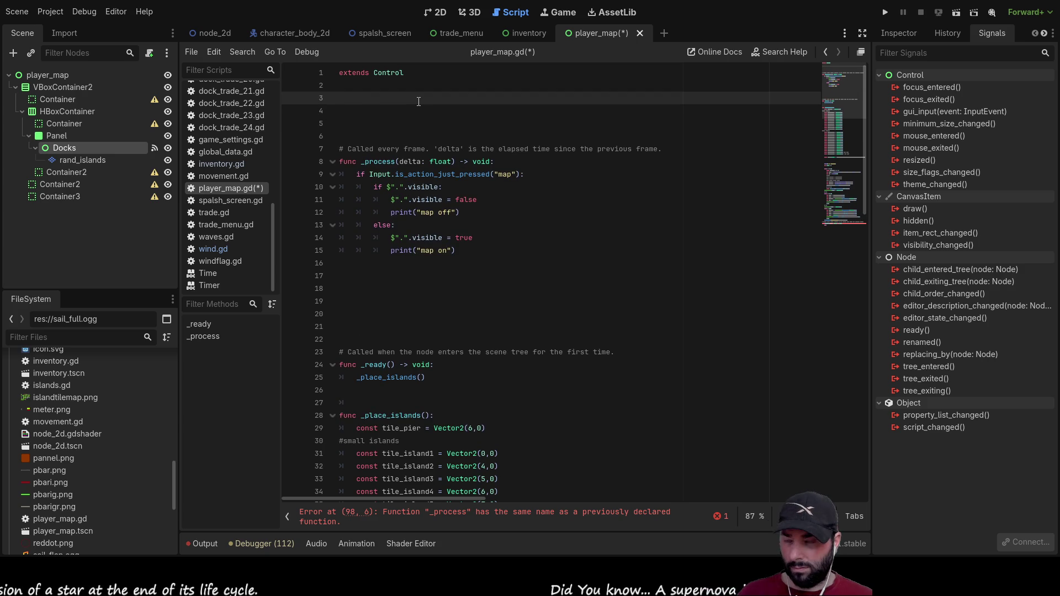
key("ctrl+v")
Step: Move the _place_islands-calling _ready function and its comment above _process
scroll(420, 221, "down", 2)
left_click(427, 354)
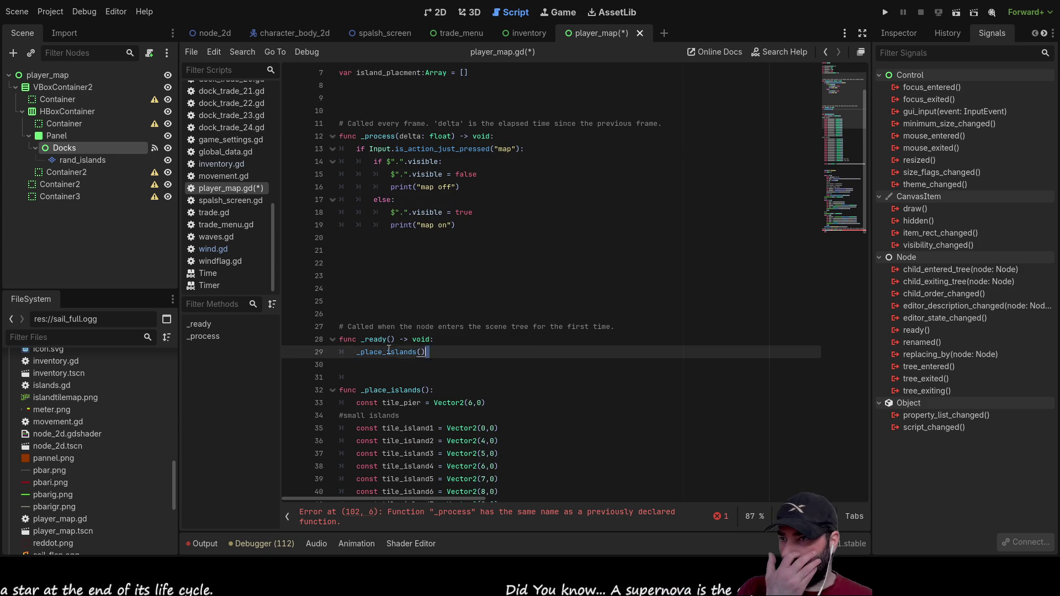
left_click_drag(427, 354, 288, 327)
key("ctrl+x")
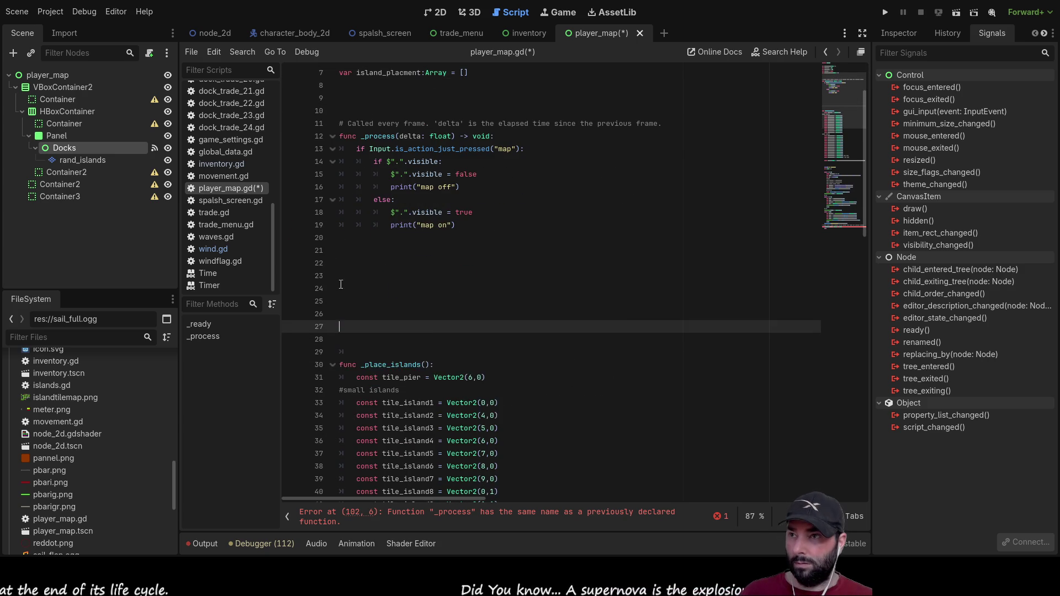
scroll(340, 290, "up", 2)
left_click(351, 176)
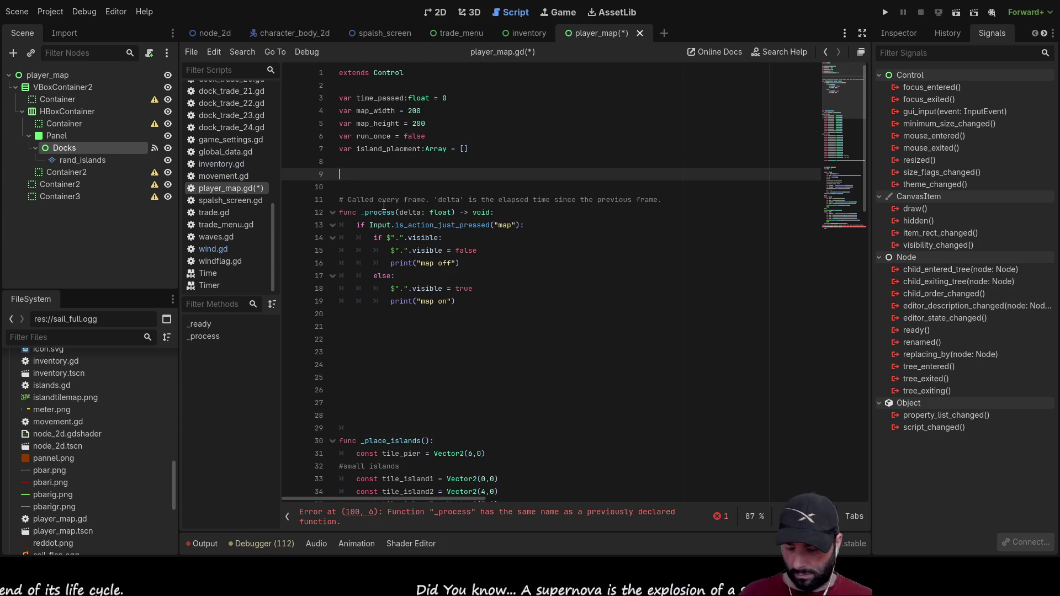
key("ctrl+v")
Step: Remove the extra blank lines above _place_islands
scroll(378, 229, "down", 3)
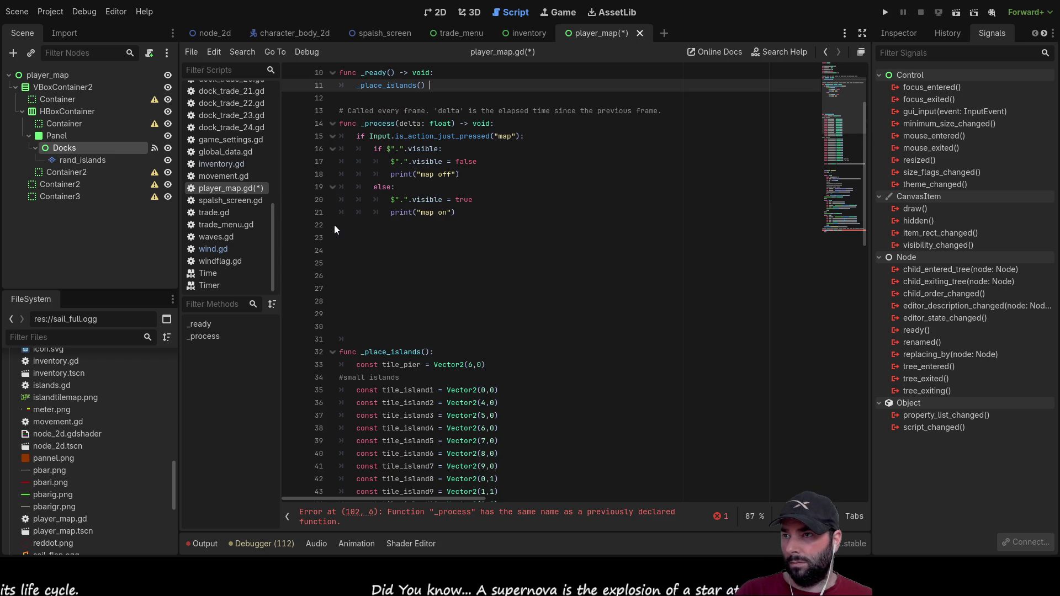
left_click(355, 246)
key("Delete")
key("Delete")
key("Delete")
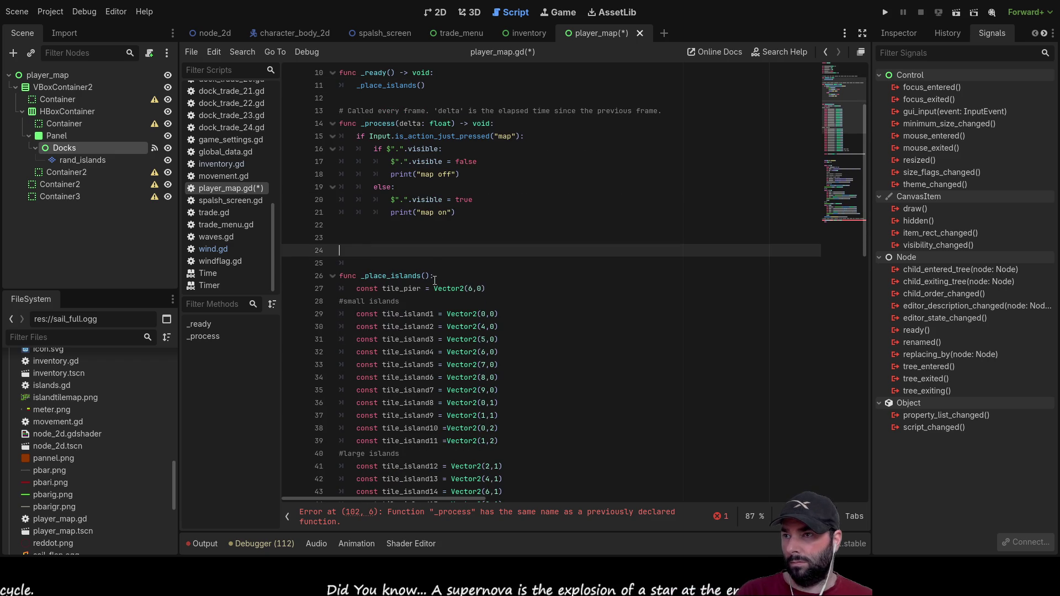
key("Delete")
scroll(403, 270, "down", 4)
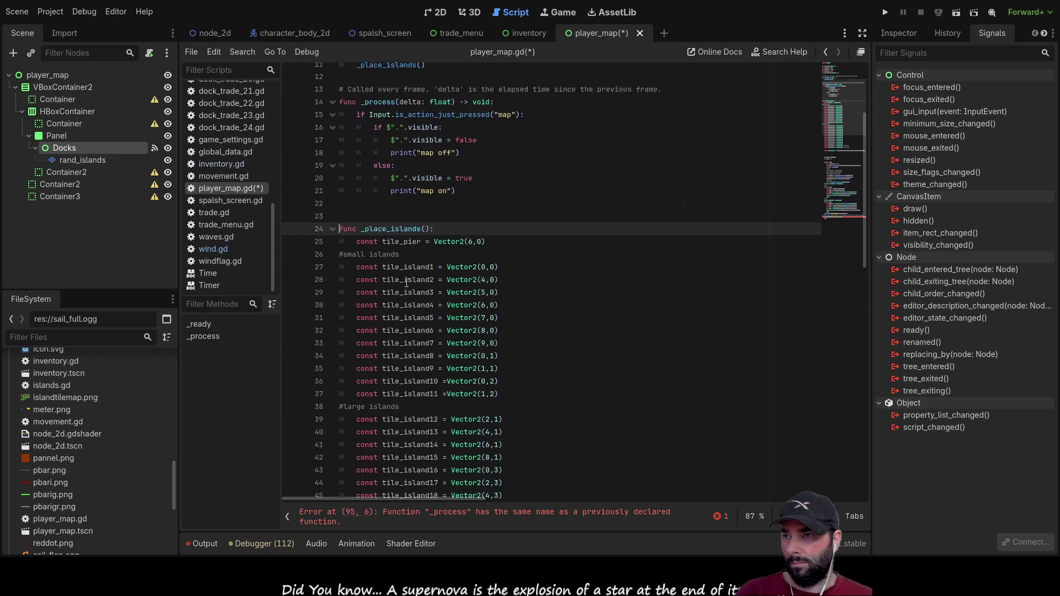
scroll(410, 291, "up", 7)
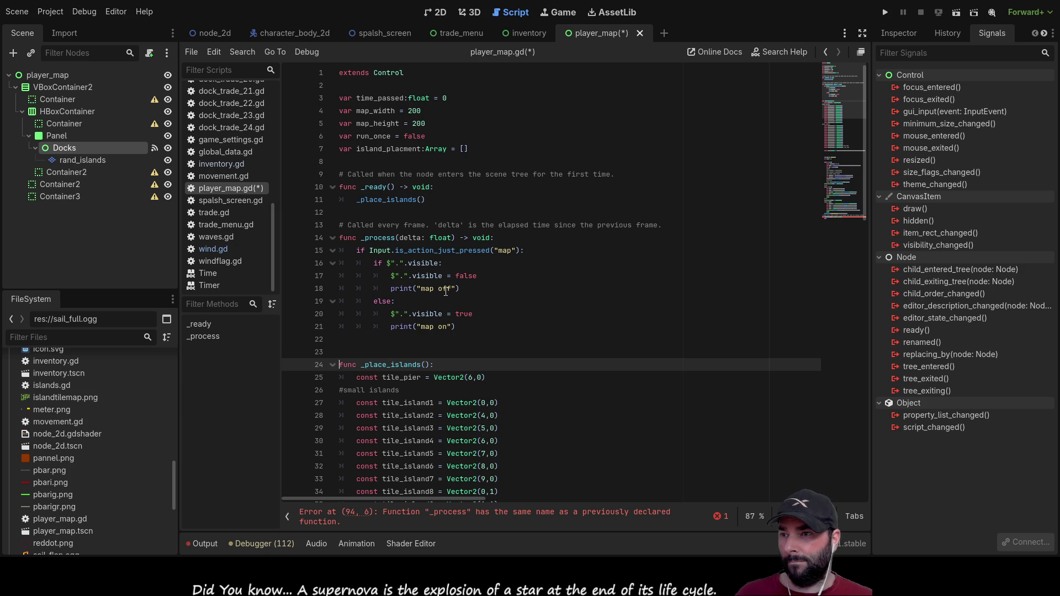
Step: Highlight every use of island_placment in player_map.gd
scroll(419, 305, "down", 6)
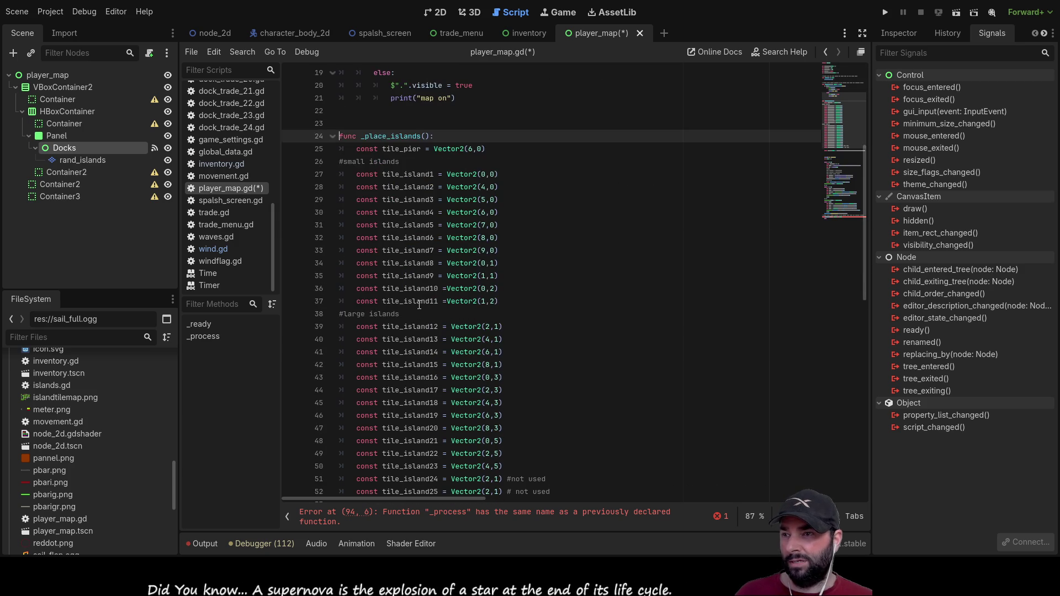
scroll(419, 306, "down", 8)
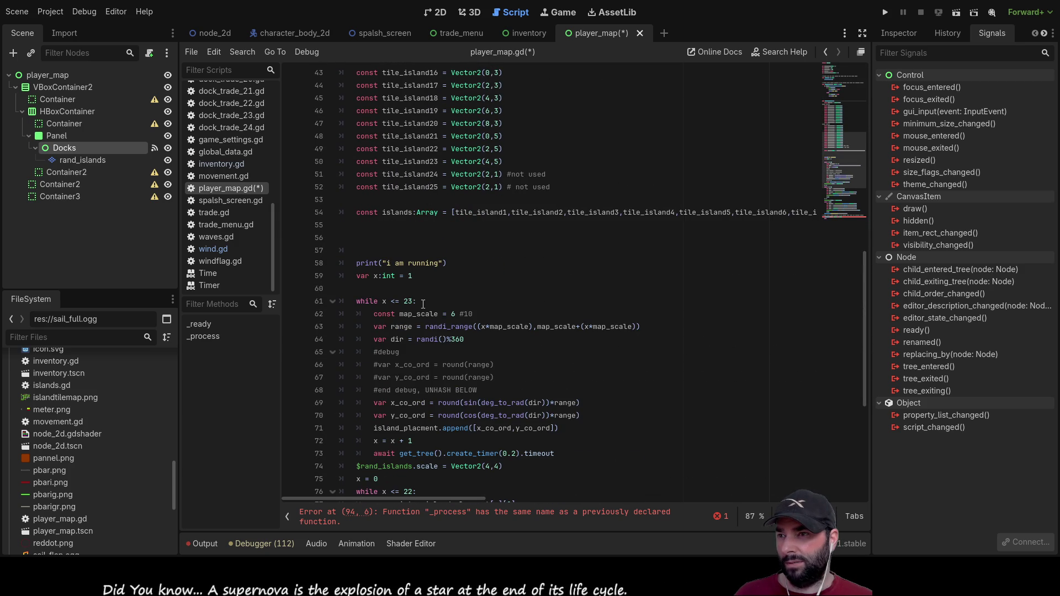
scroll(423, 304, "down", 6)
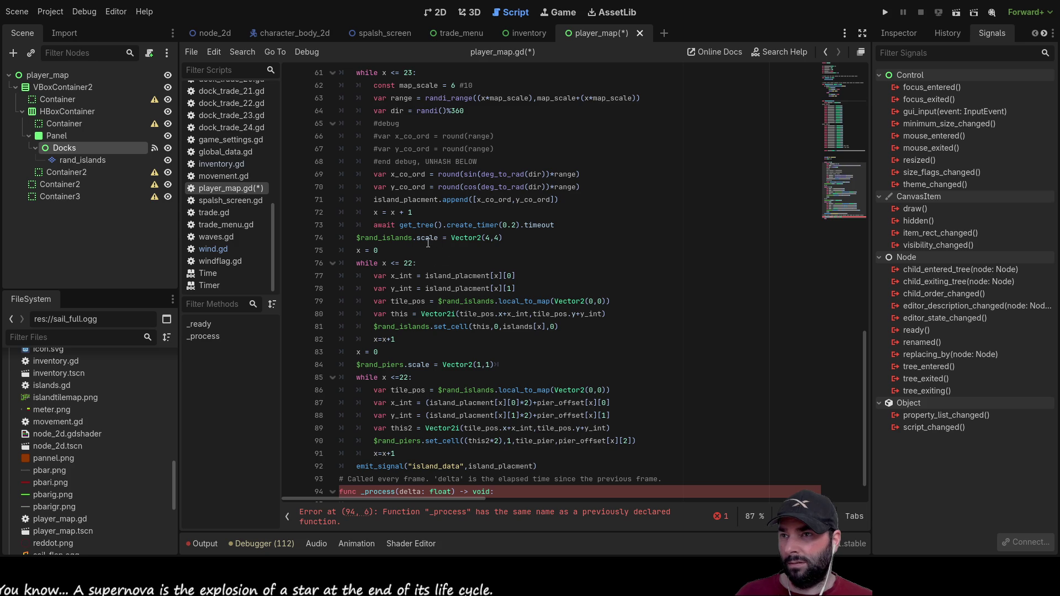
double_click(415, 200)
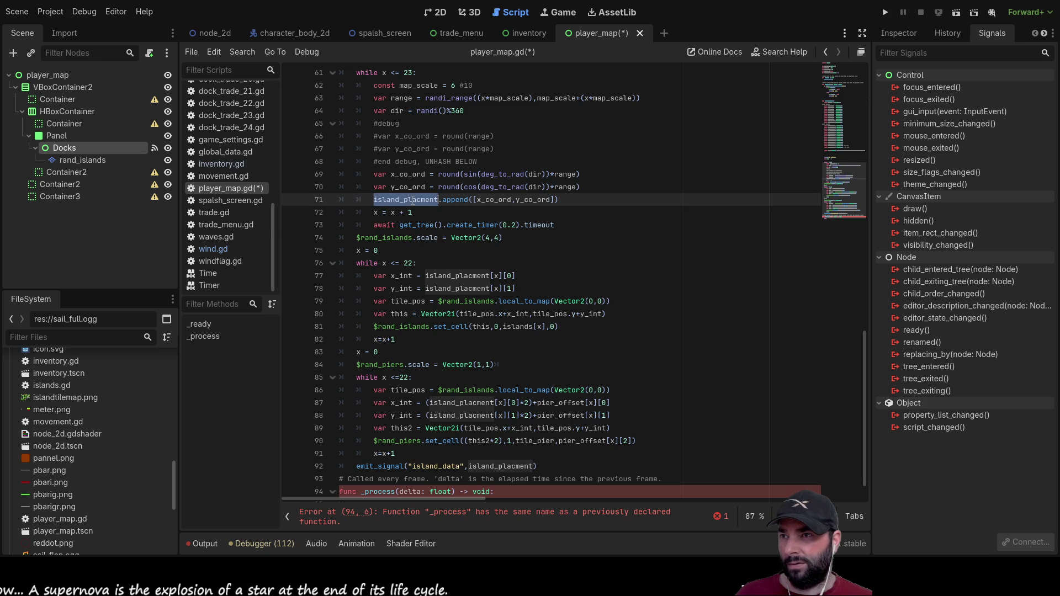
scroll(433, 297, "up", 10)
scroll(434, 297, "up", 10)
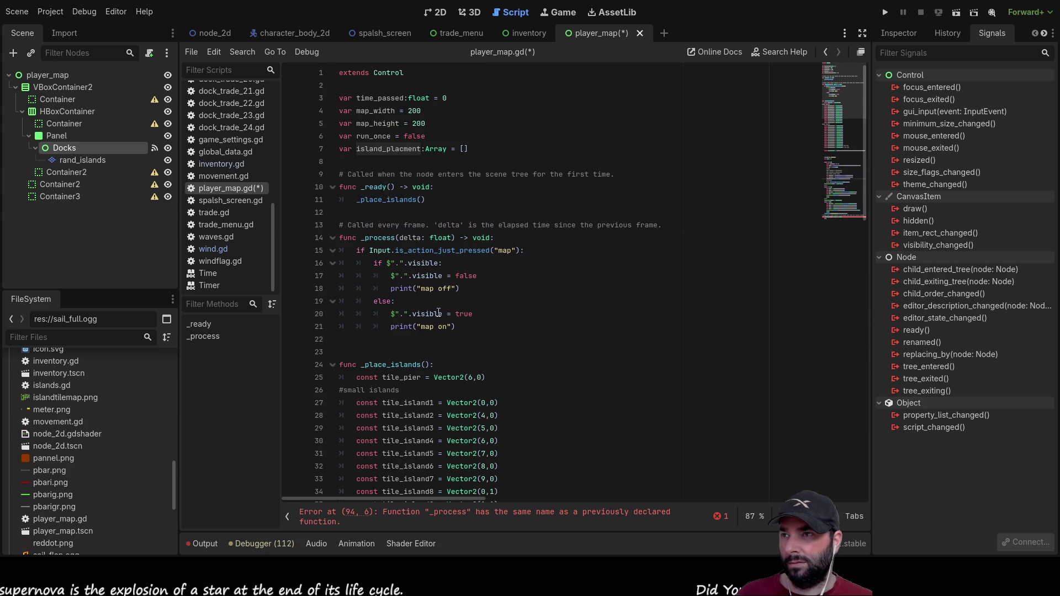
left_click(409, 166)
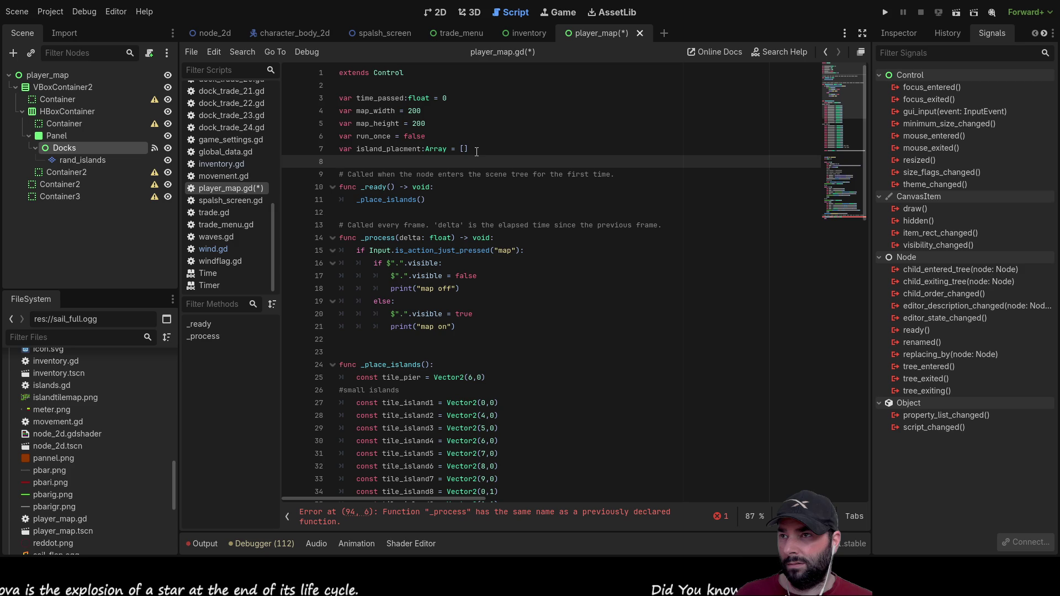
Step: Insert a blank line before the island_placment declaration, then go to the game_world scene
left_click(342, 149)
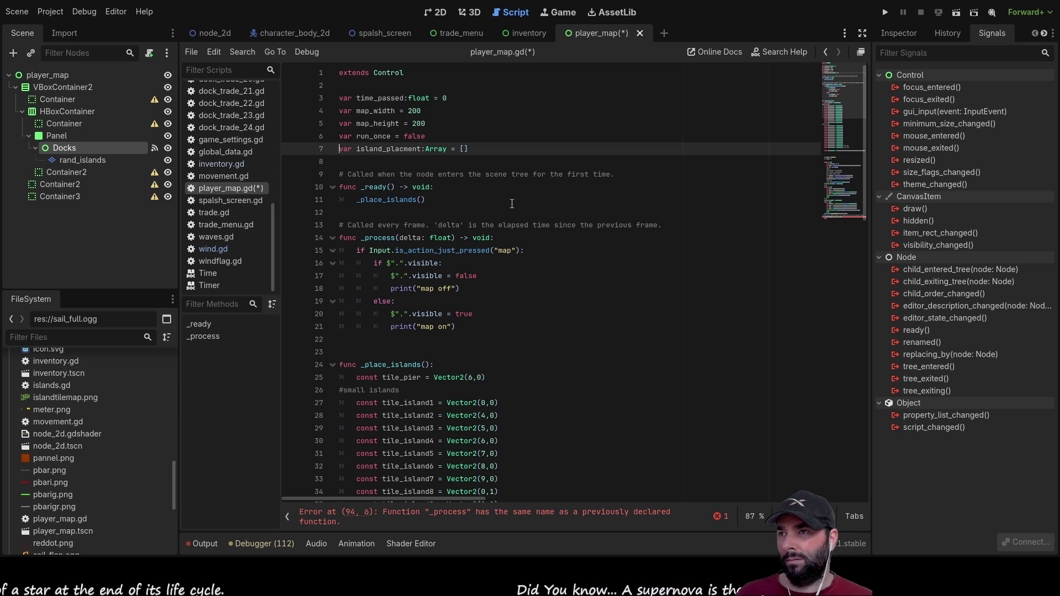
key("Home")
key("Return")
key("Up")
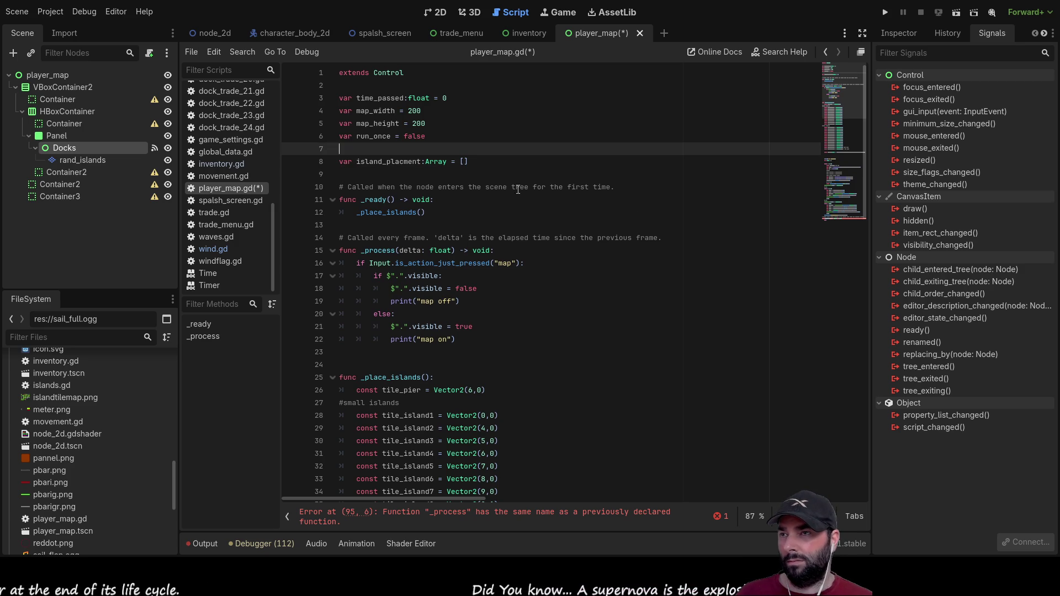
double_click(414, 162)
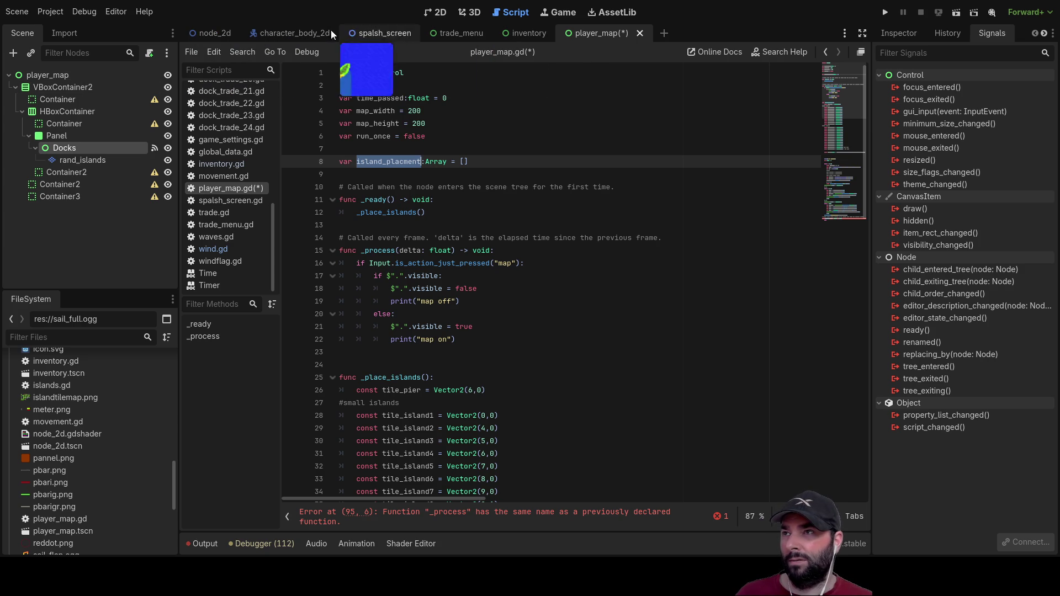
left_click(223, 35)
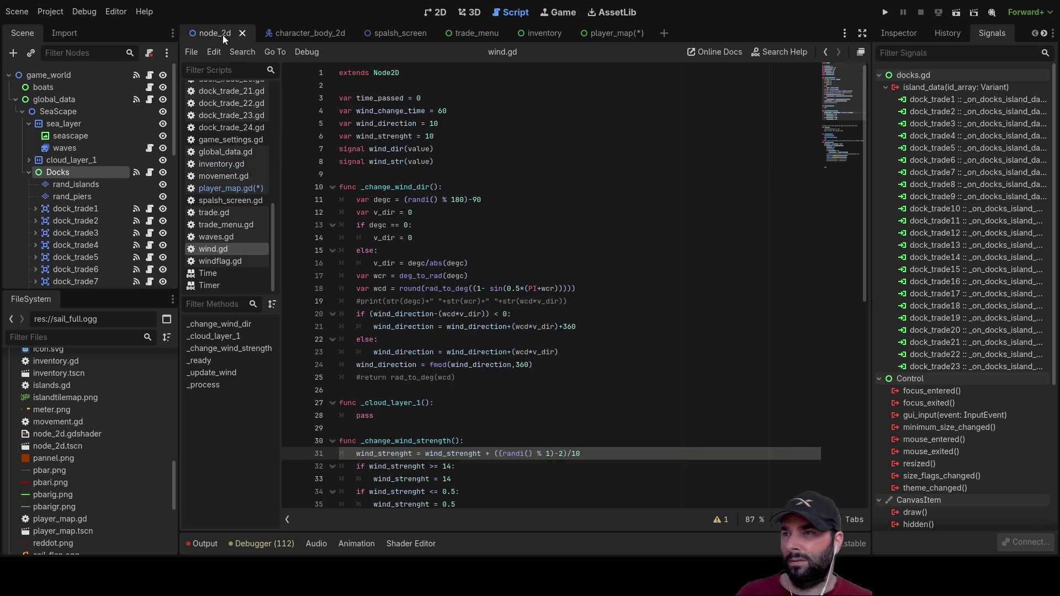
Step: Open docks.gd from the script list and scroll up to its island_placment declaration
scroll(74, 220, "down", 5)
scroll(74, 220, "up", 5)
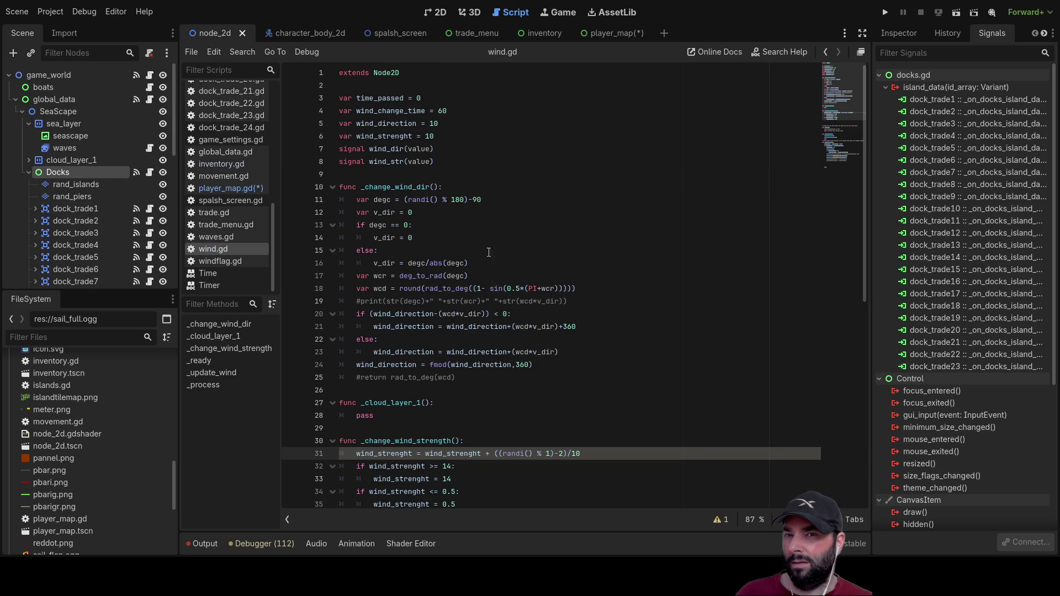
scroll(907, 394, "down", 5)
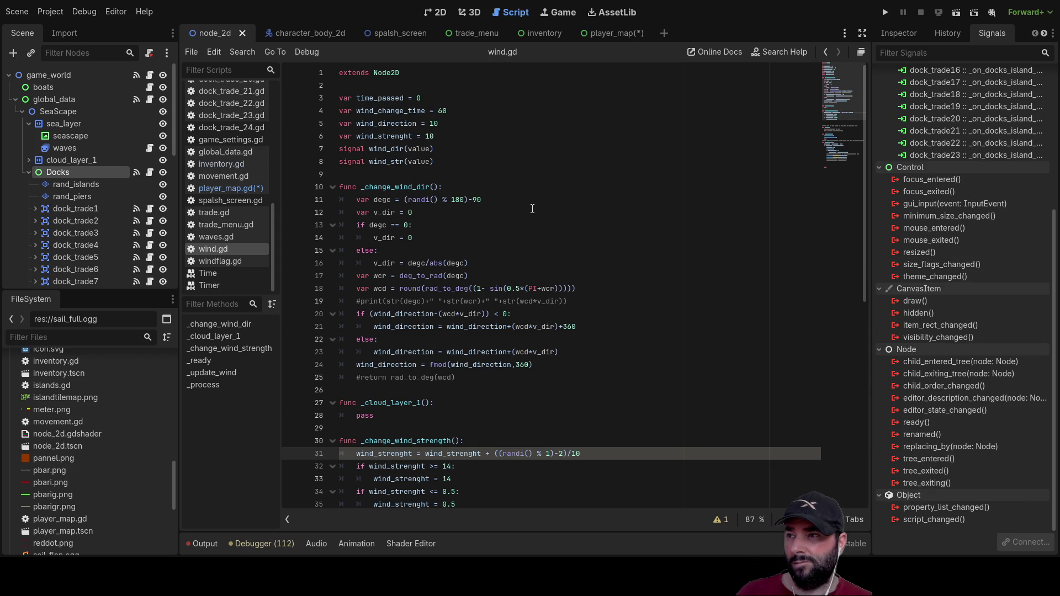
scroll(233, 233, "up", 10)
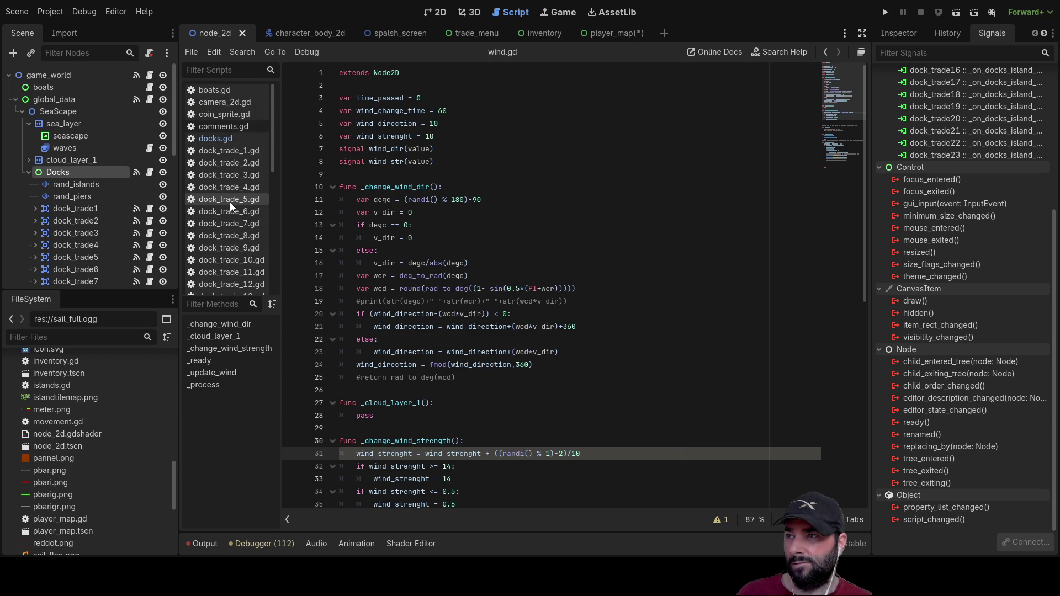
left_click(217, 139)
left_click(593, 237)
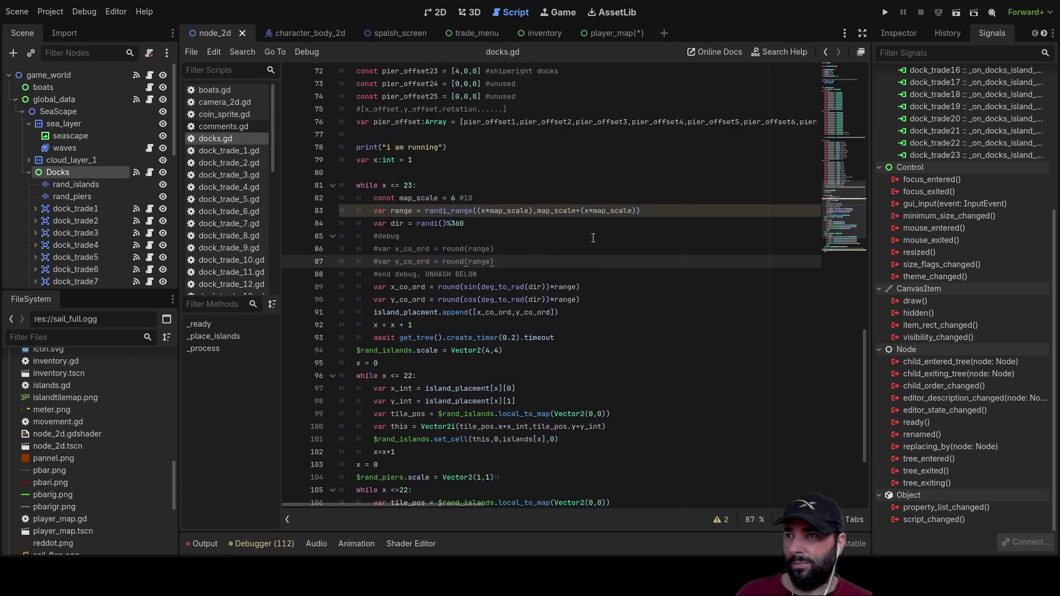
scroll(593, 238, "up", 15)
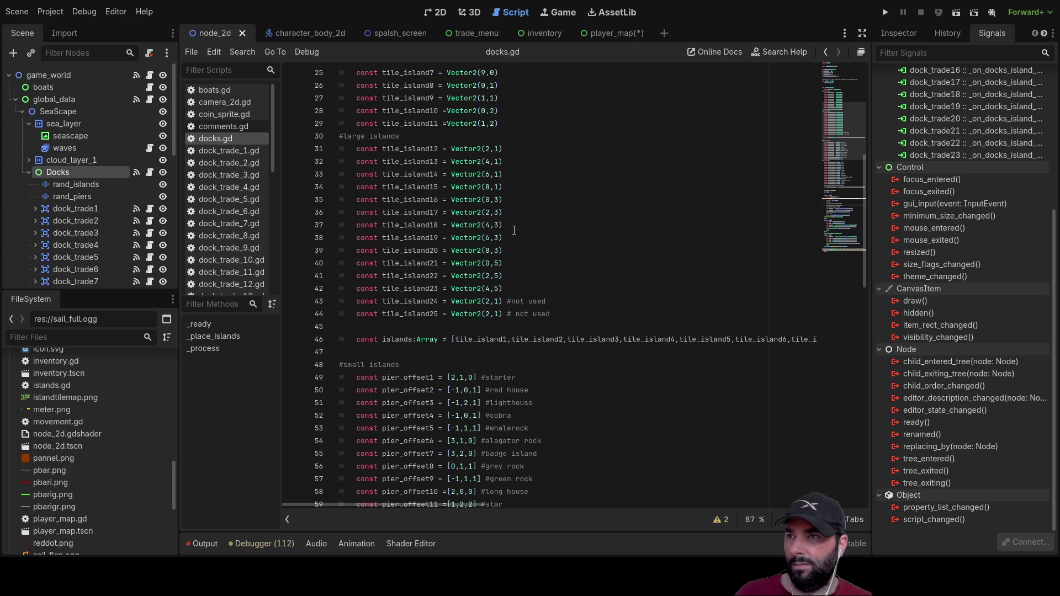
scroll(514, 231, "up", 7)
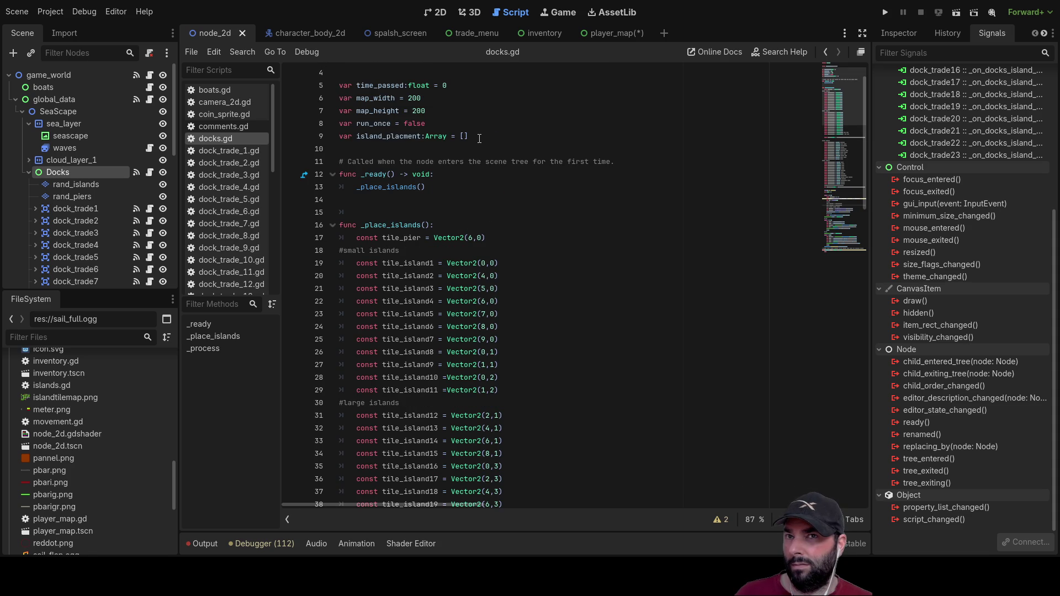
scroll(569, 193, "up", 1)
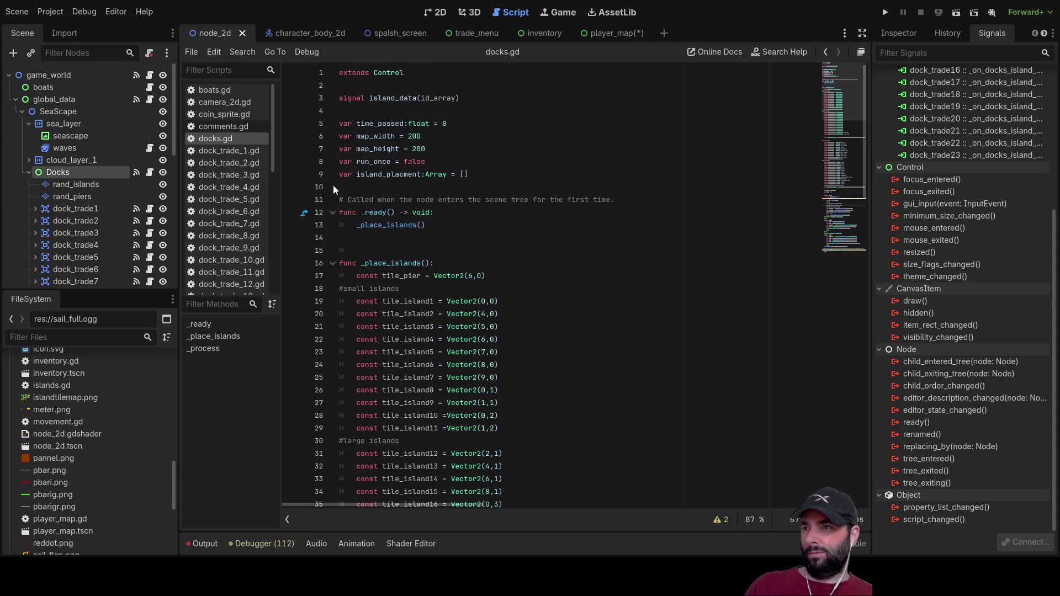
left_click(353, 187)
key("Up")
key("Up")
key("Up")
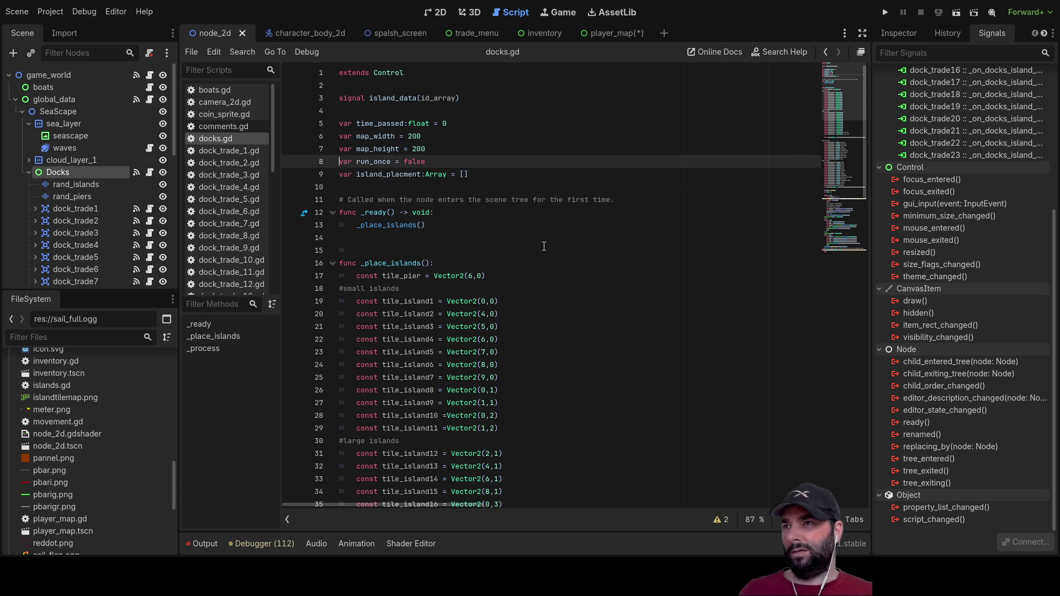
key("Return")
key("Up")
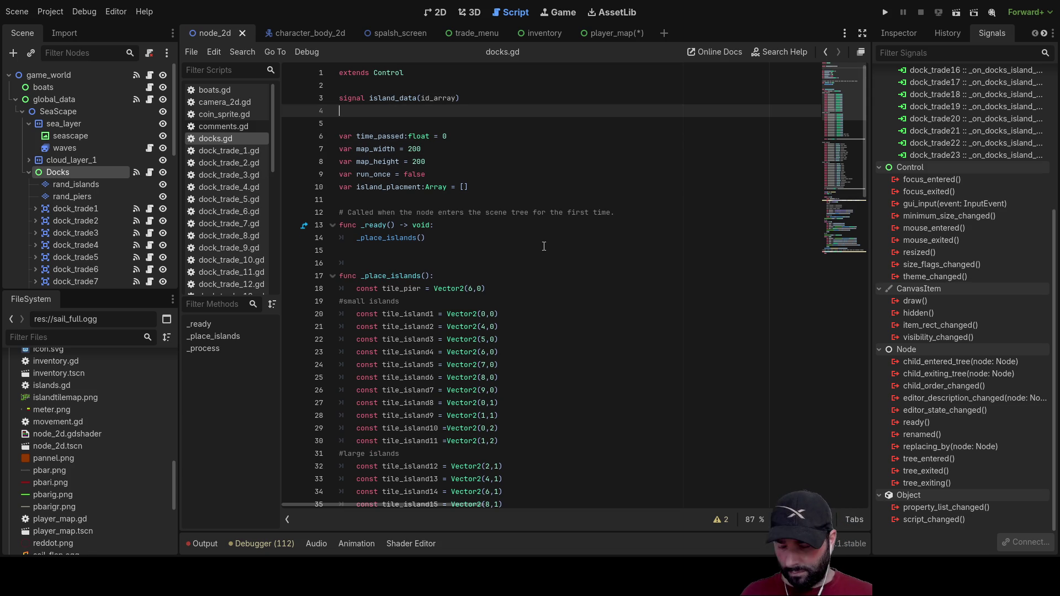
type("signal ")
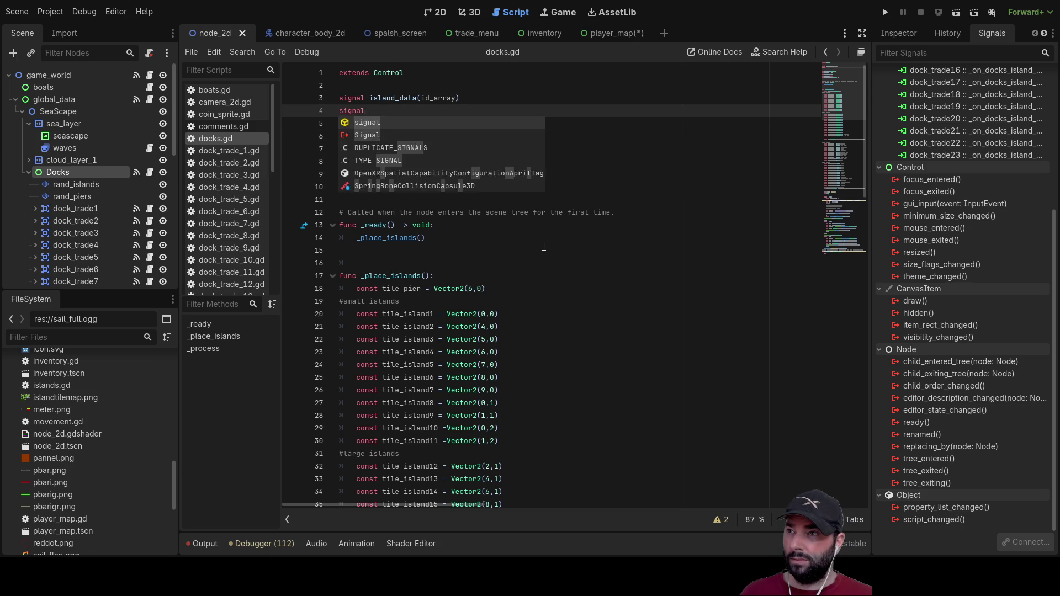
type("b")
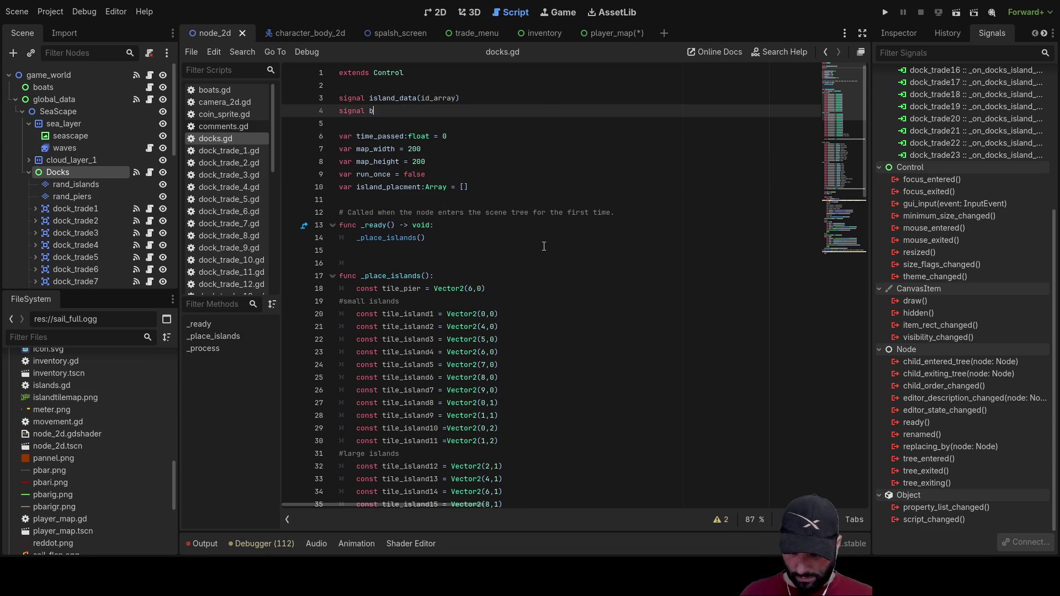
type("uild_player_map")
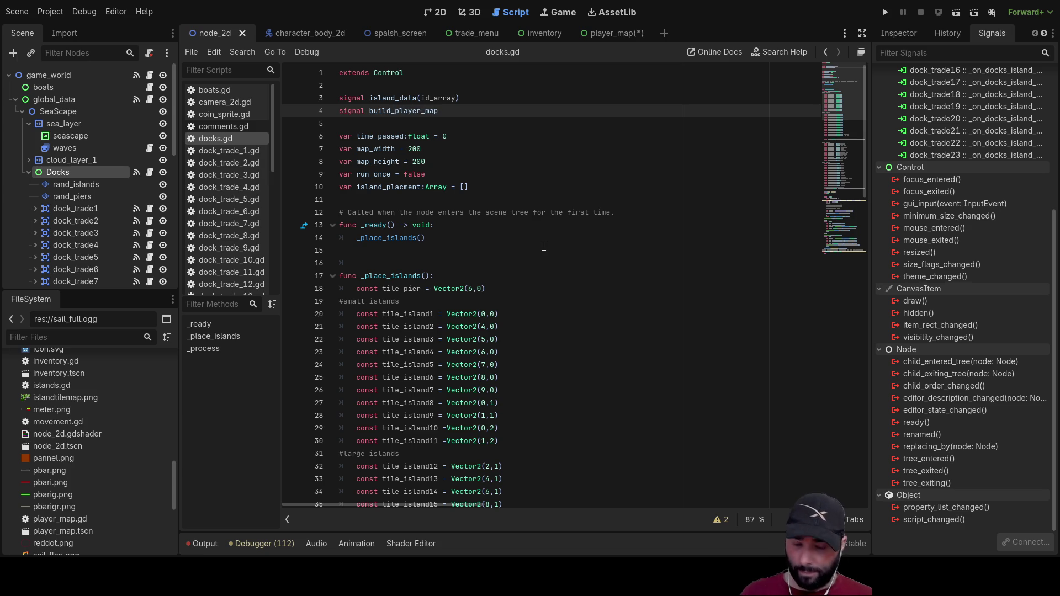
type("()")
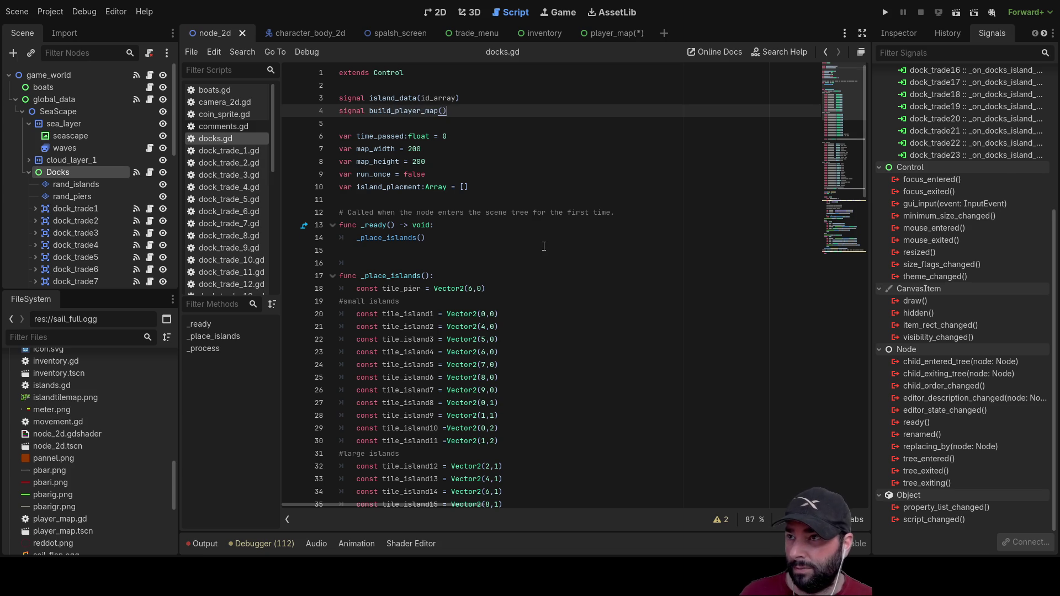
key("Down")
key("Down")
key("Down")
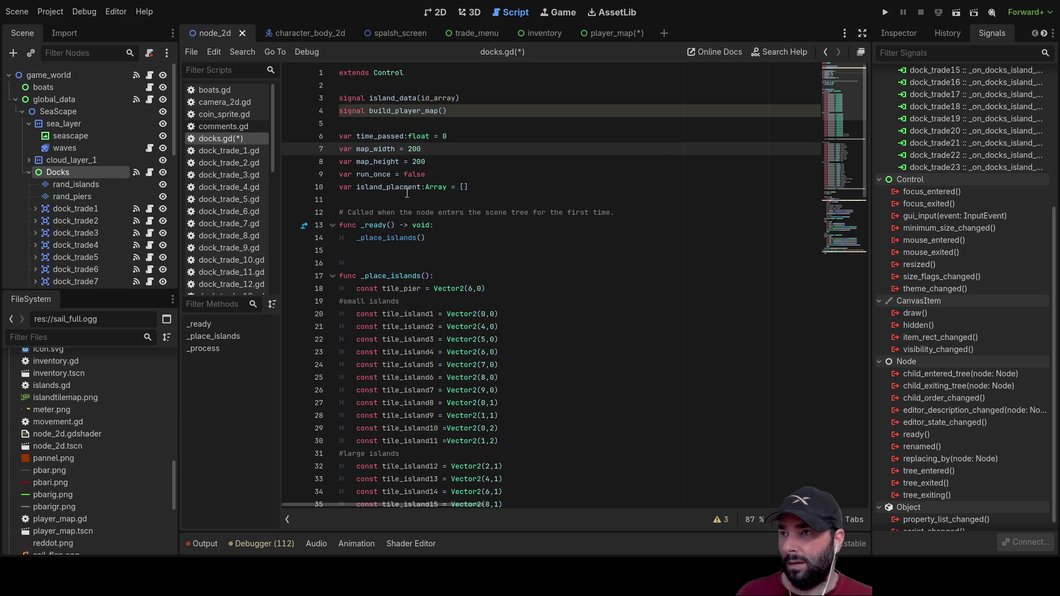
double_click(407, 189)
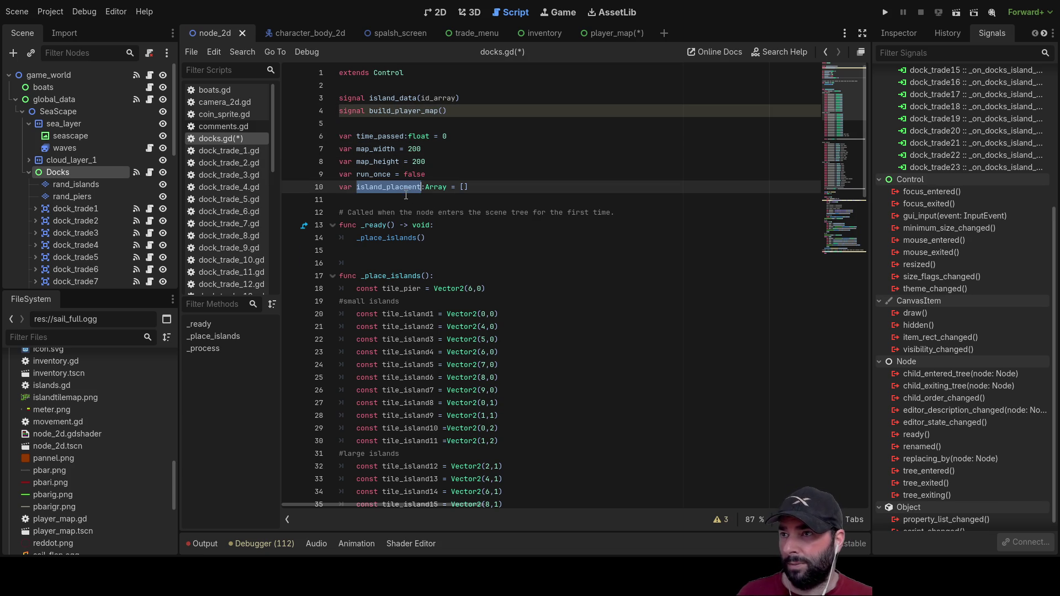
left_click(440, 110)
double_click(393, 186)
key("ctrl+c")
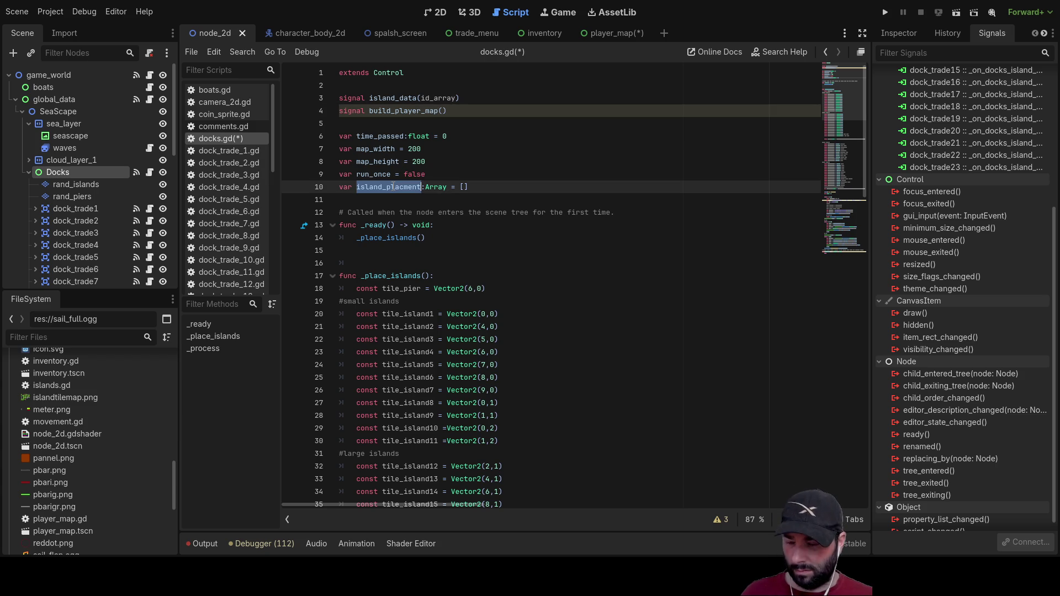
left_click(441, 111)
key("ctrl+v")
scroll(466, 237, "down", 20)
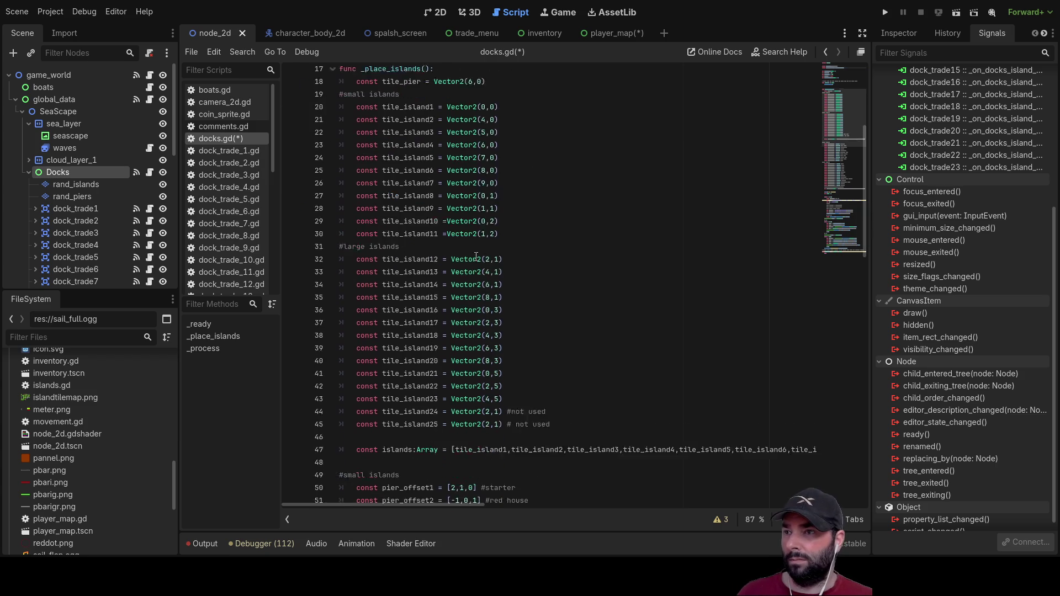
scroll(479, 296, "down", 5)
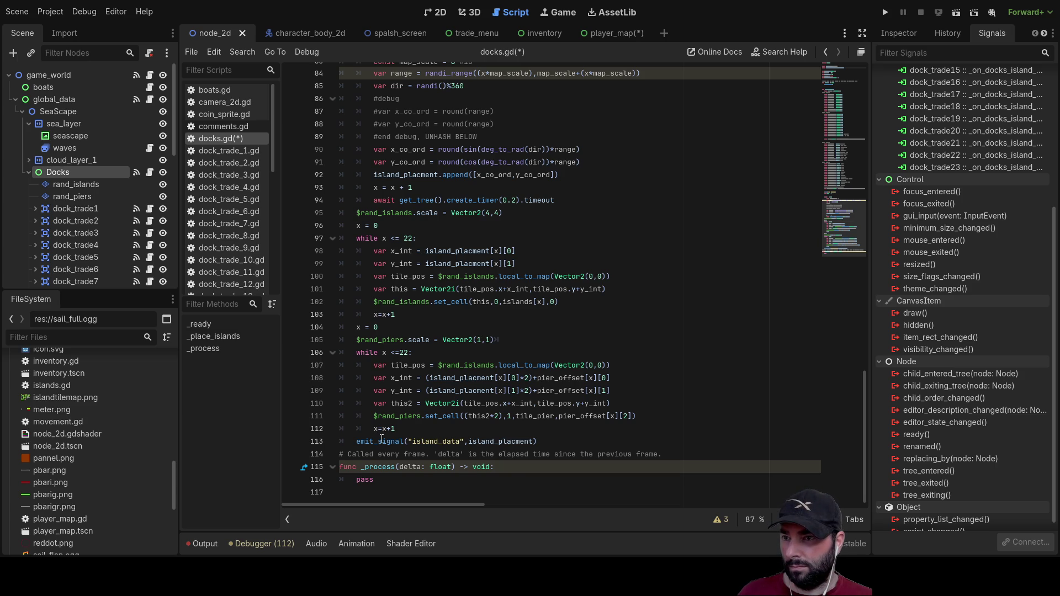
double_click(431, 442)
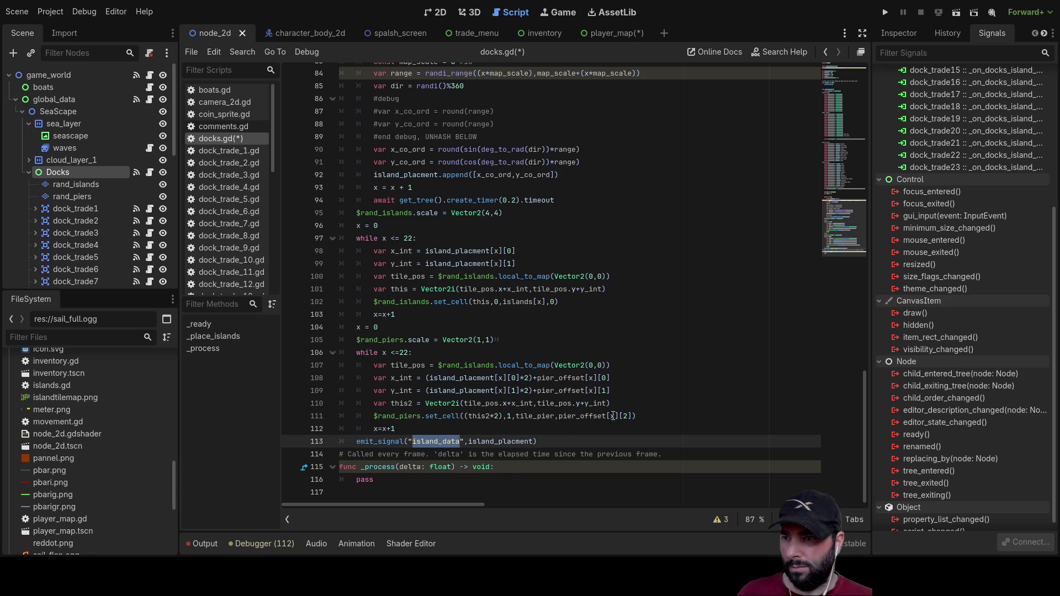
scroll(926, 353, "up", 5)
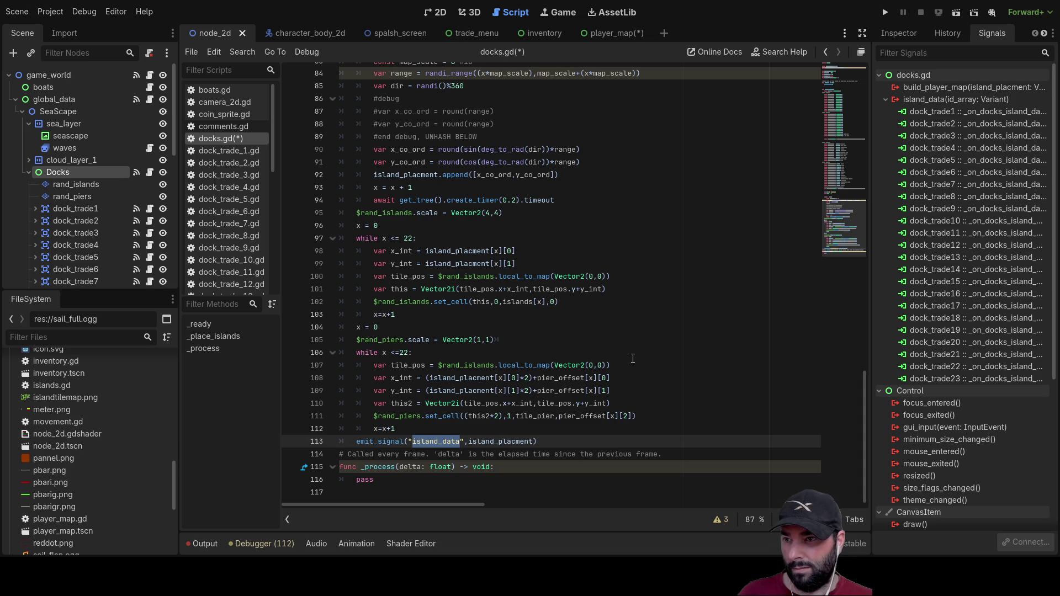
scroll(567, 337, "up", 20)
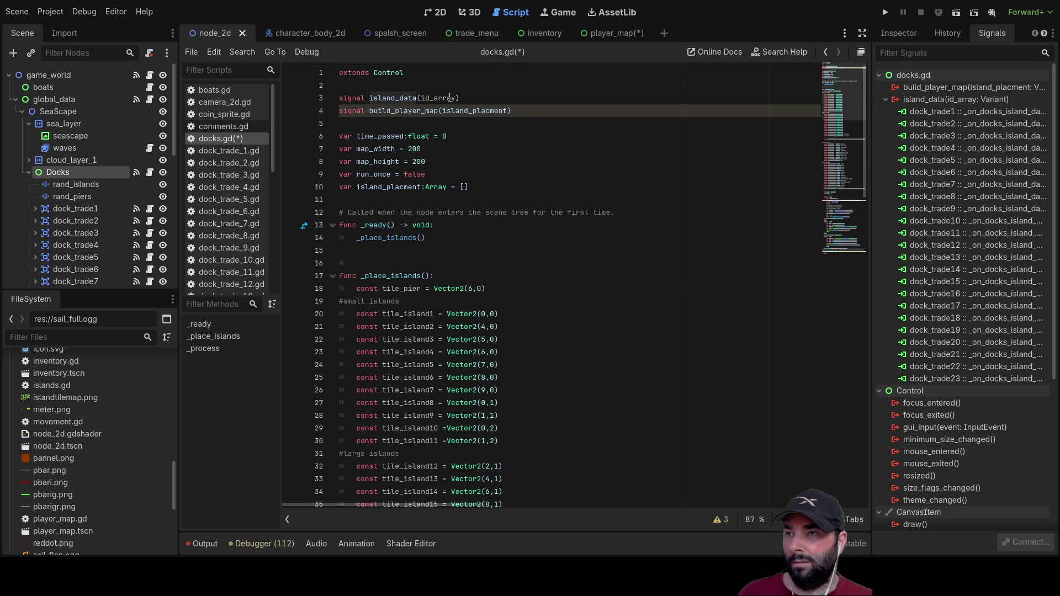
type(")")
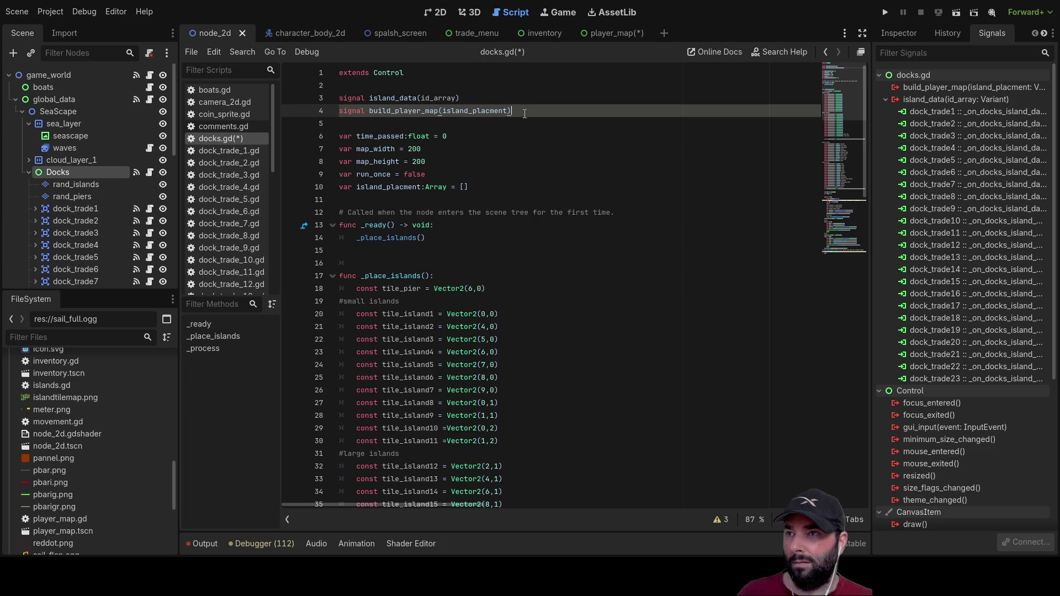
left_click_drag(526, 113, 315, 117)
key("ctrl+x")
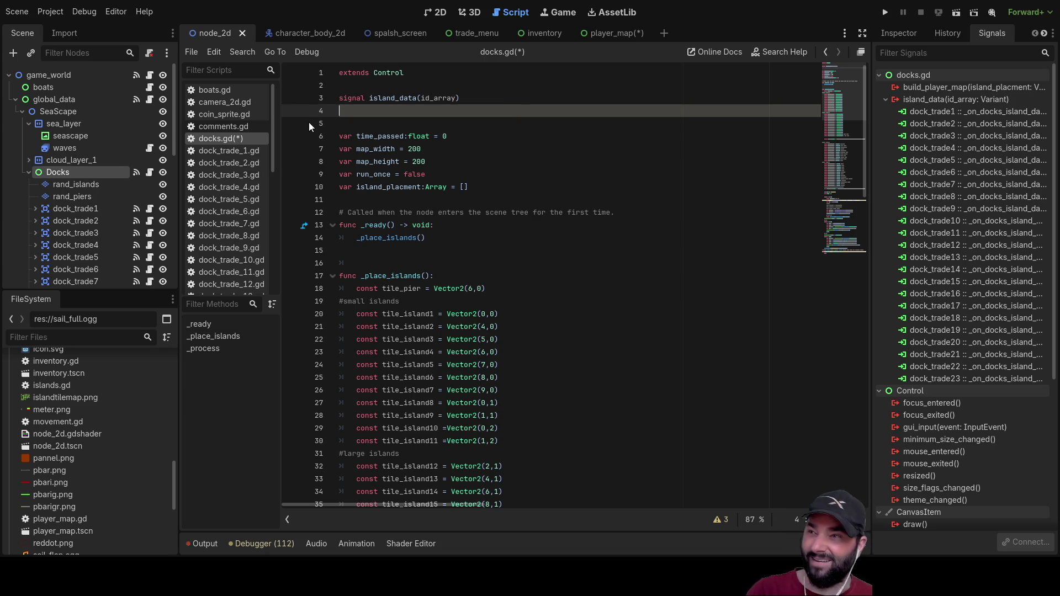
key("BackSpace")
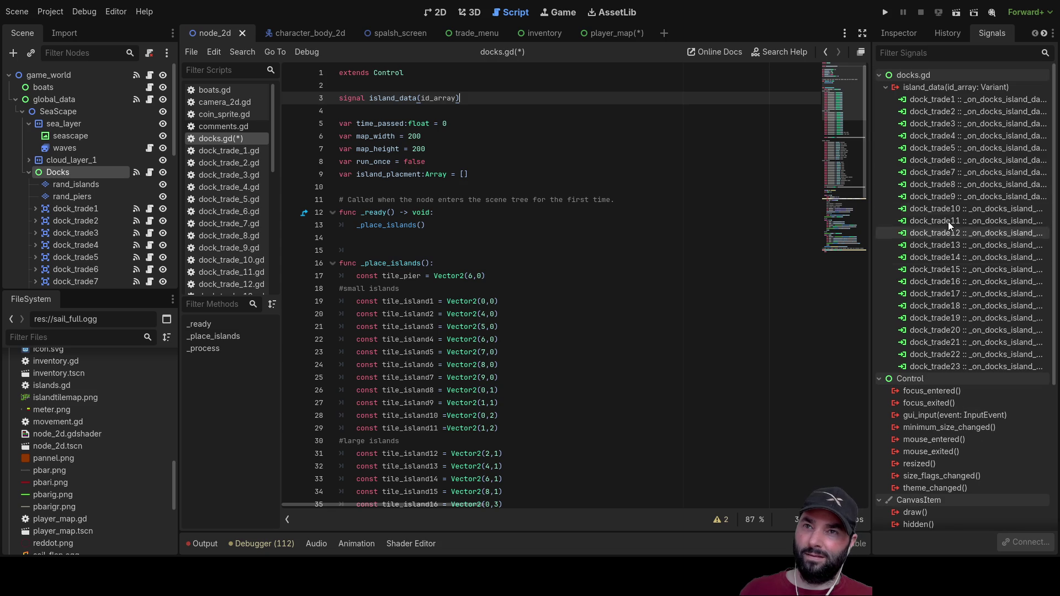
Step: Check the island_data signal's connections, read through docks.gd, and view dock_trade_1.gd
left_click(946, 87)
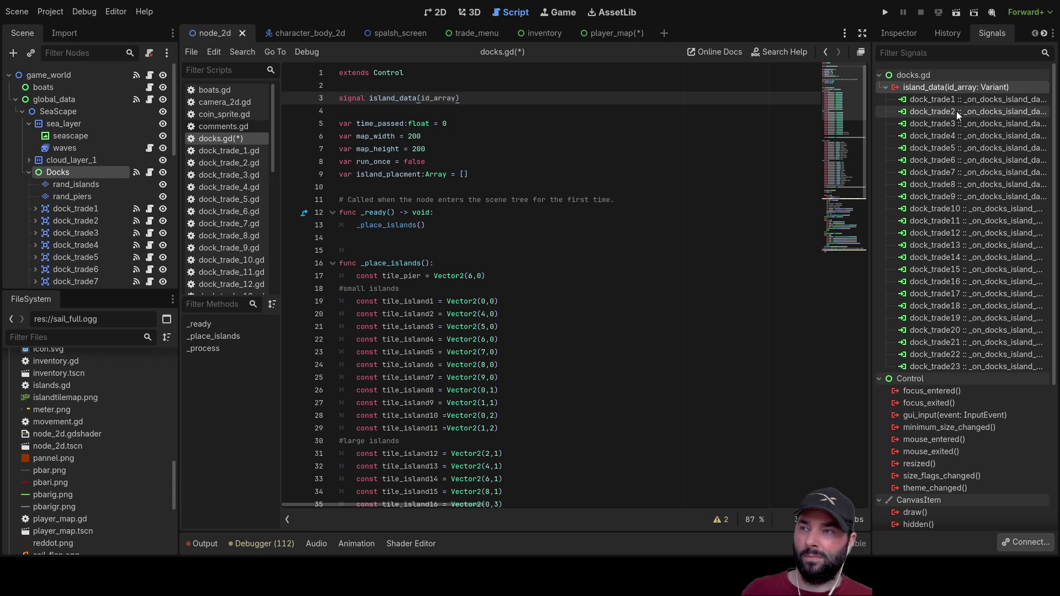
scroll(494, 253, "down", 15)
scroll(493, 253, "down", 6)
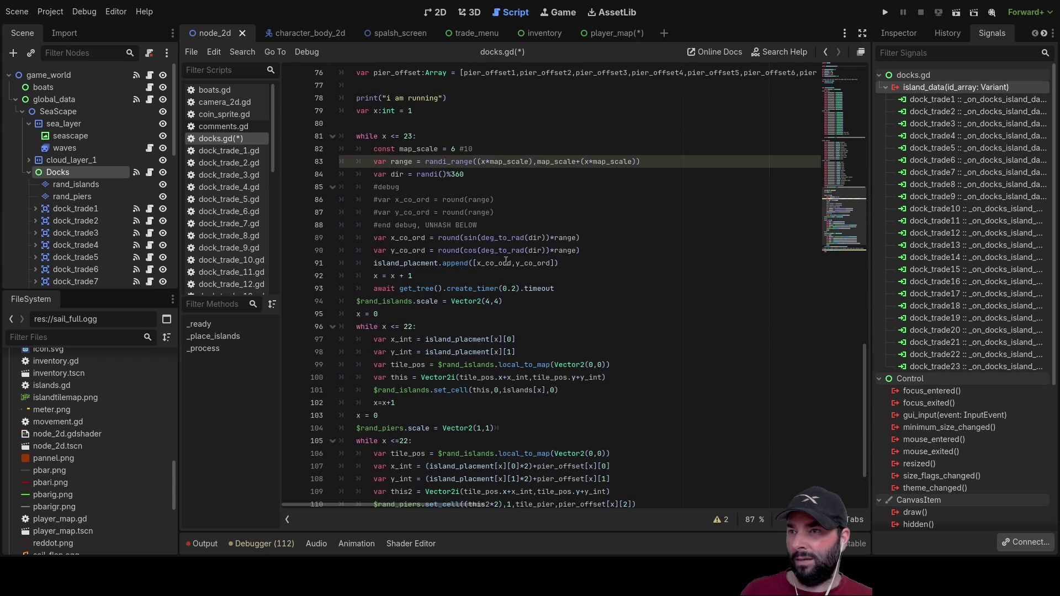
scroll(531, 261, "down", 1)
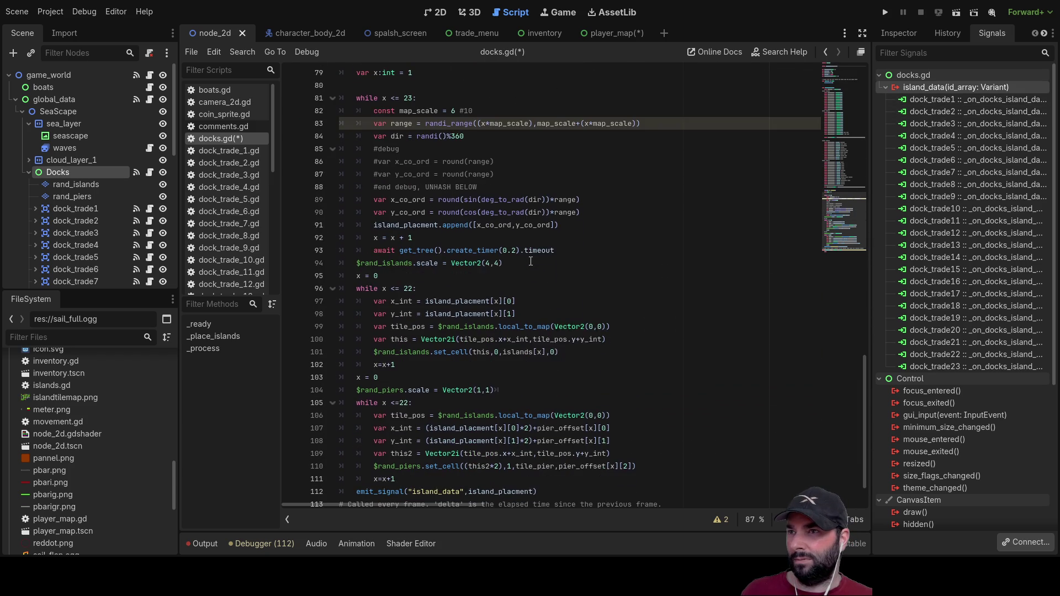
scroll(531, 261, "down", 2)
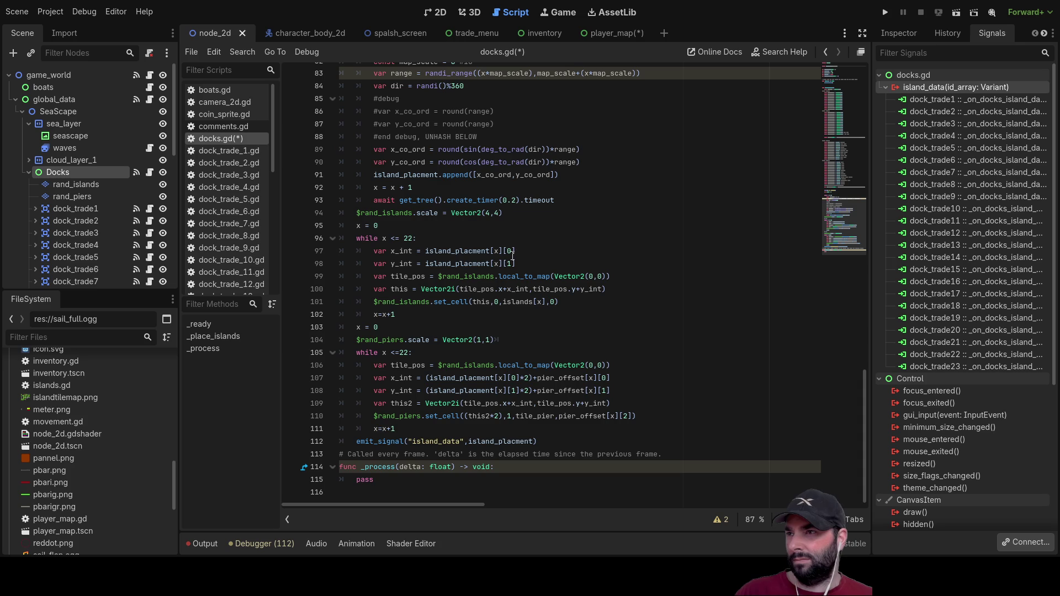
left_click(239, 154)
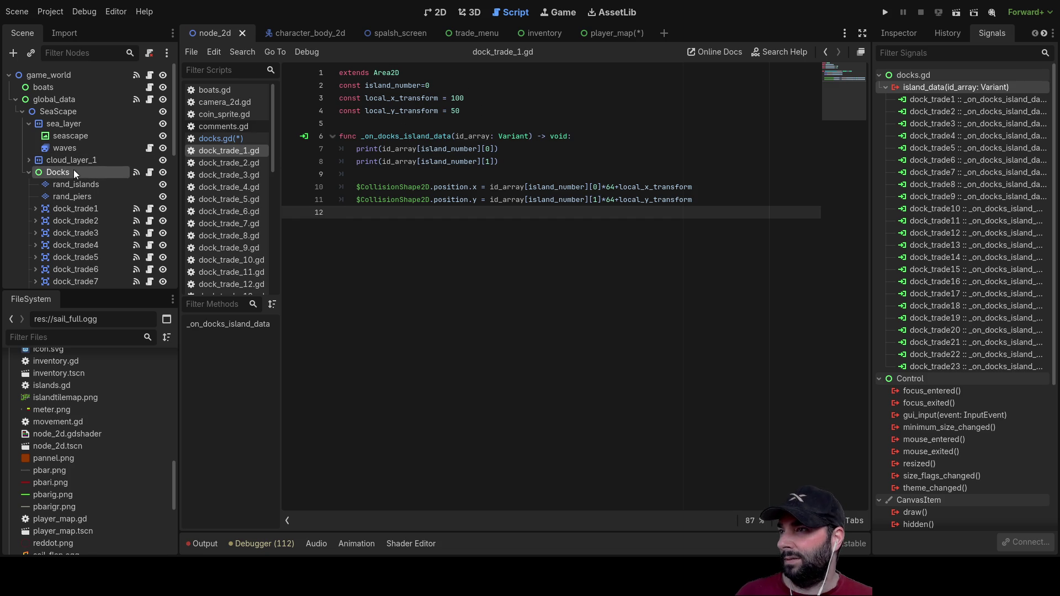
left_click(217, 143)
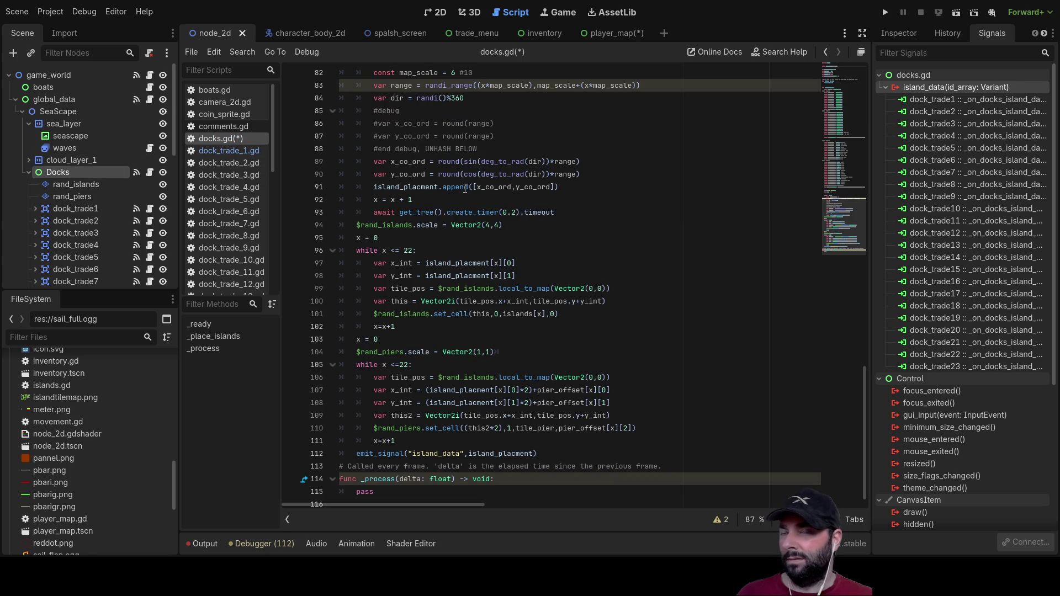
Step: Highlight the island_data signal name in docks.gd
scroll(486, 238, "up", 15)
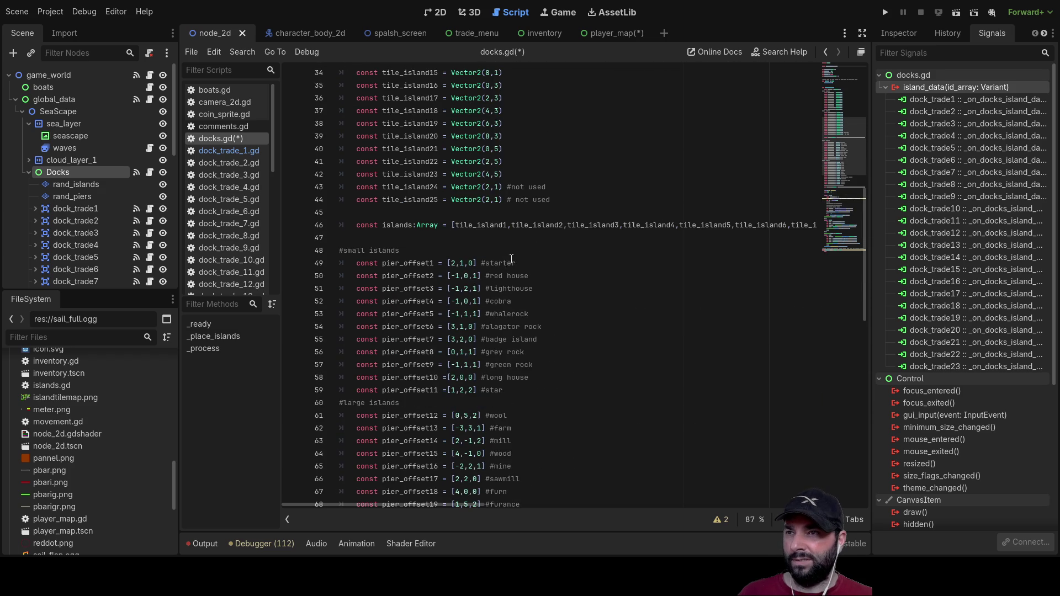
scroll(508, 260, "up", 11)
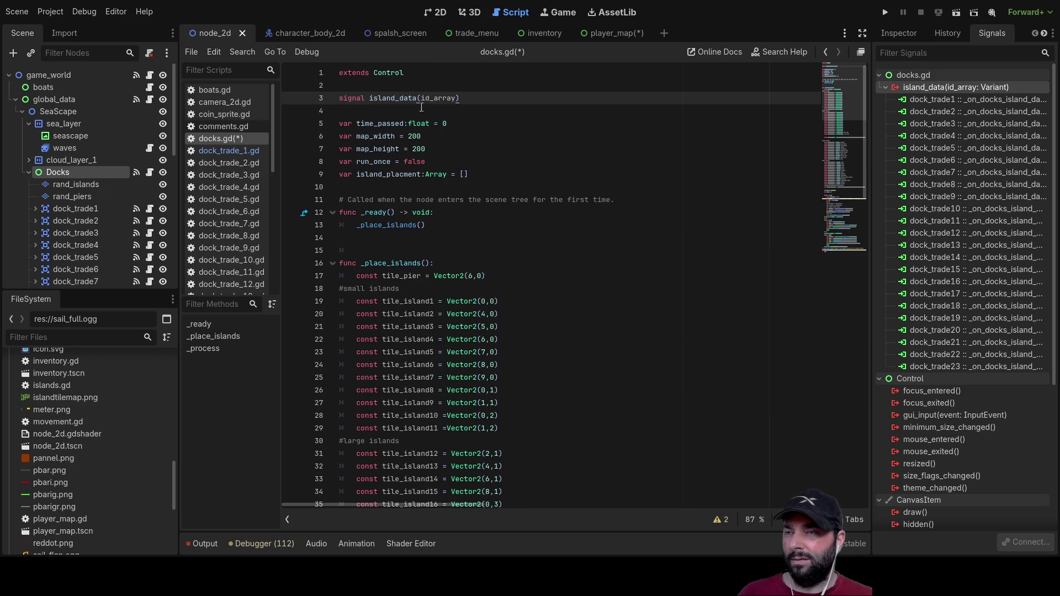
scroll(420, 110, "down", 4)
scroll(414, 128, "up", 4)
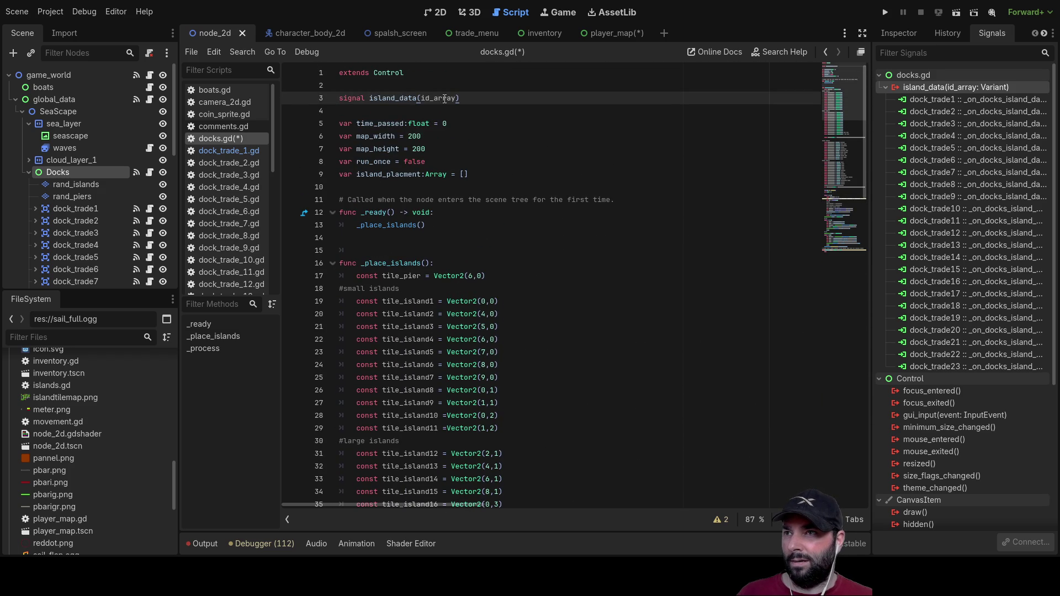
double_click(397, 98)
scroll(532, 302, "down", 20)
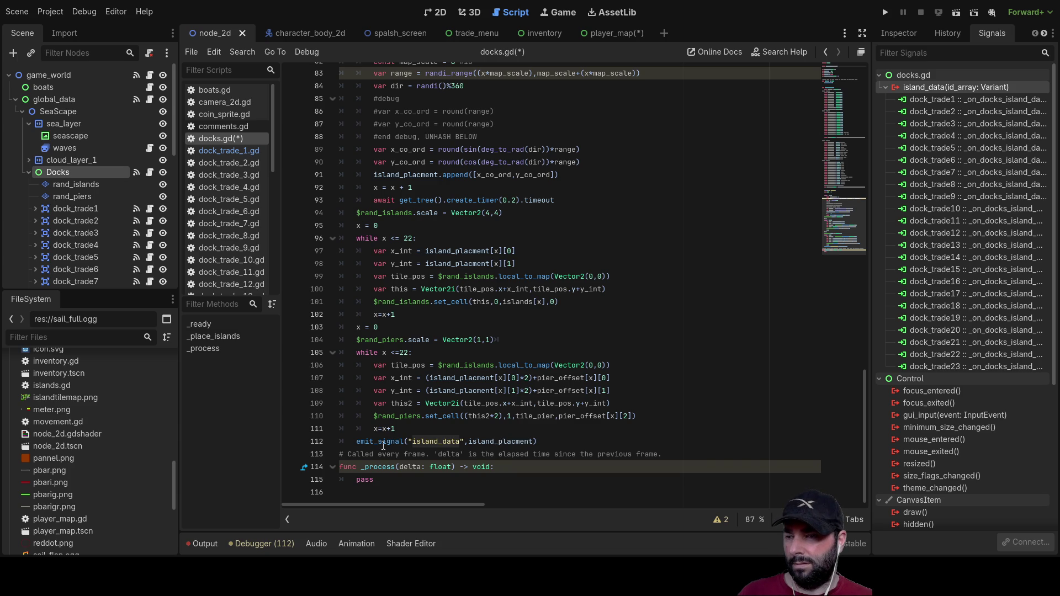
Step: Highlight every use of island_placment and scroll through how it is built
double_click(494, 441)
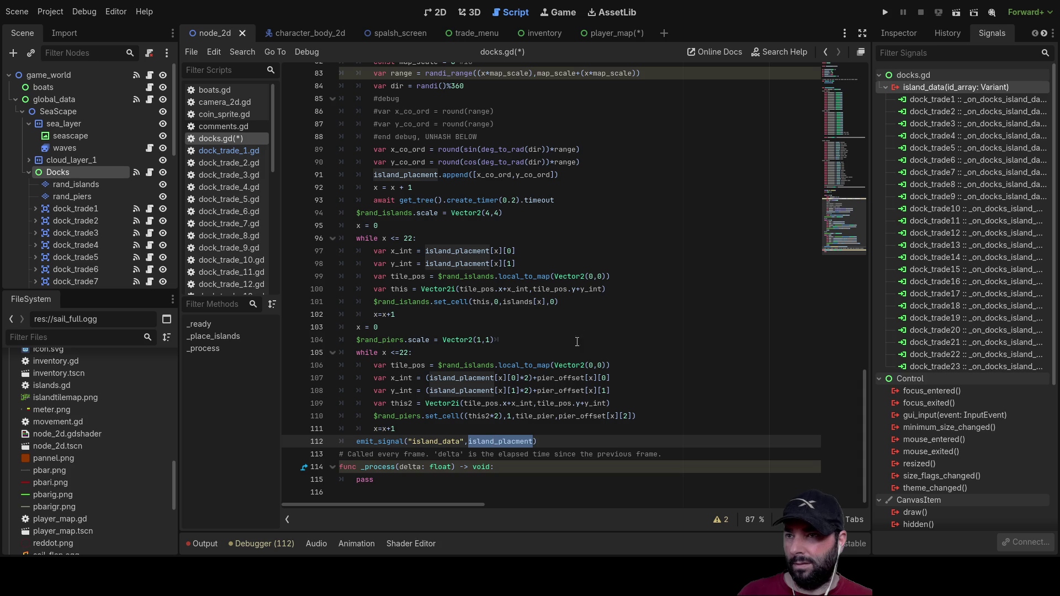
scroll(582, 330, "up", 11)
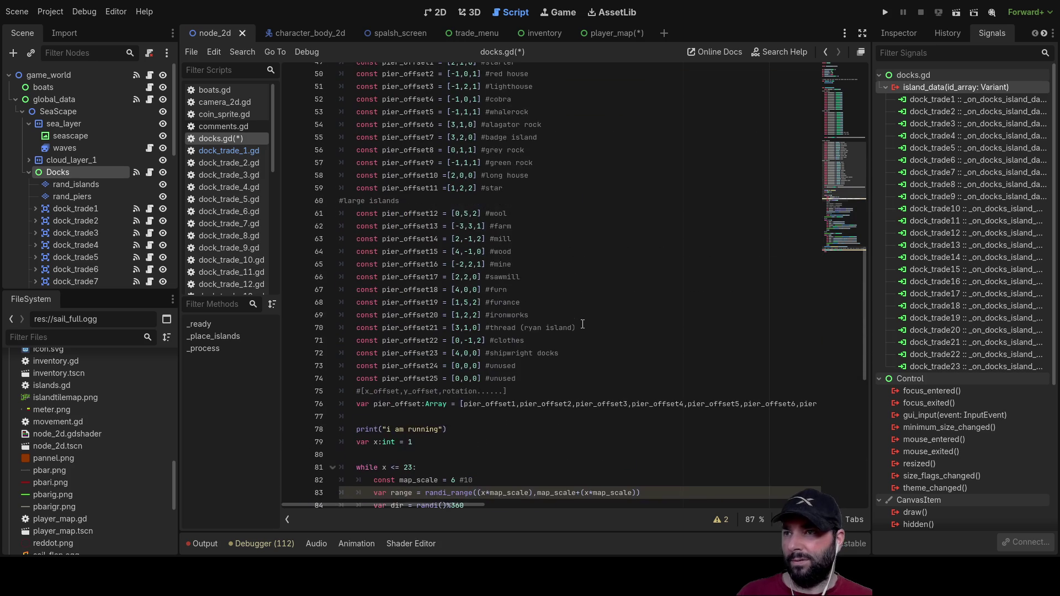
scroll(583, 324, "up", 16)
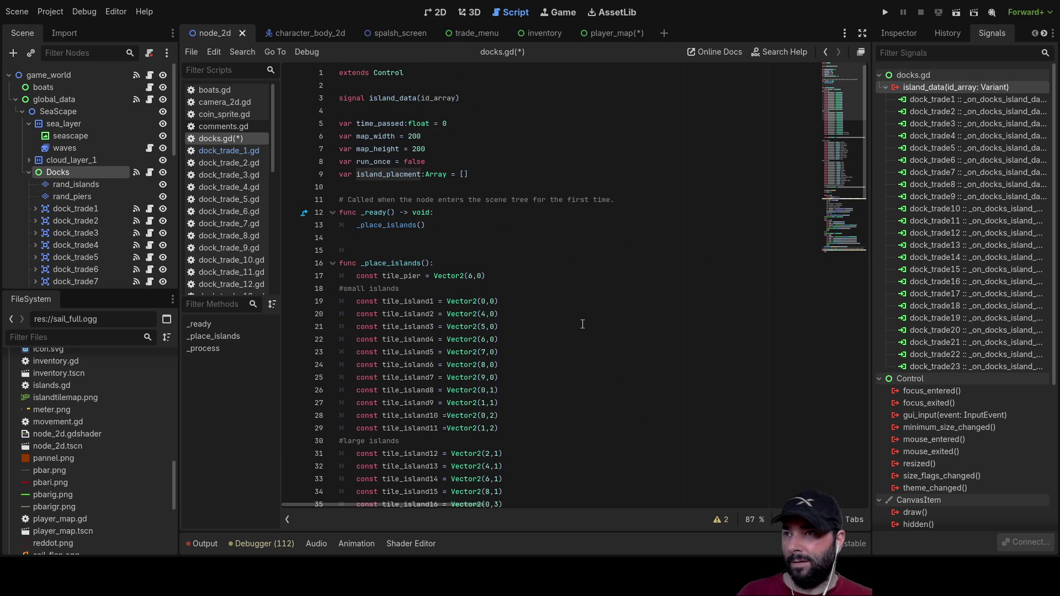
scroll(403, 194, "down", 8)
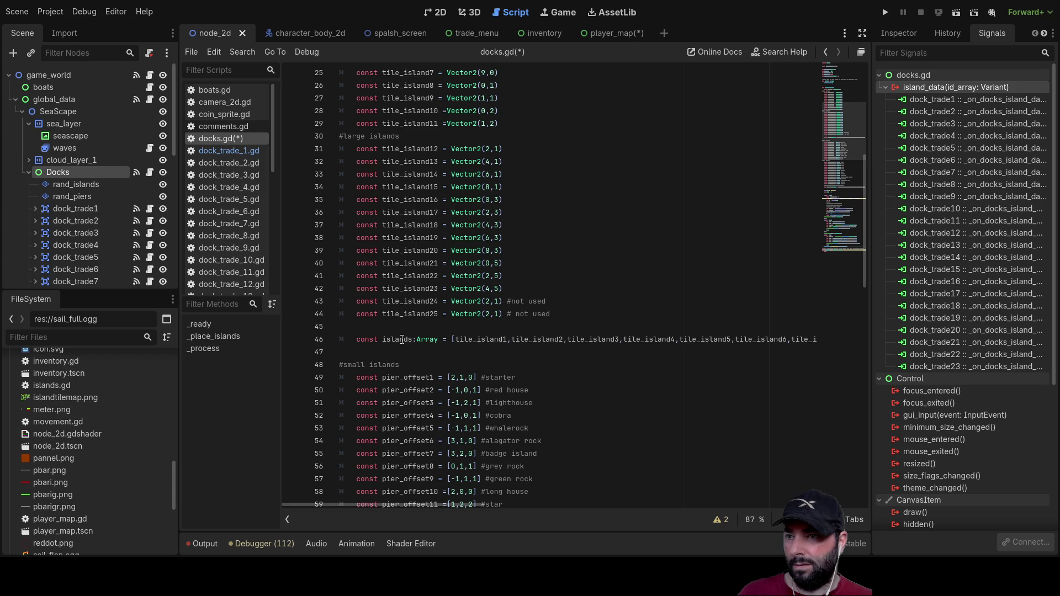
scroll(403, 339, "down", 15)
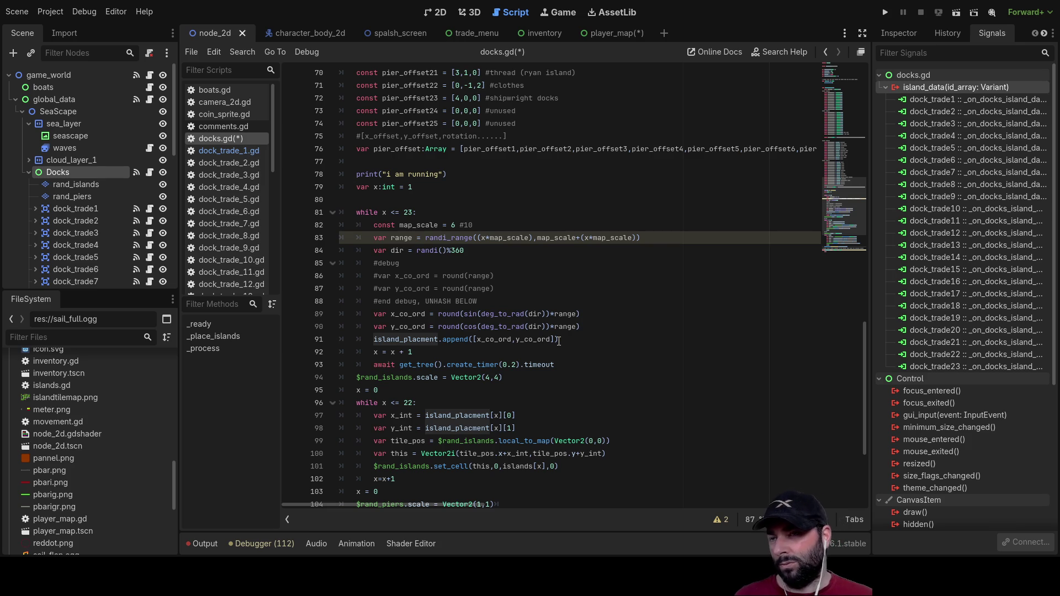
scroll(559, 341, "down", 5)
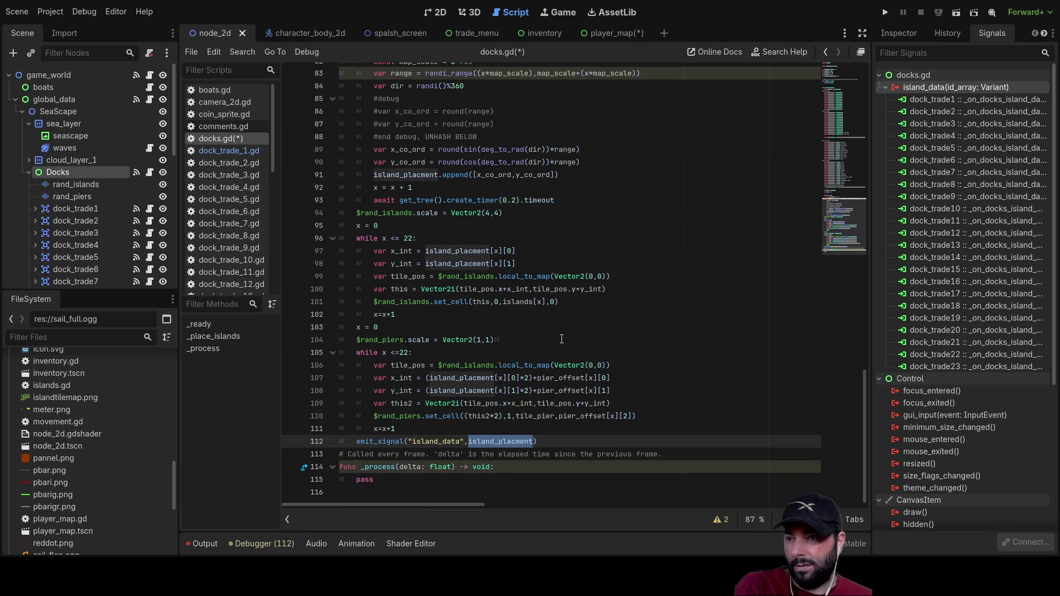
scroll(561, 339, "up", 5)
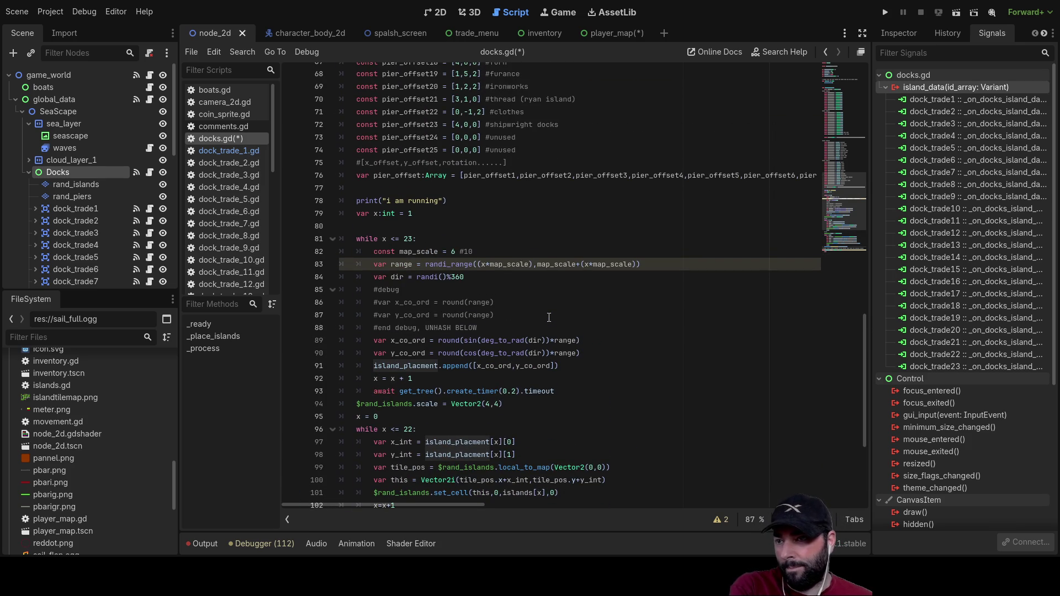
scroll(549, 318, "down", 5)
scroll(549, 317, "up", 4)
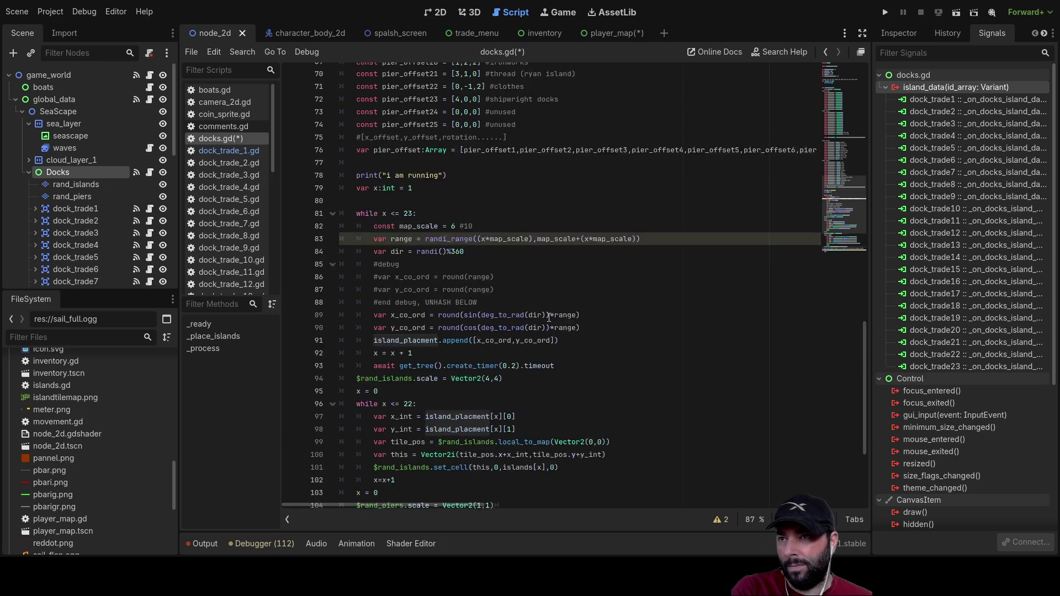
scroll(549, 317, "up", 1)
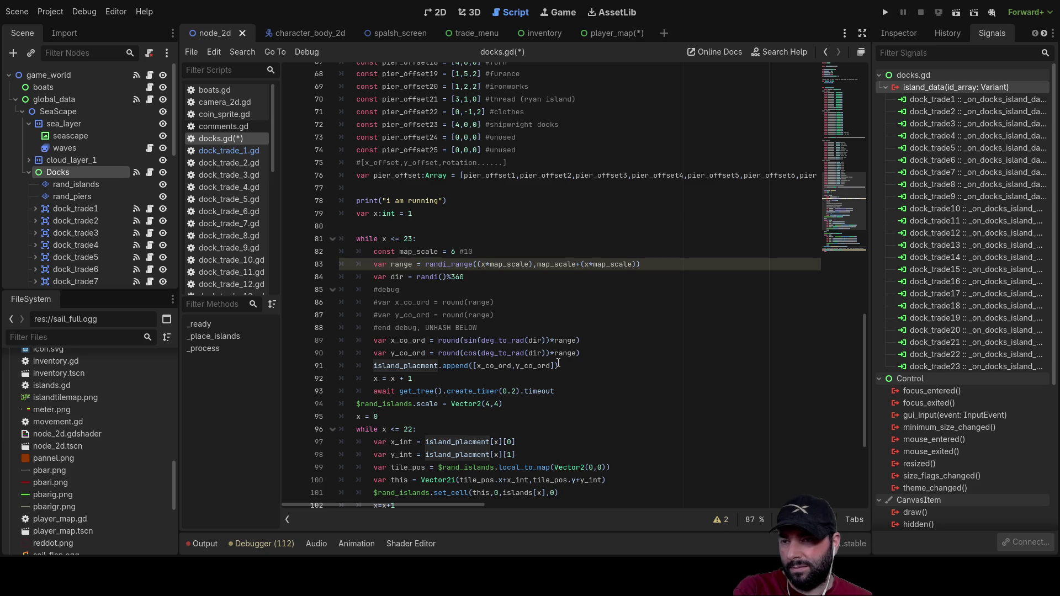
key("ctrl+z")
key("ctrl+y")
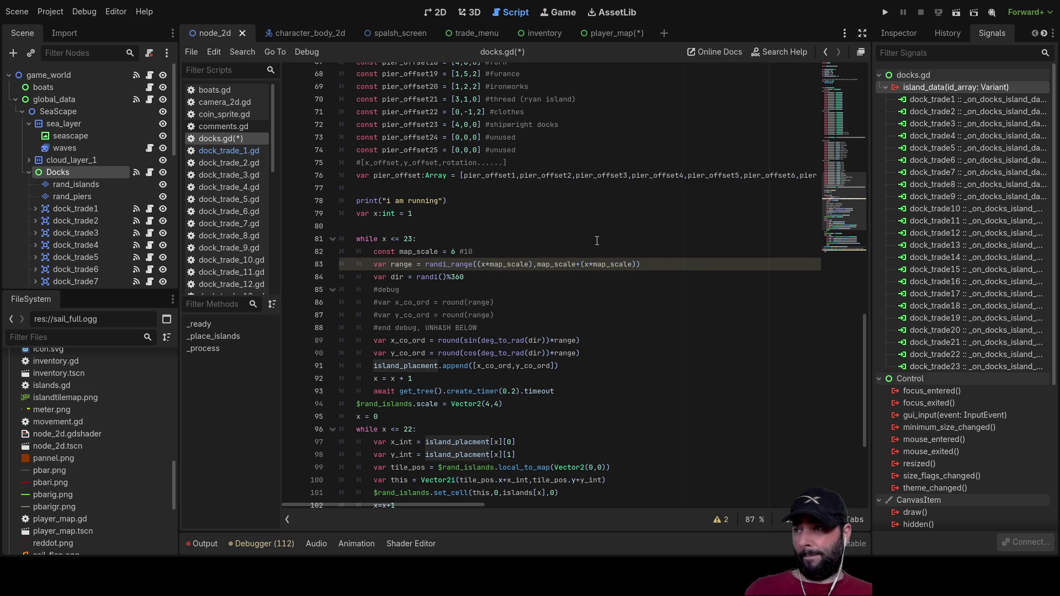
scroll(130, 210, "down", 3)
scroll(127, 207, "down", 12)
scroll(99, 237, "up", 10)
scroll(97, 226, "up", 8)
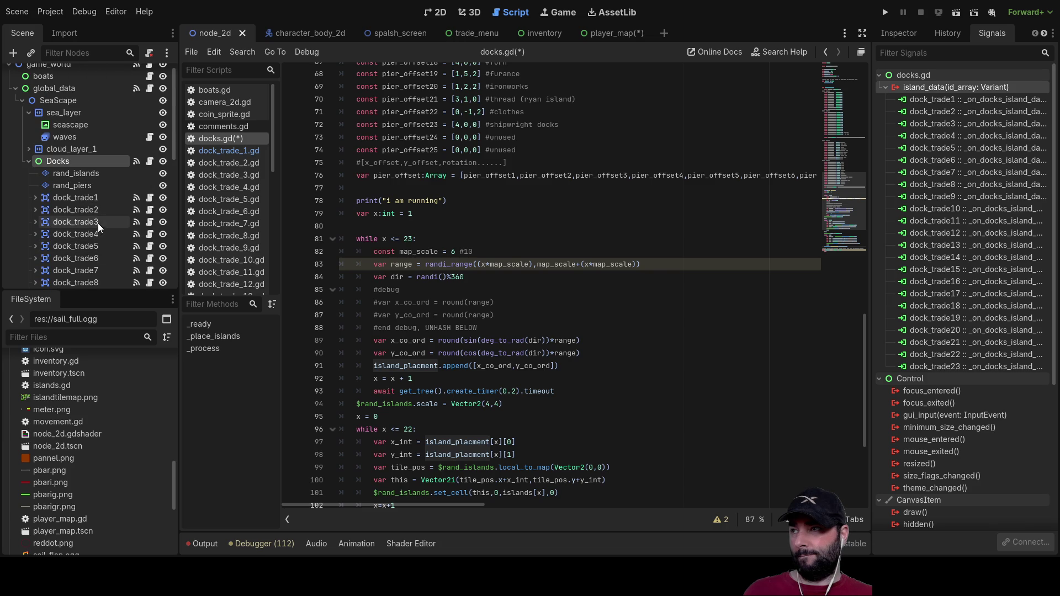
left_click(28, 161)
Step: Collapse the SeaScape branch in the Scene dock and bring player_map.gd back up
scroll(75, 183, "up", 1)
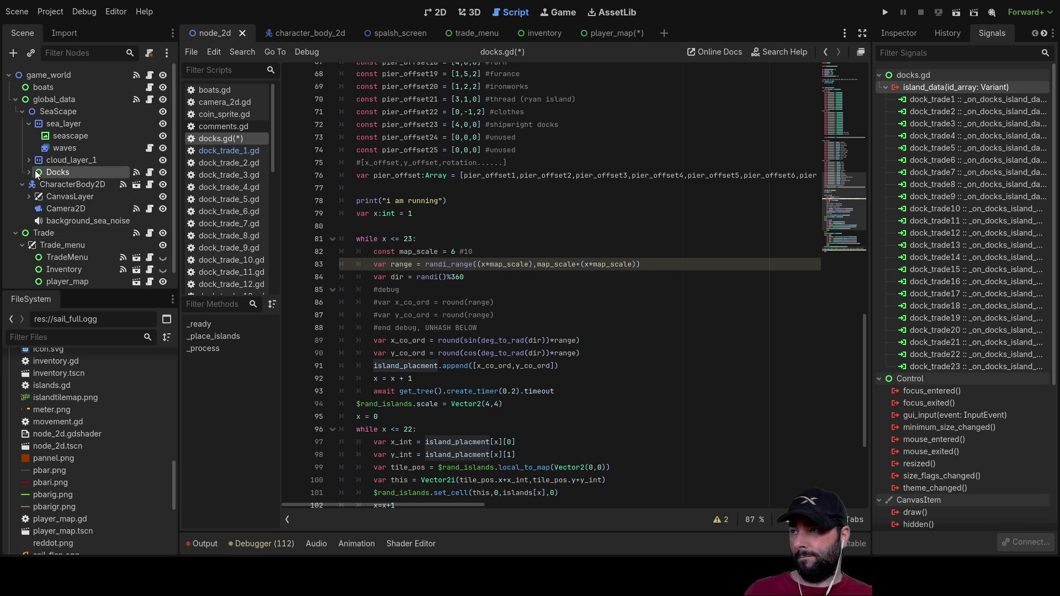
left_click(23, 111)
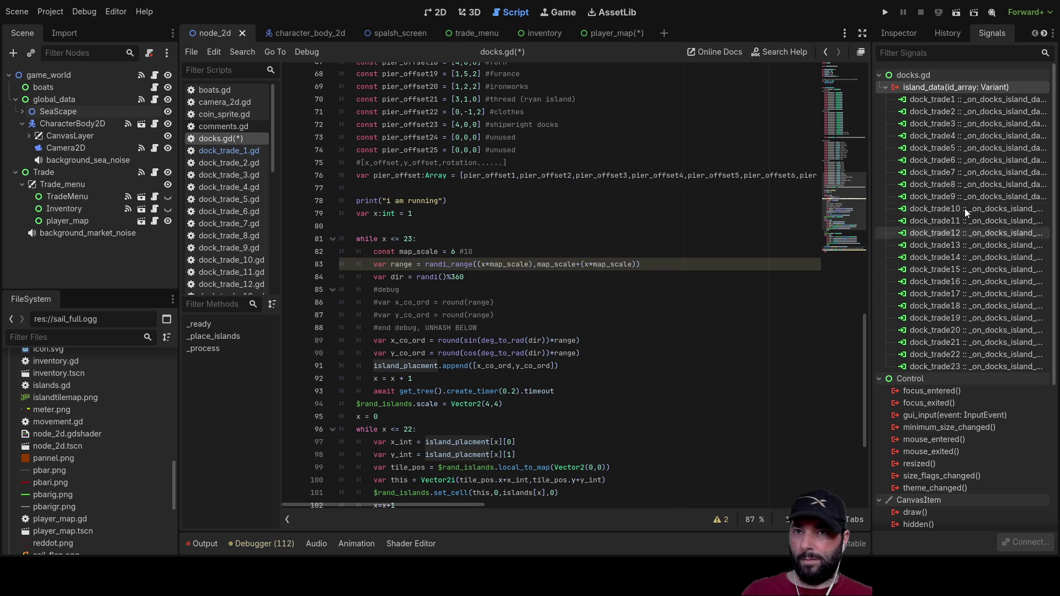
left_click(940, 91)
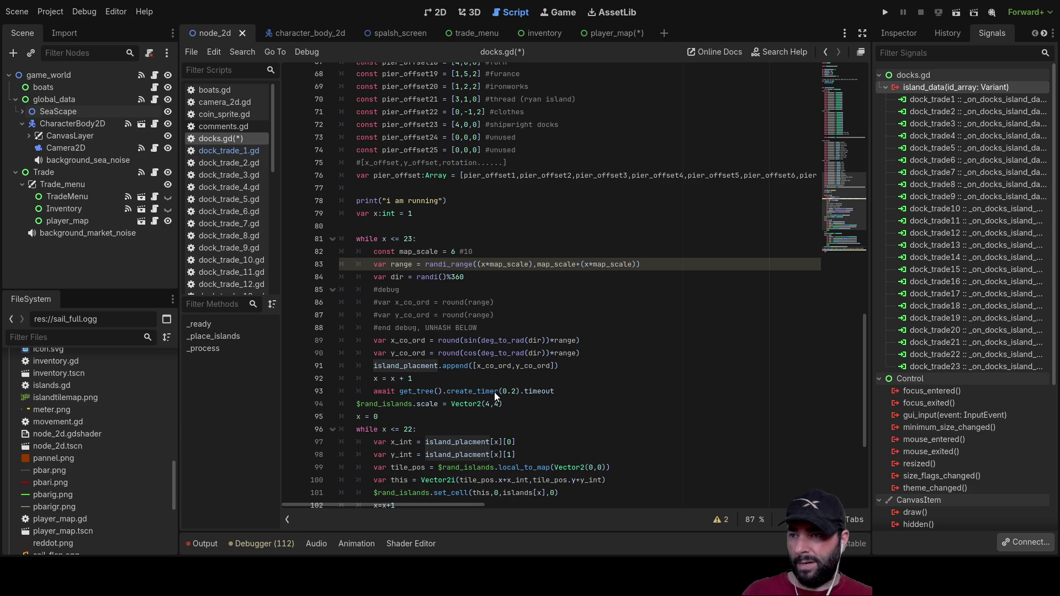
key("F5")
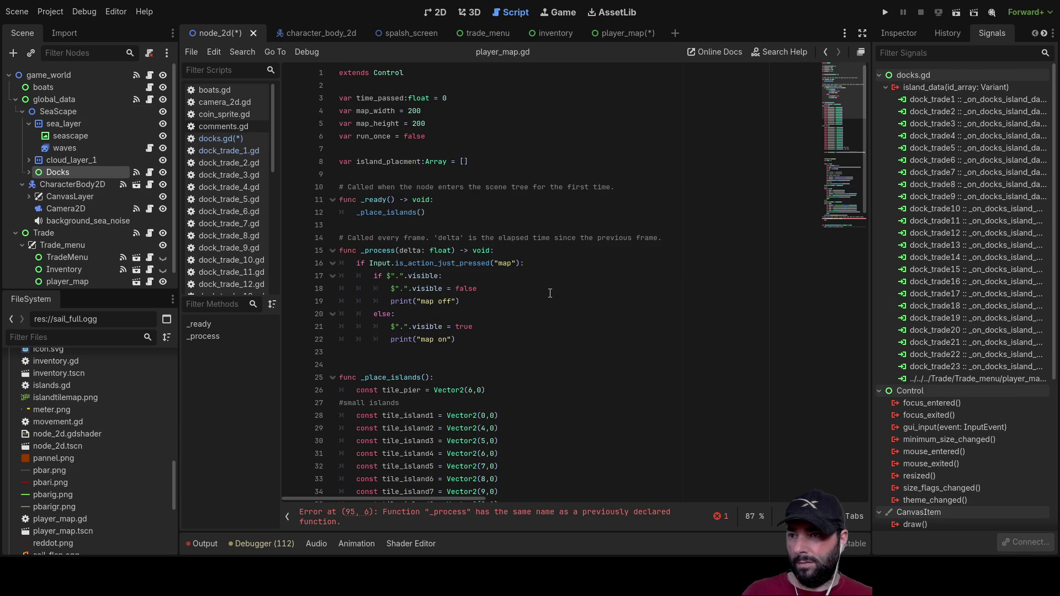
Step: Replace the selected code block with the copied island placement code
scroll(549, 294, "down", 5)
scroll(549, 294, "down", 17)
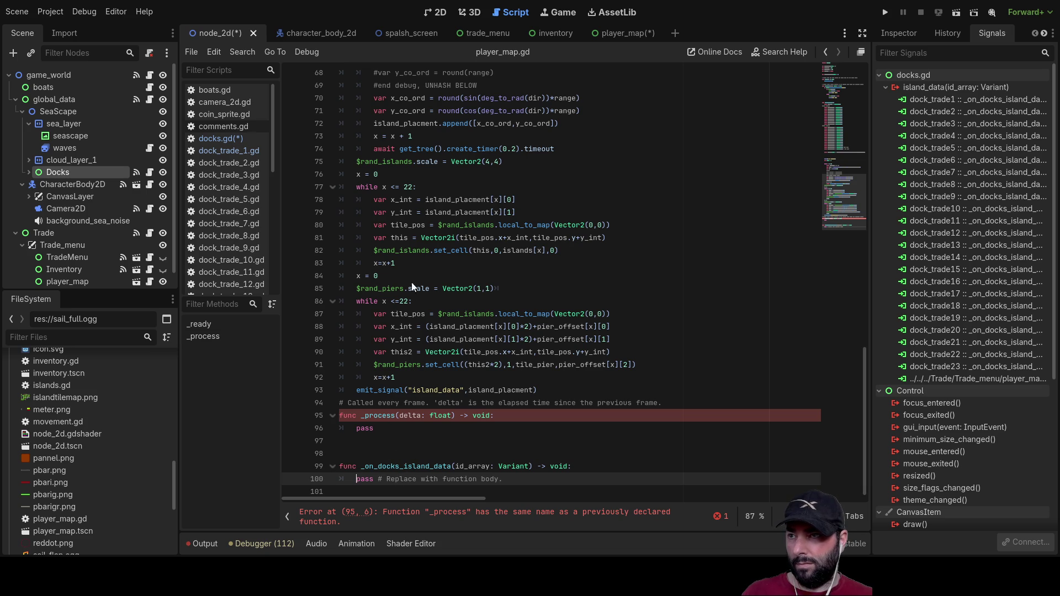
scroll(411, 301, "up", 18)
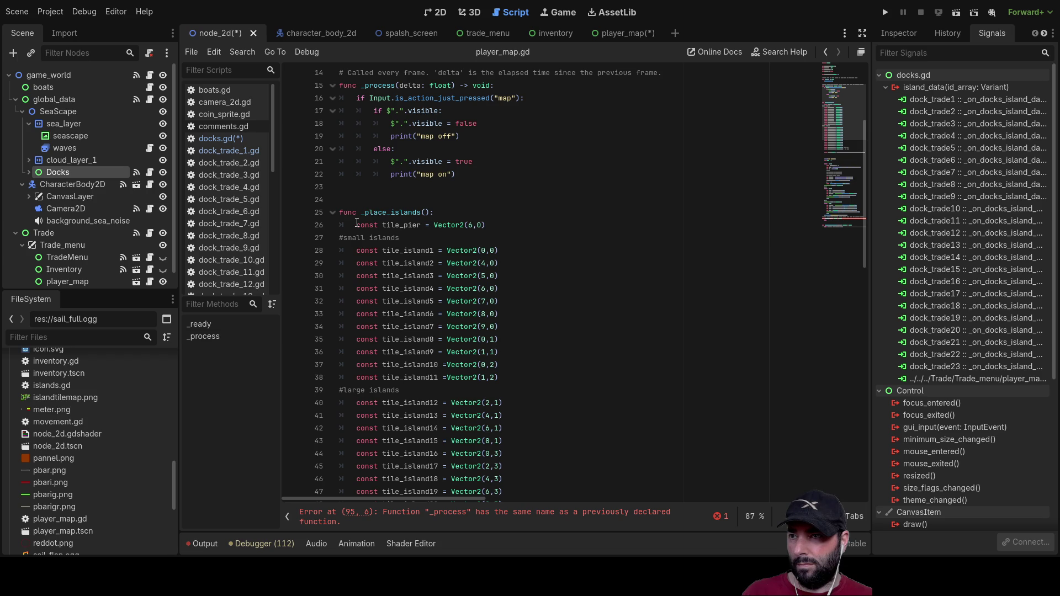
mouse_move(356, 225)
left_mouse_down()
mouse_move(592, 251)
mouse_move(585, 365)
mouse_move(673, 366)
mouse_move(630, 347)
mouse_move(614, 313)
mouse_move(541, 326)
mouse_move(547, 399)
mouse_move(685, 398)
left_mouse_up()
scroll(587, 327, "down", 4)
scroll(583, 339, "down", 2)
scroll(673, 367, "down", 2)
scroll(630, 348, "down", 1)
scroll(614, 314, "down", 8)
scroll(542, 326, "down", 2)
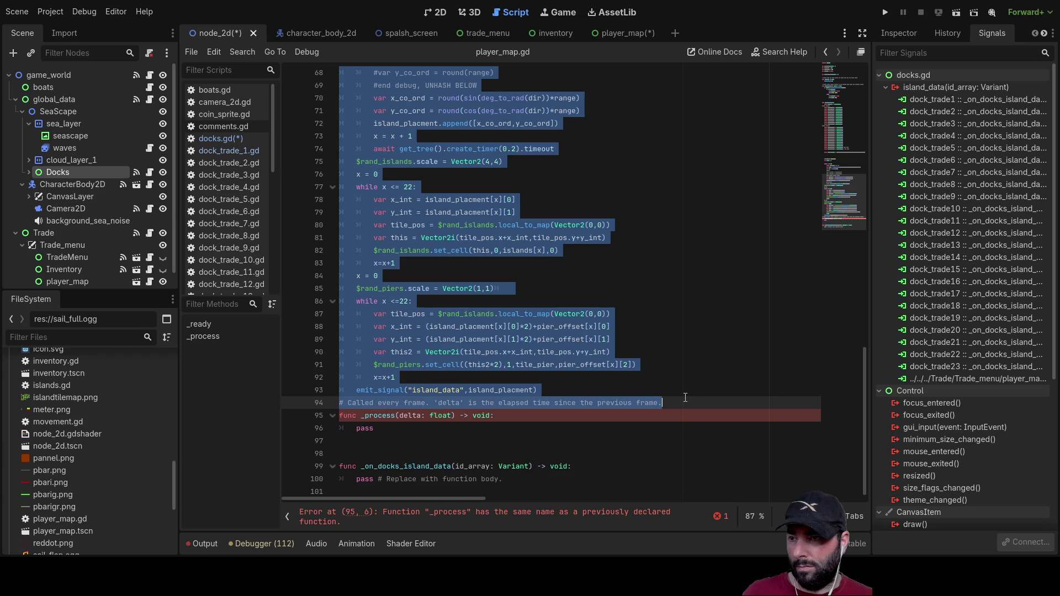
key("ctrl+x")
left_click(494, 304)
key("ctrl+v")
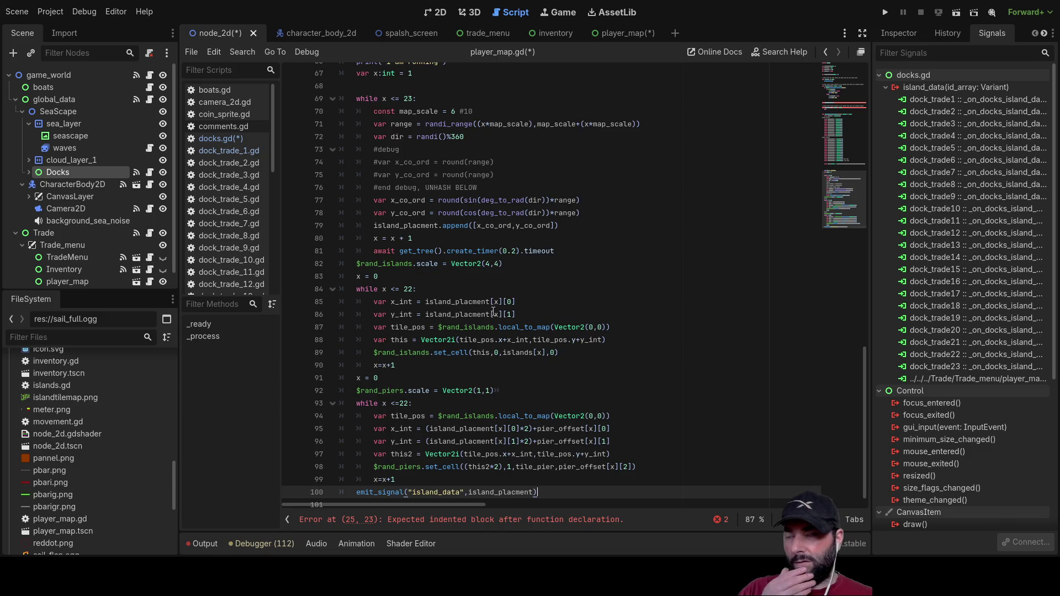
scroll(494, 304, "up", 15)
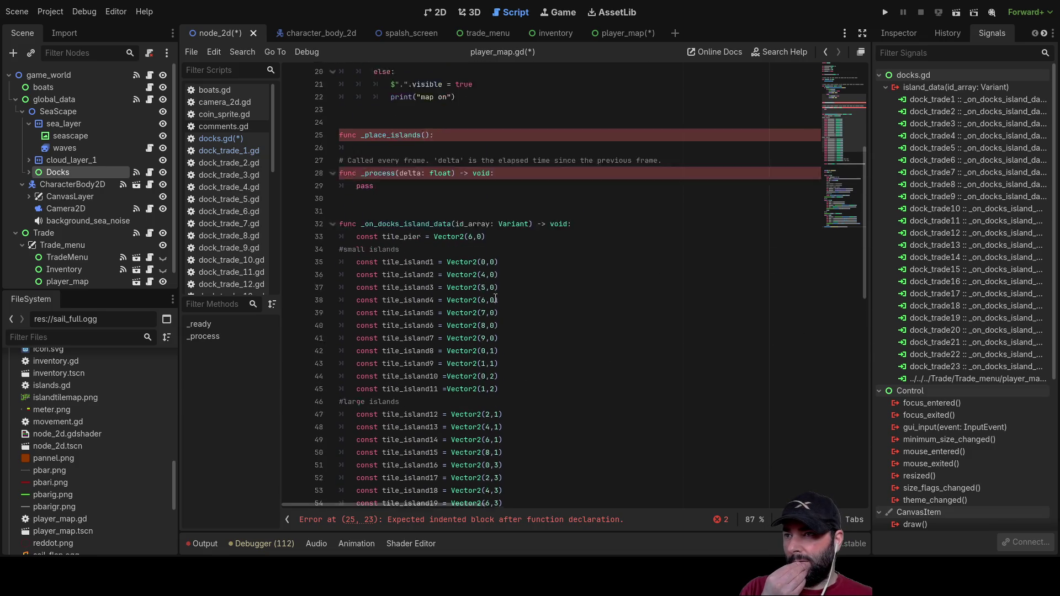
Step: Delete the empty _place_islands stub function
left_click(395, 215)
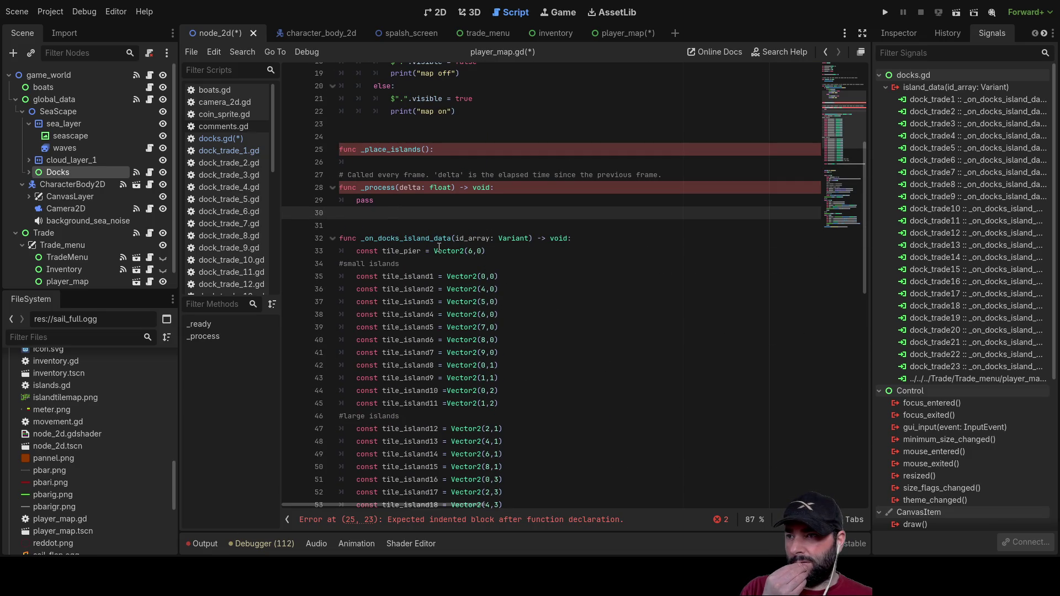
left_click(385, 159)
type("pass")
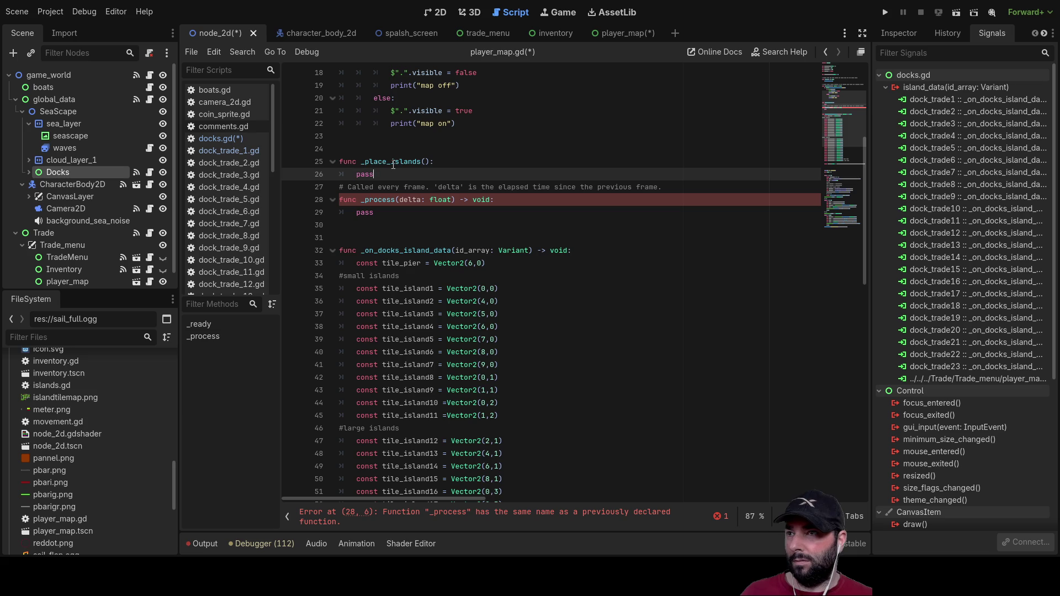
key("shift+Up")
key("shift+Up")
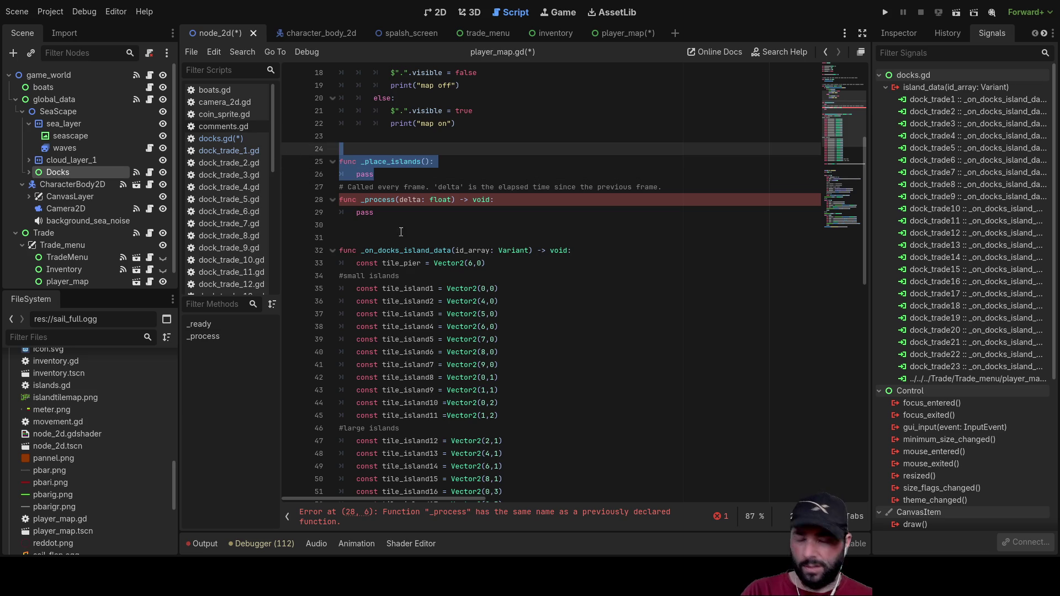
key("Delete")
key("Delete")
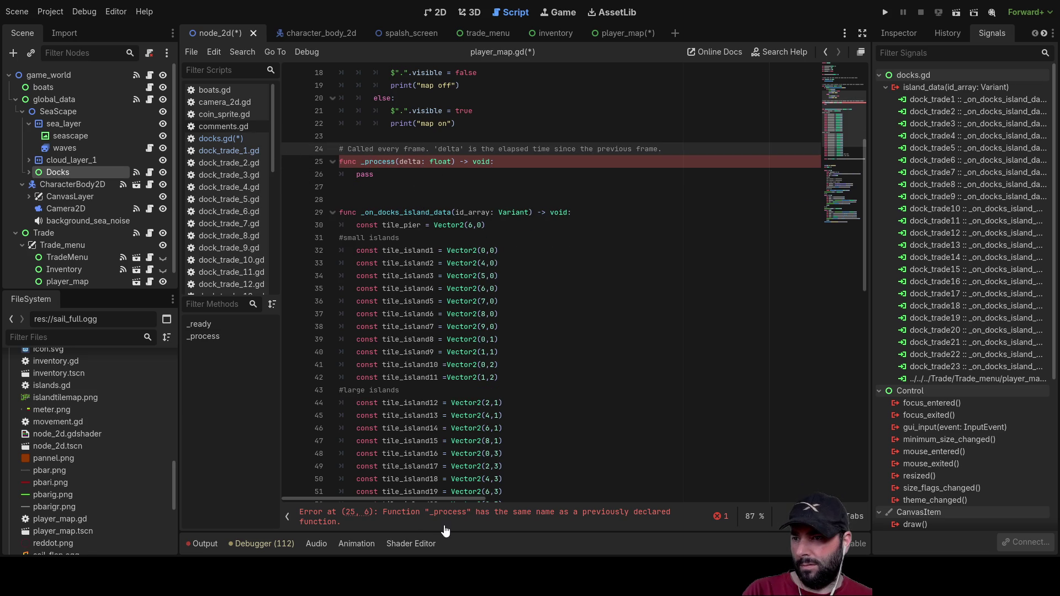
Step: Delete the duplicate _process function with its comment and leftover blank lines
left_click(482, 519)
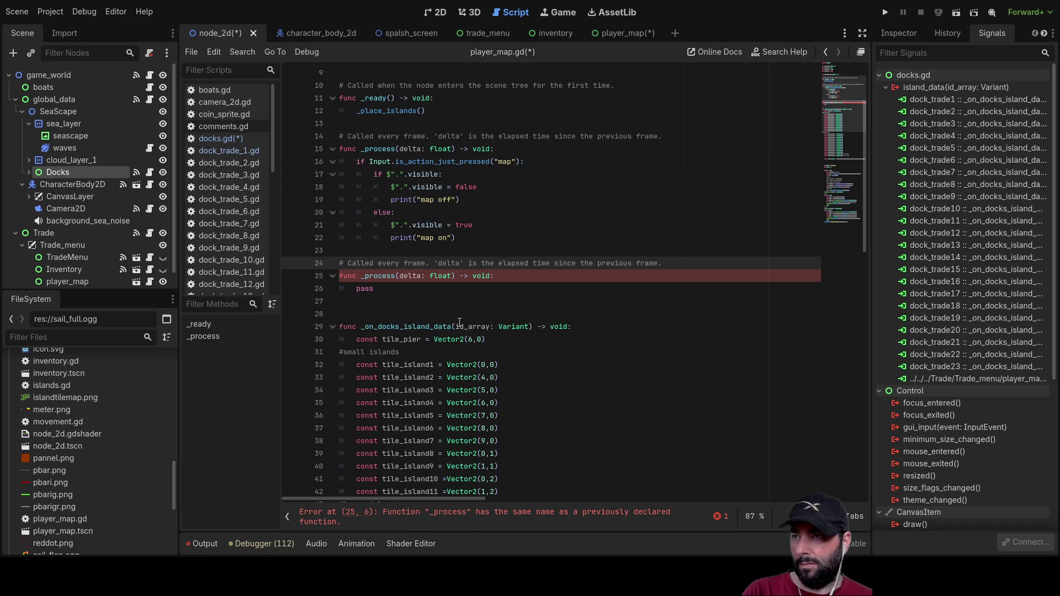
left_click_drag(384, 288, 339, 263)
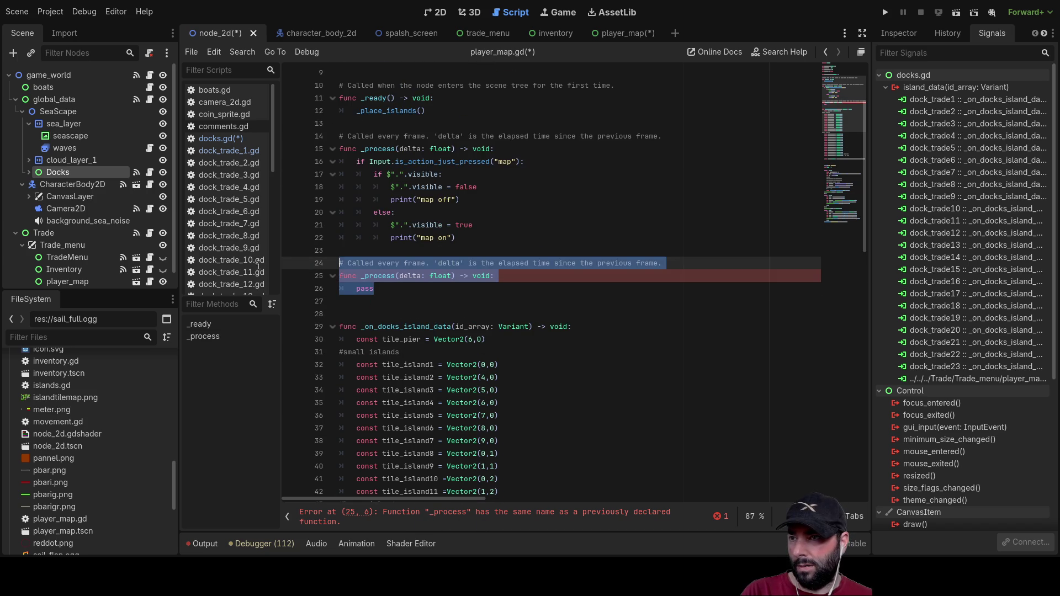
key("BackSpace")
key("Delete")
key("Delete")
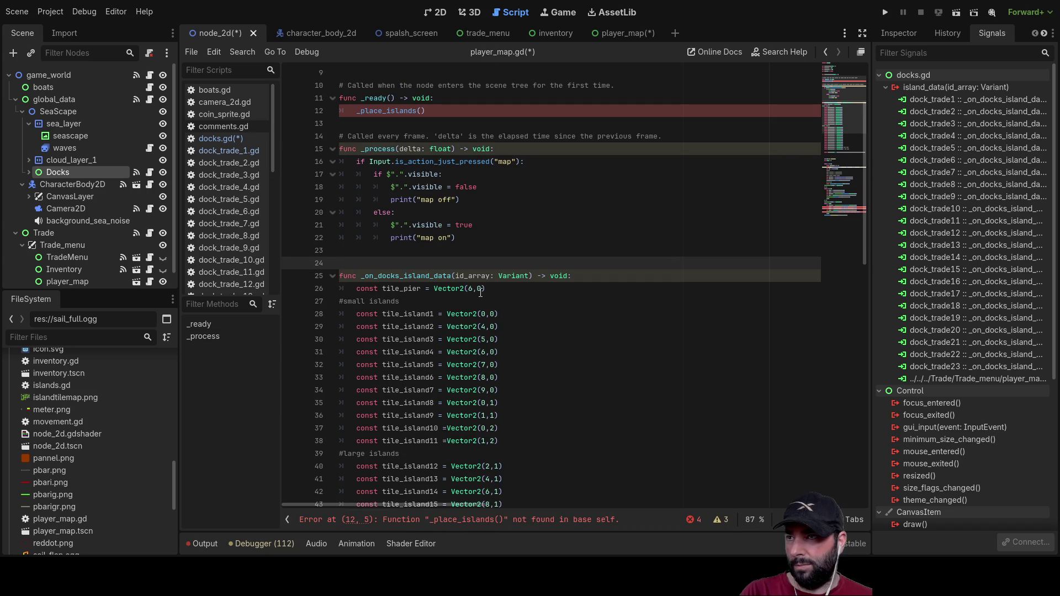
Step: Replace the _place_islands() call in _ready with pass
scroll(430, 208, "up", 2)
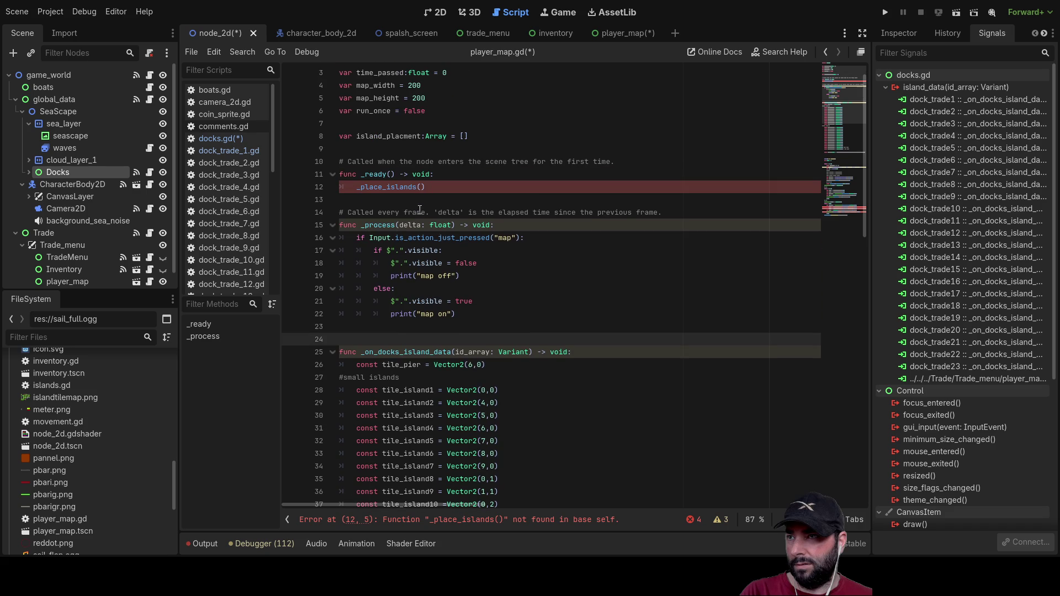
left_click(442, 187)
key("shift+Home")
key("shift+Home")
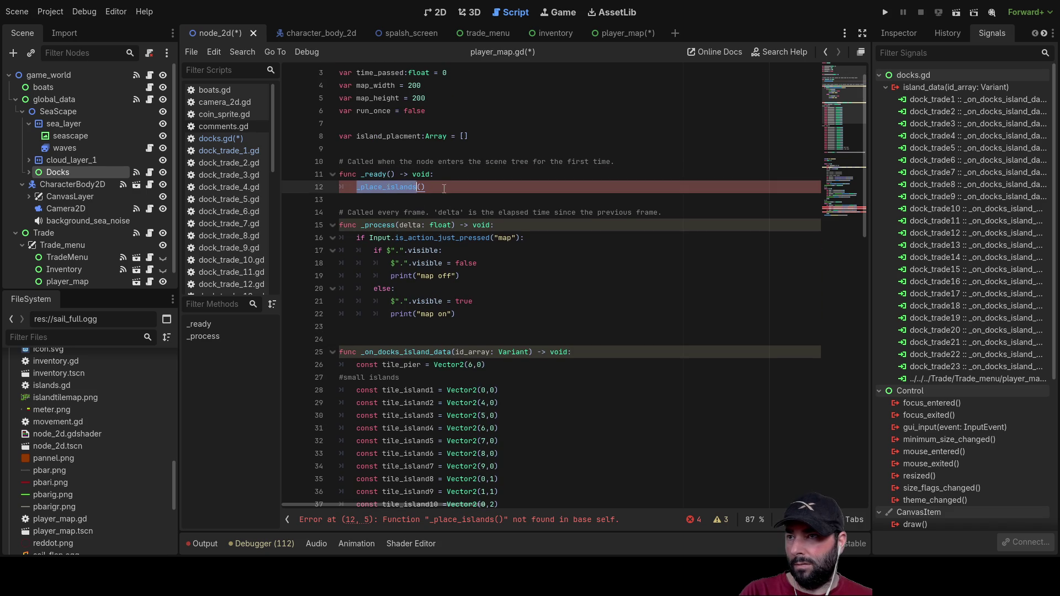
key("BackSpace")
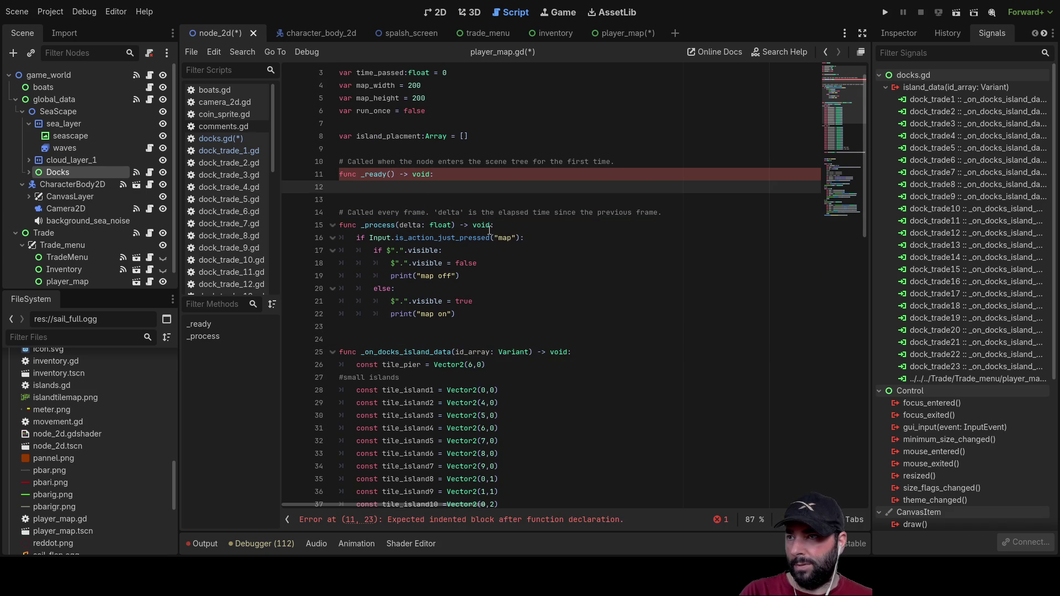
key("Tab")
type("pass")
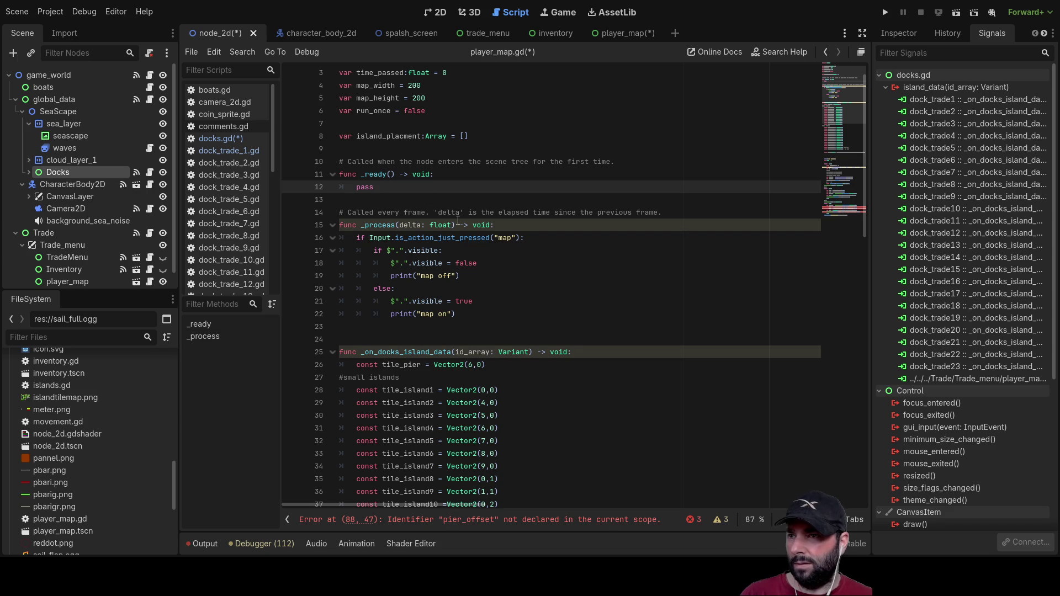
Step: Remove the blank line above _on_docks_island_data and delete the tile_pier constant
scroll(458, 220, "down", 2)
left_click(486, 263)
key("Delete")
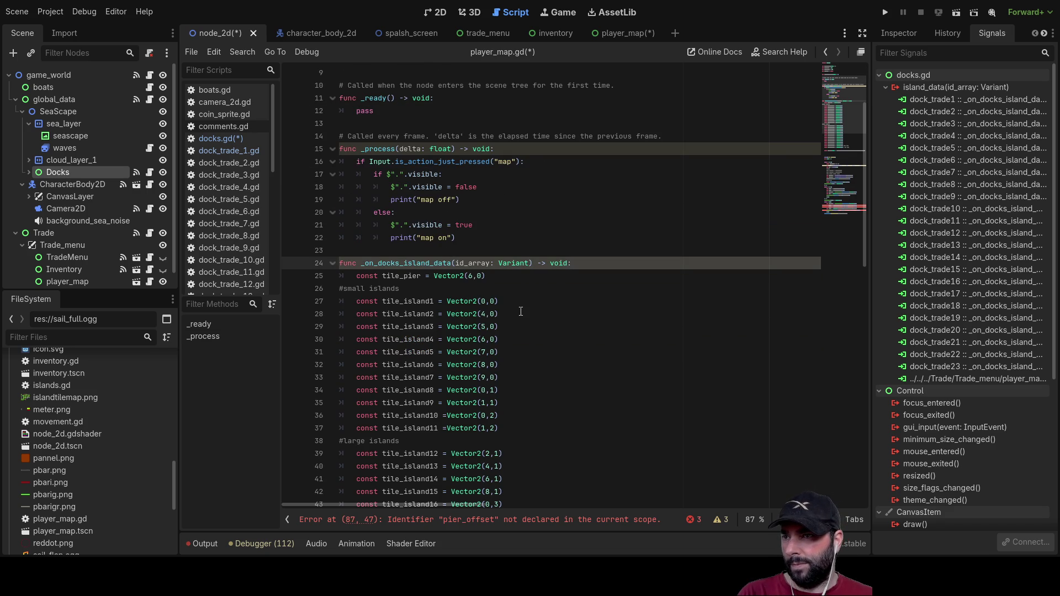
scroll(444, 248, "down", 1)
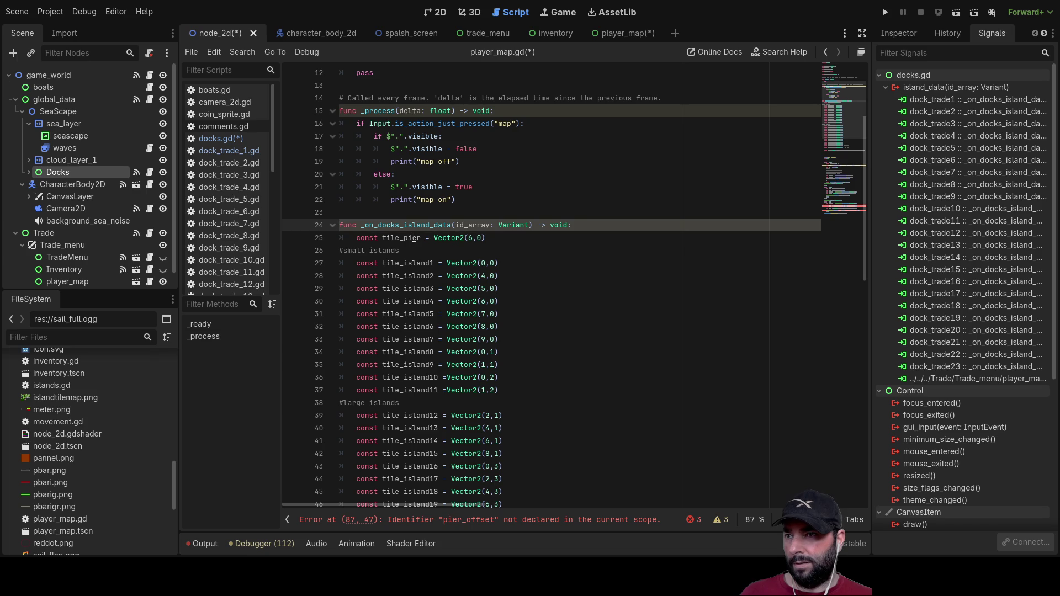
left_click_drag(489, 238, 321, 243)
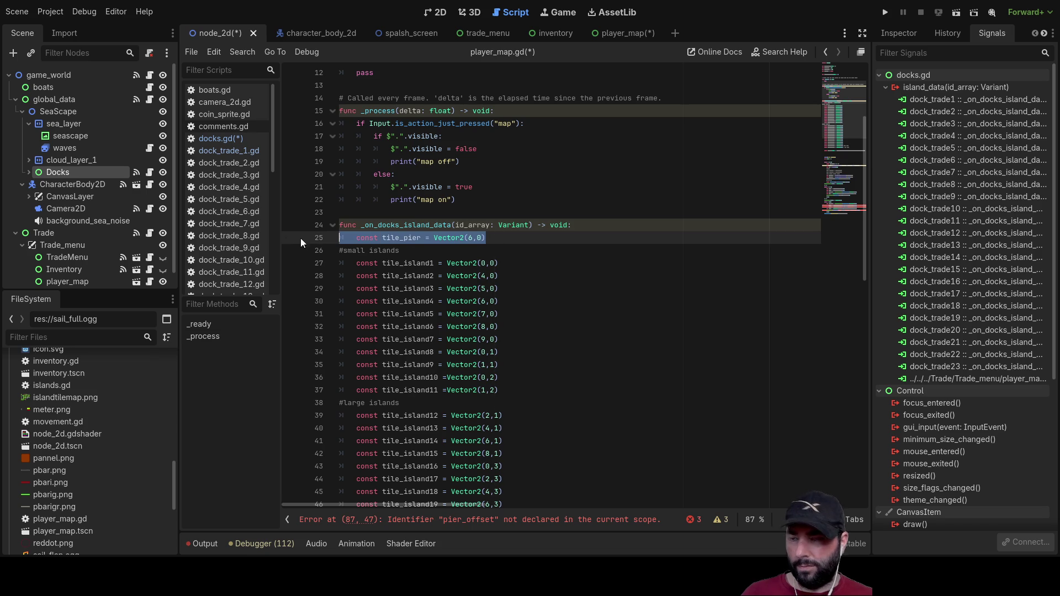
key("Delete")
key("Delete")
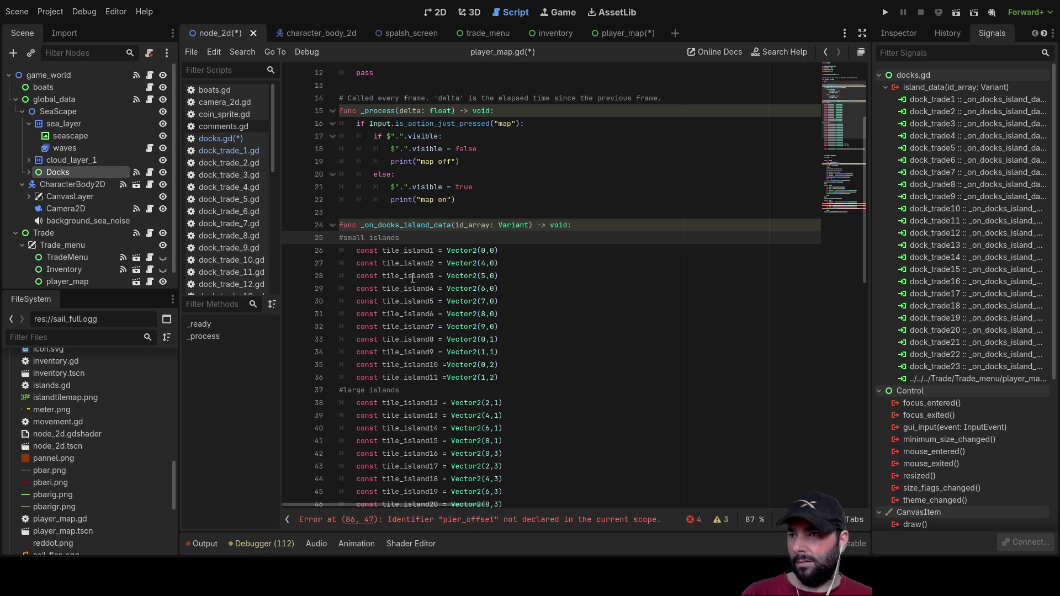
key("Down")
key("Down")
key("Down")
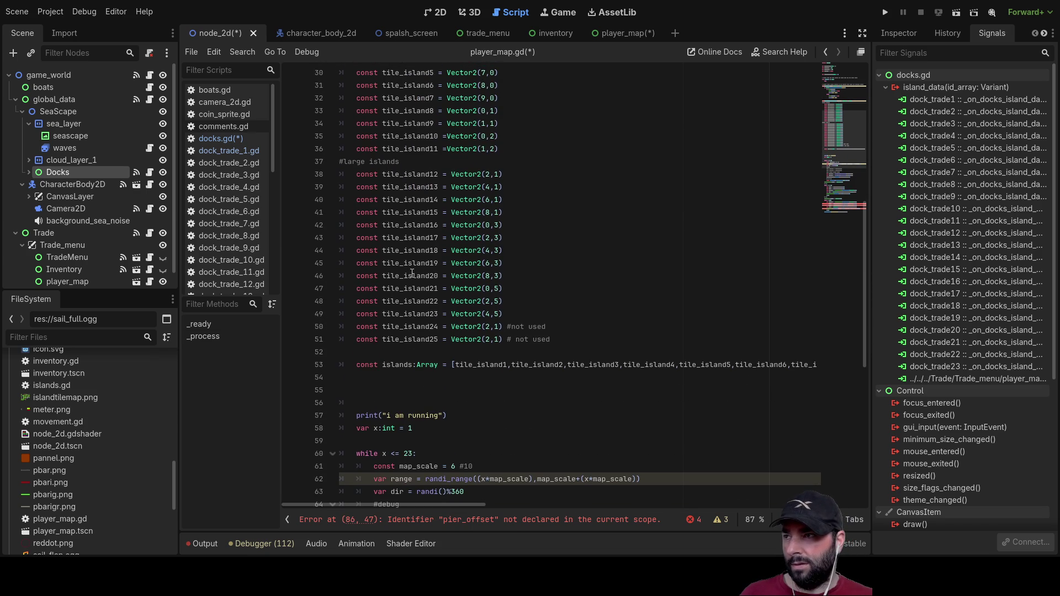
scroll(64, 211, "down", 1)
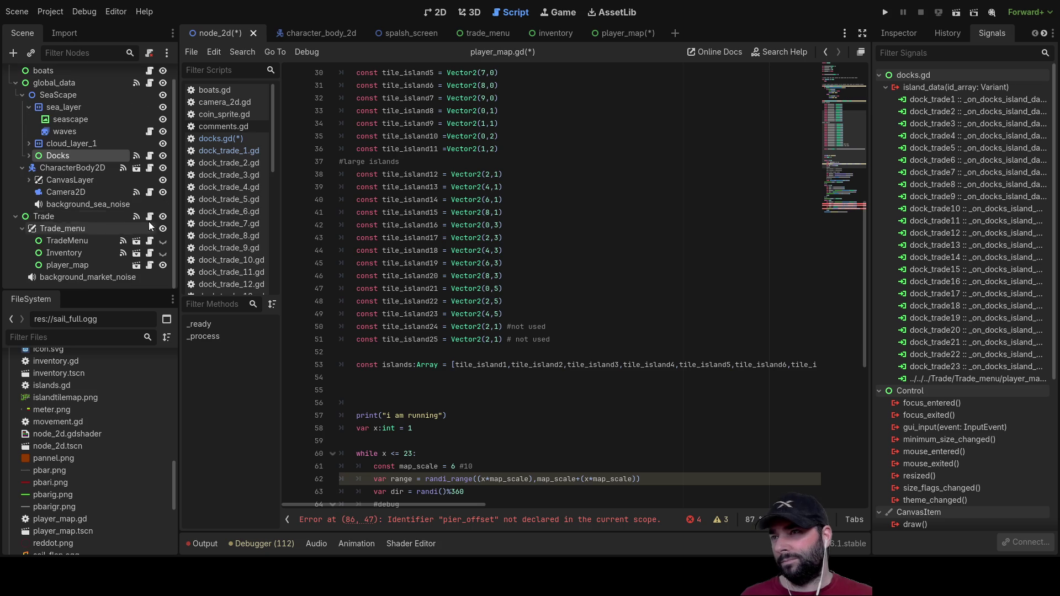
Step: Switch to the player_map scene and select the rand_islands tile map node
left_click(628, 35)
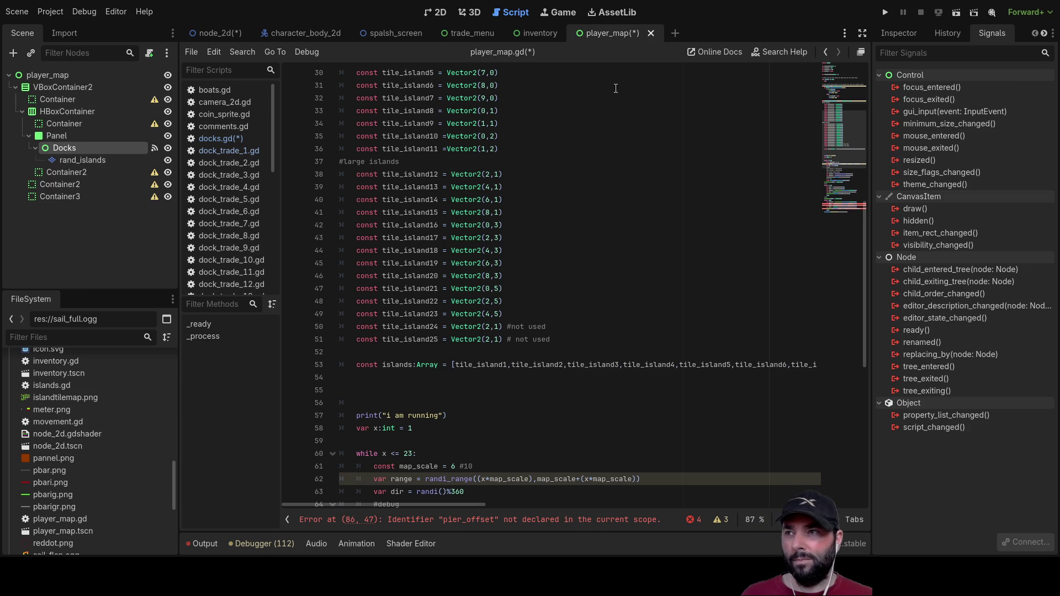
left_click(91, 160)
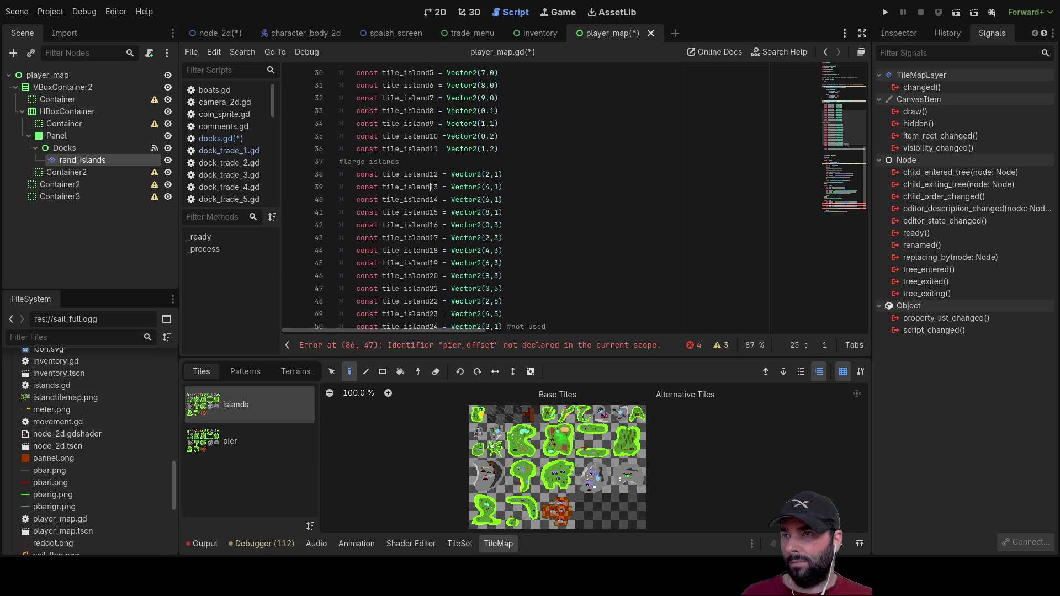
scroll(441, 196, "down", 5)
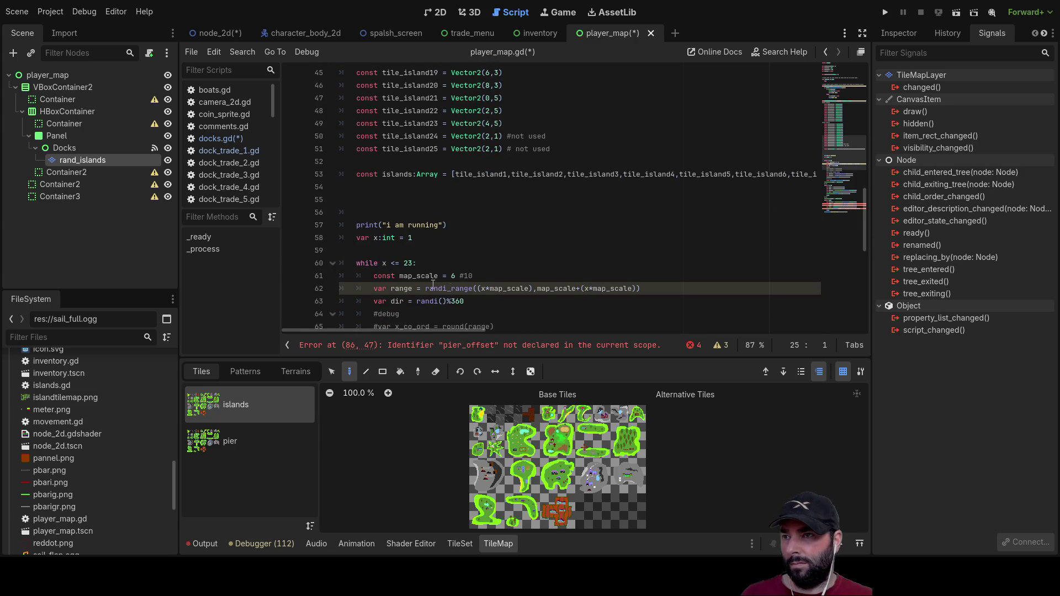
scroll(417, 202, "up", 2)
scroll(415, 221, "down", 5)
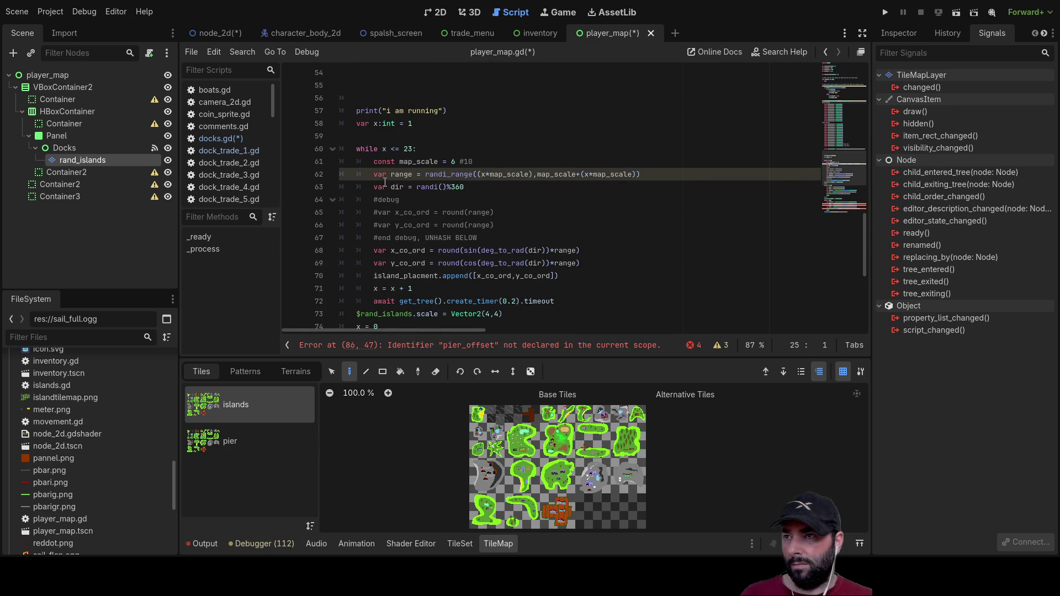
scroll(367, 200, "up", 3)
Step: Remove the blank lines below the islands array
left_click(367, 189)
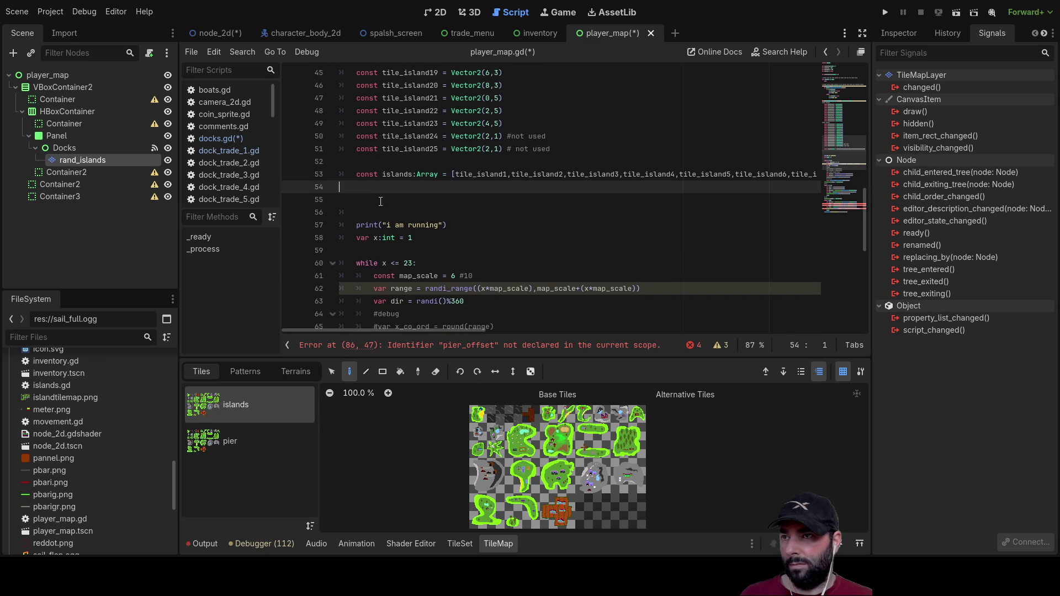
key("Delete")
key("Delete")
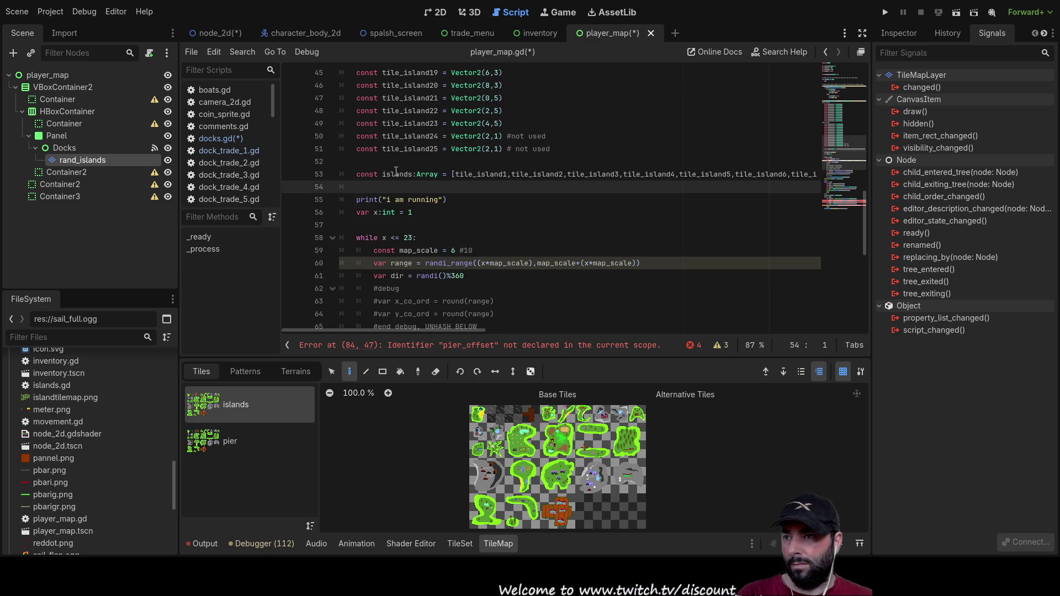
scroll(535, 254, "up", 13)
scroll(535, 255, "down", 2)
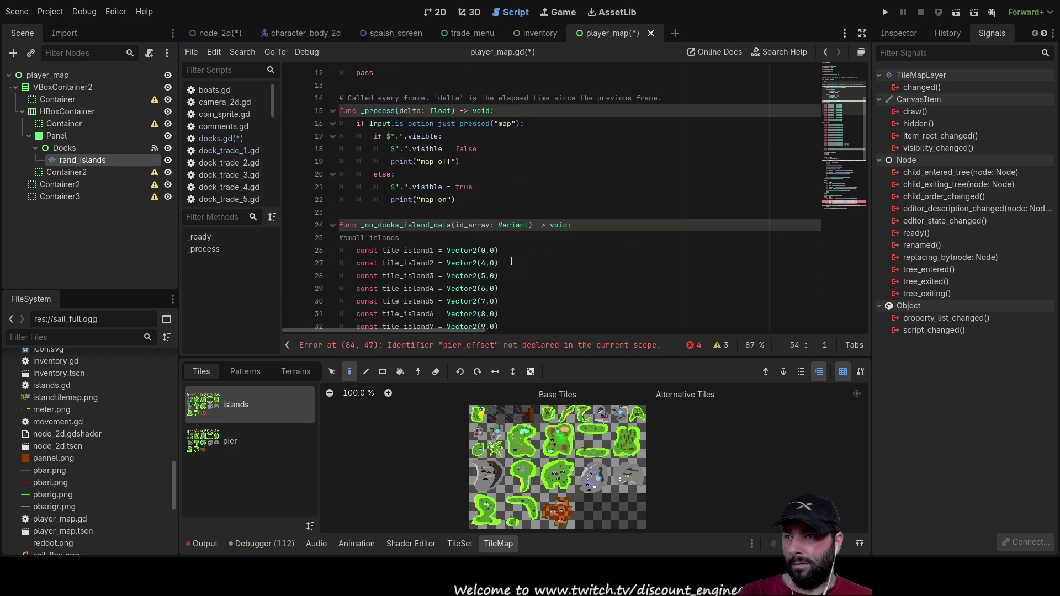
Step: Select the id_array parameter name, then the range and dir lines in the loop
double_click(472, 225)
scroll(557, 254, "down", 4)
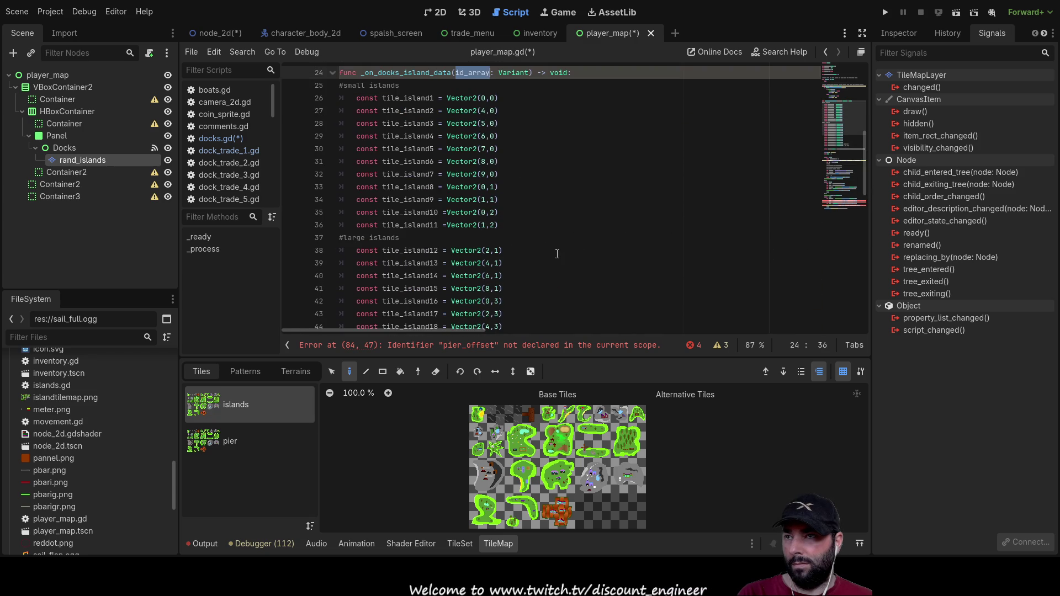
scroll(539, 232, "down", 7)
scroll(521, 224, "down", 2)
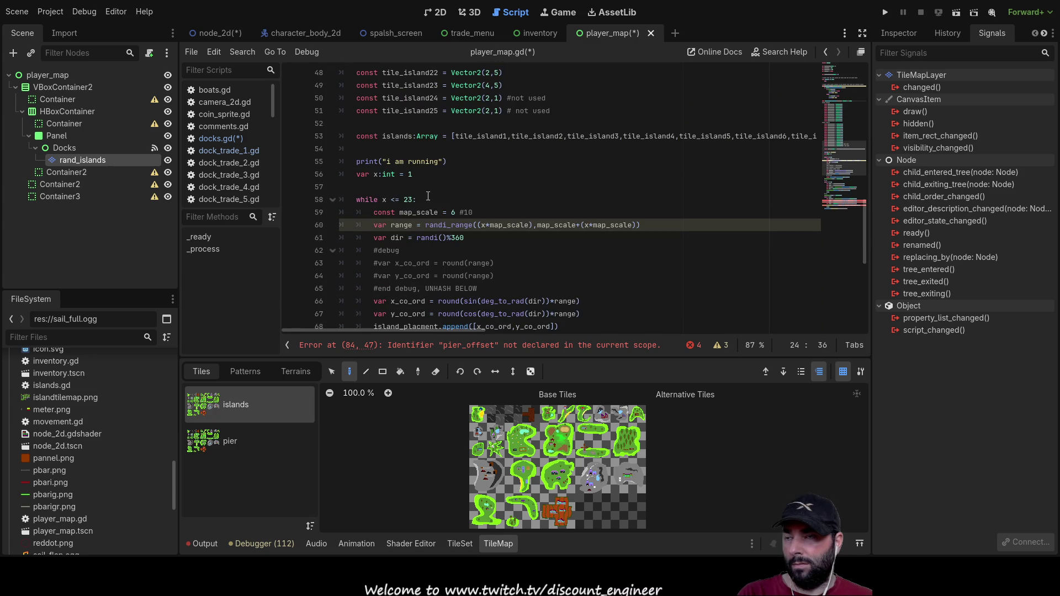
left_click(434, 253)
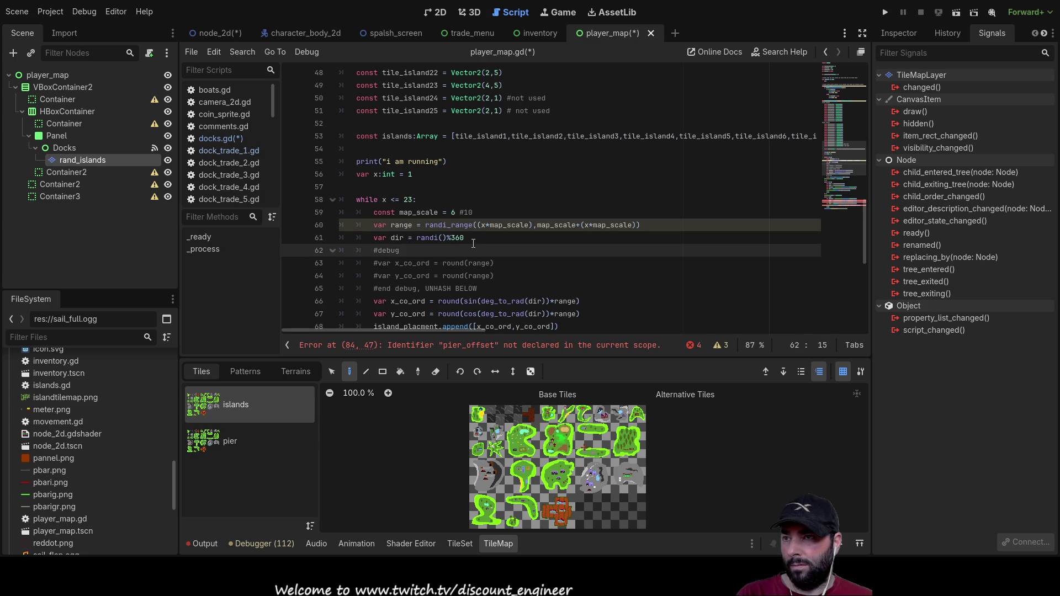
mouse_move(467, 238)
left_mouse_down()
mouse_move(294, 239)
mouse_move(292, 225)
left_mouse_up()
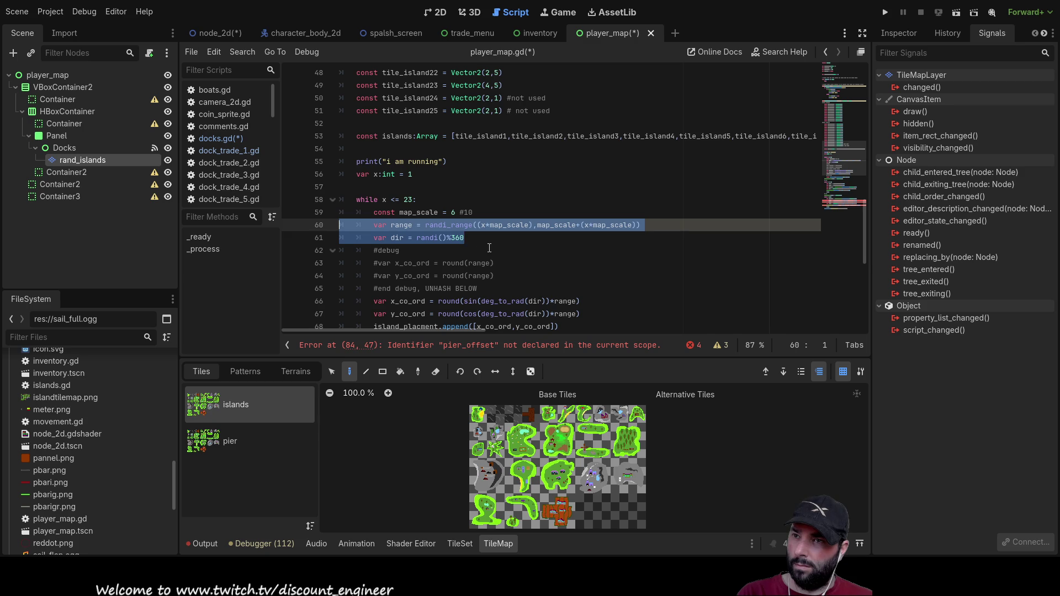
Step: Delete the range, dir and map_scale lines plus the old debug comments
key("ctrl+x")
left_click_drag(474, 212, 321, 209)
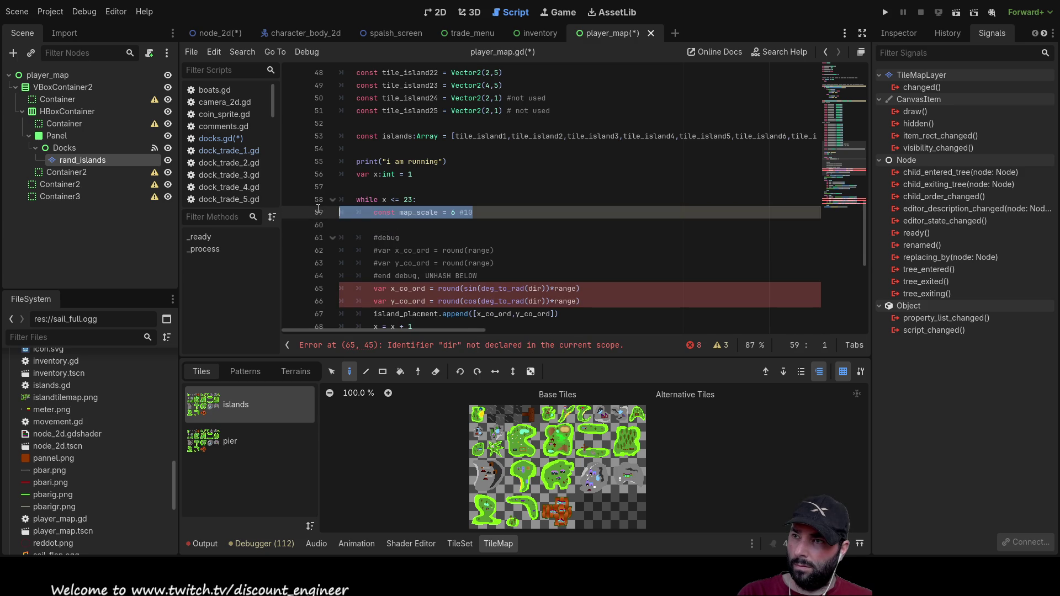
key("ctrl+x")
key("Delete")
mouse_move(506, 252)
left_mouse_down()
mouse_move(480, 238)
mouse_move(473, 212)
mouse_move(321, 208)
left_mouse_up()
key("ctrl+x")
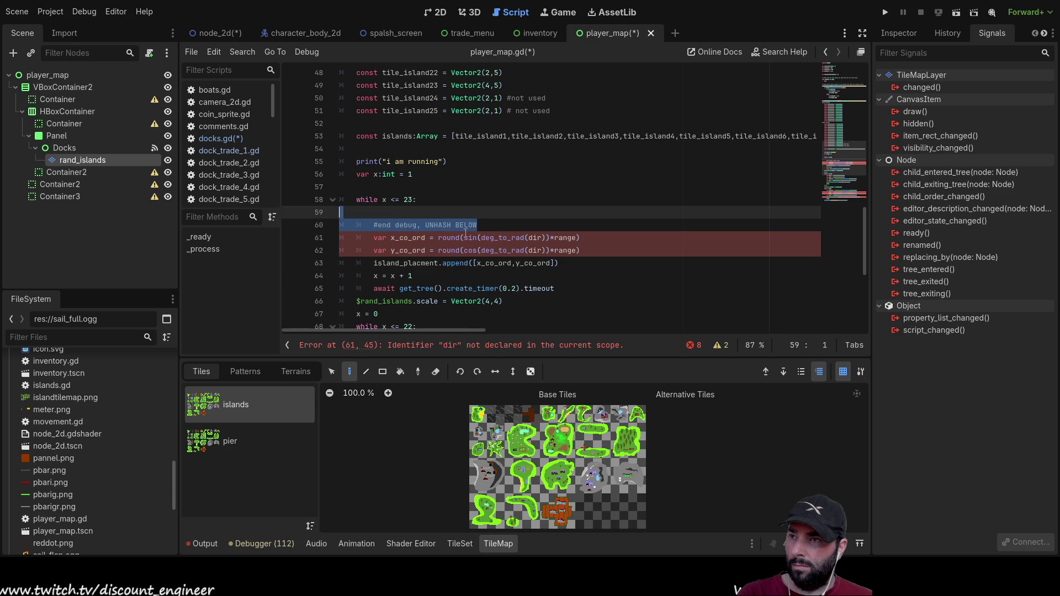
key("ctrl+x")
key("Tab")
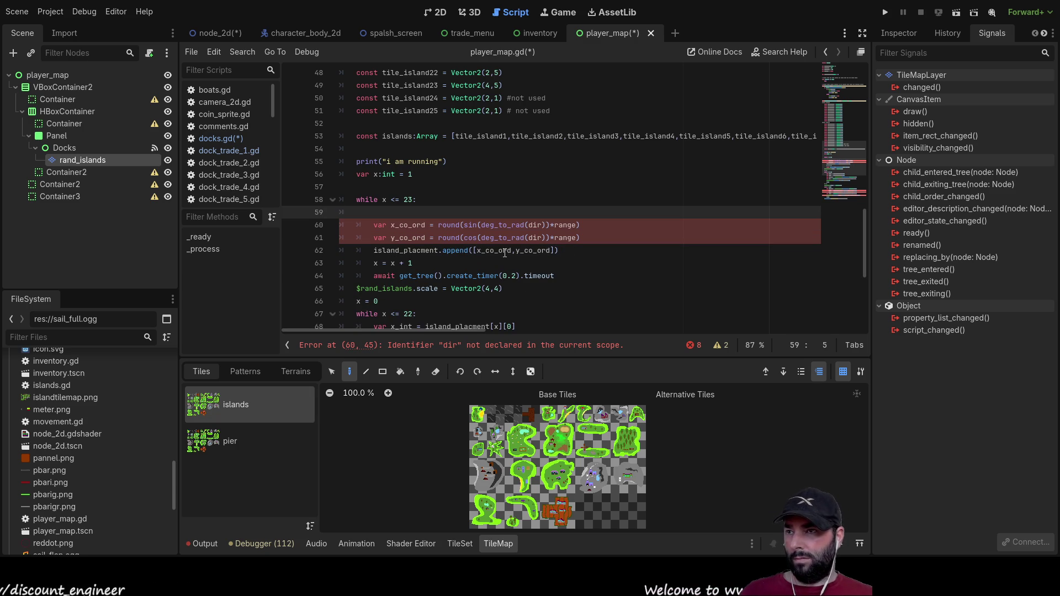
Step: Replace the 'while x <= 23:' header with 'for x in id_array'
left_click_drag(422, 204, 344, 202)
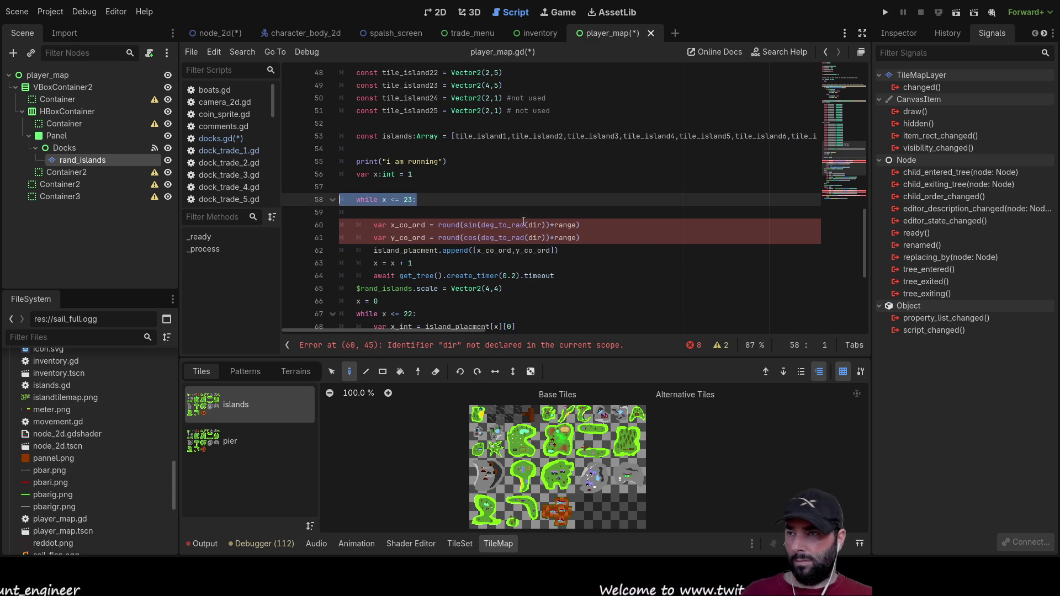
key("BackSpace")
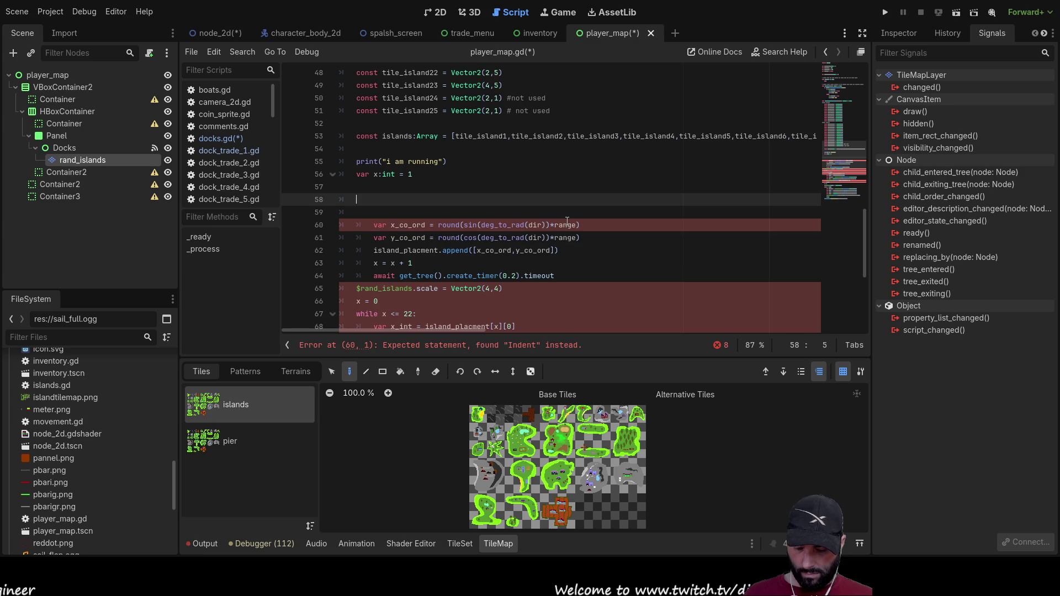
type("for x in")
scroll(501, 186, "up", 2)
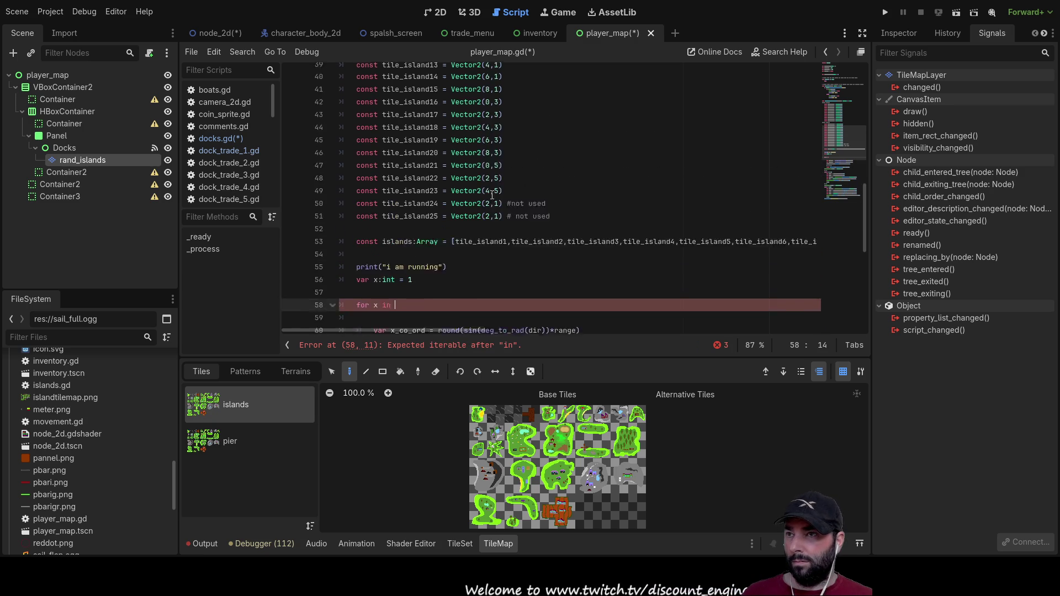
scroll(502, 185, "up", 8)
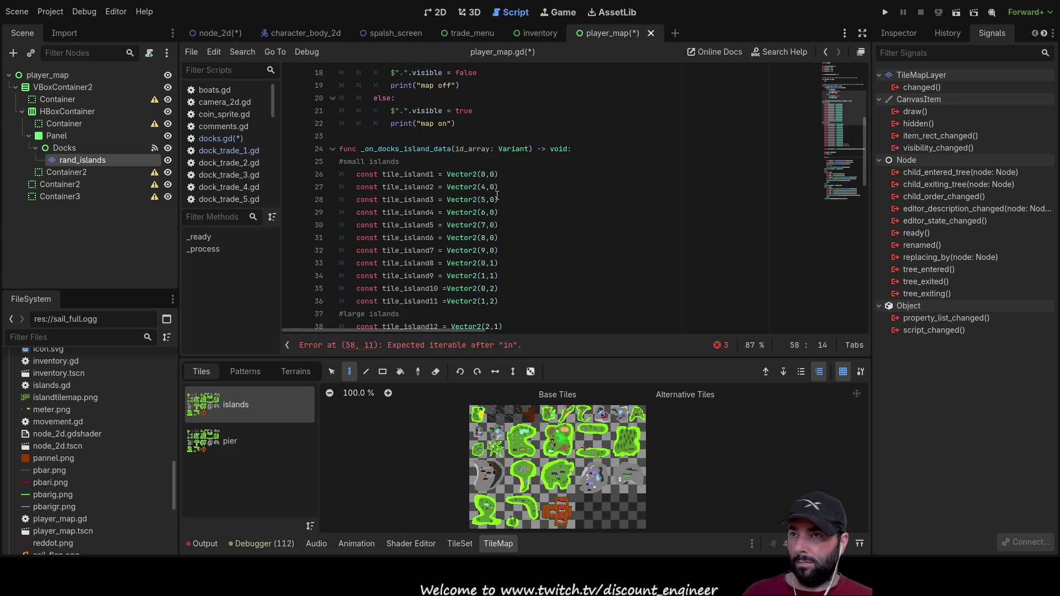
scroll(492, 193, "up", 6)
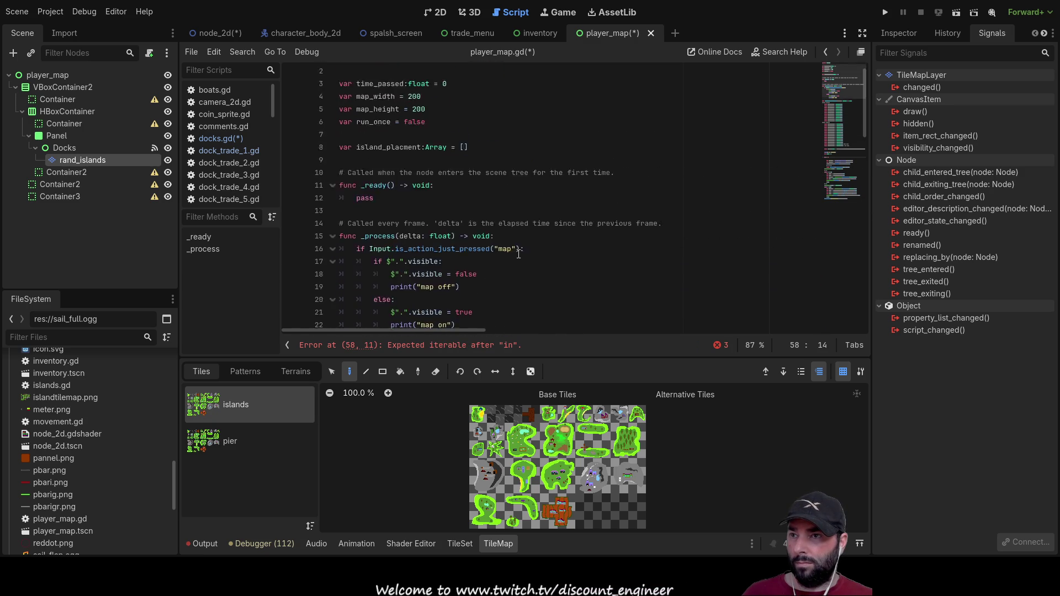
scroll(519, 254, "down", 4)
double_click(467, 212)
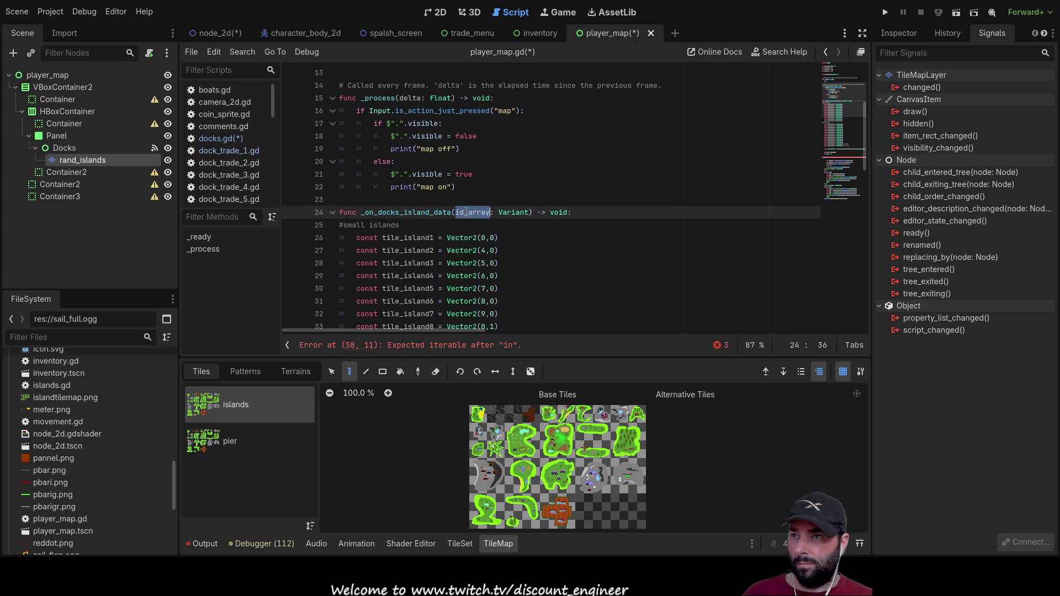
scroll(477, 243, "down", 14)
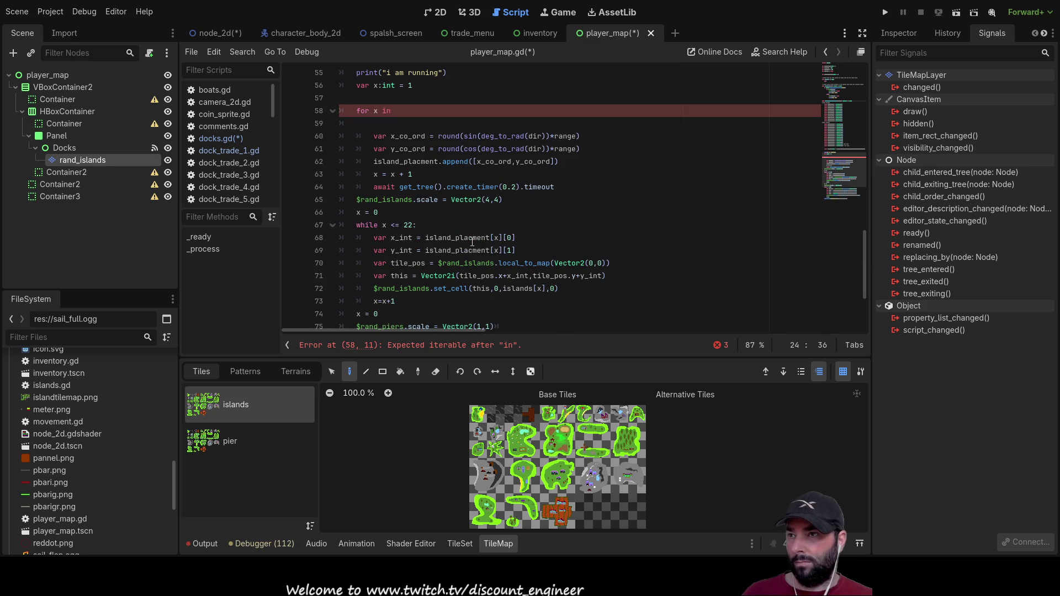
left_click(401, 116)
key("ctrl+v")
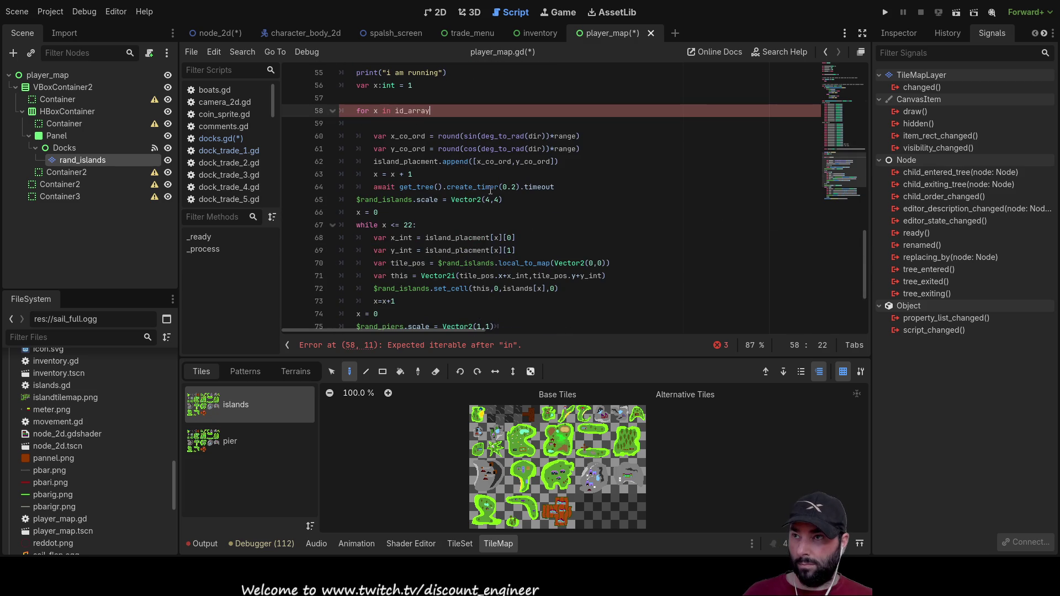
Step: Remove the empty line under the loop header and fix the doubled letter in var
key("Down")
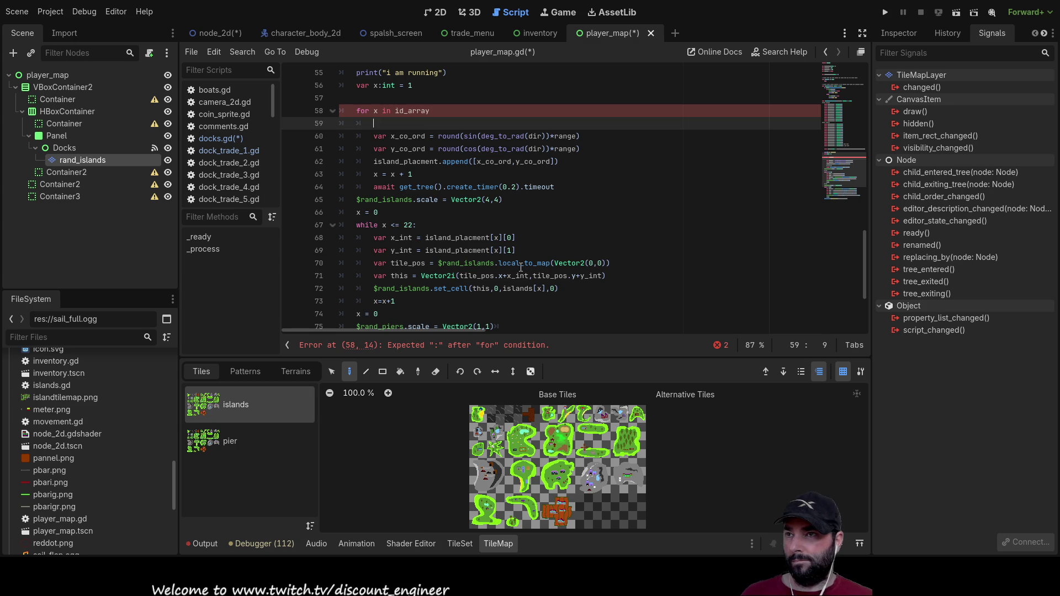
key("Delete")
key("Delete")
key("Delete")
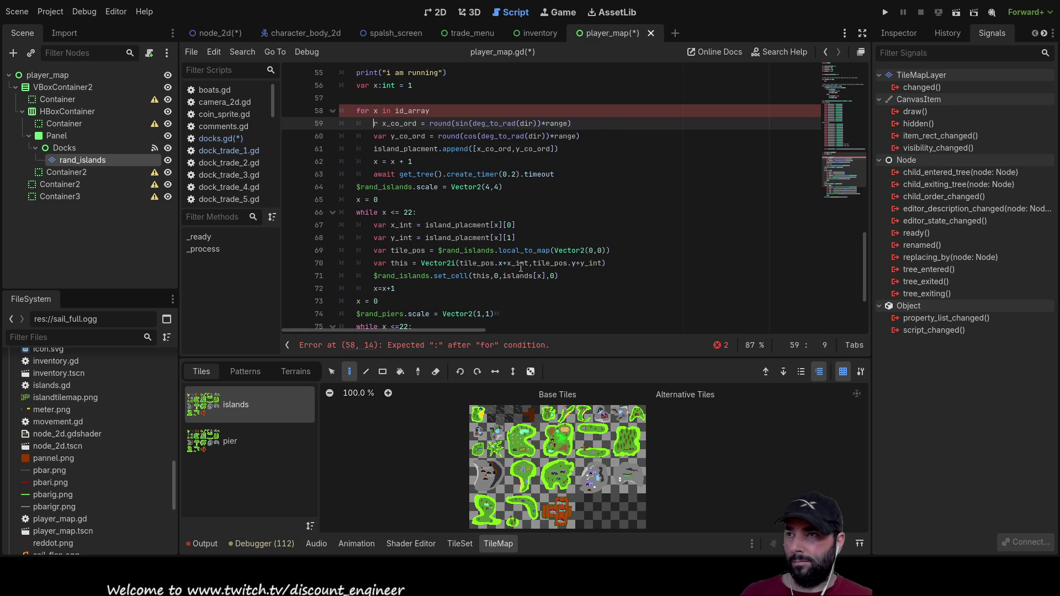
type("var")
key("Delete")
Step: Replace the sin-based x_co_ord formula with id_array[0]
key("Right")
key("Right")
key("Right")
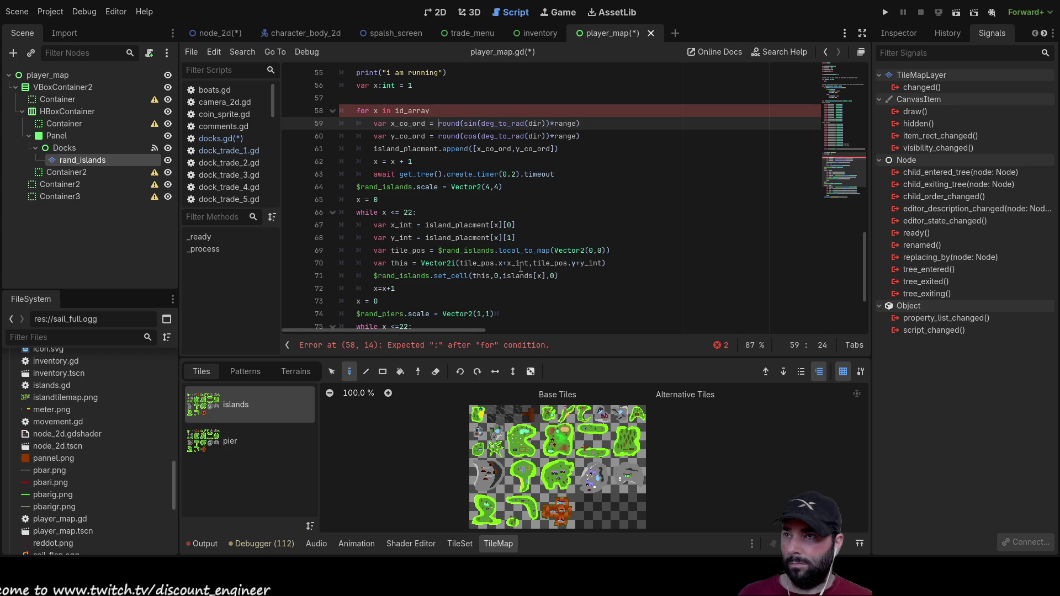
key("shift+Right")
key("shift+Right")
key("shift+Right")
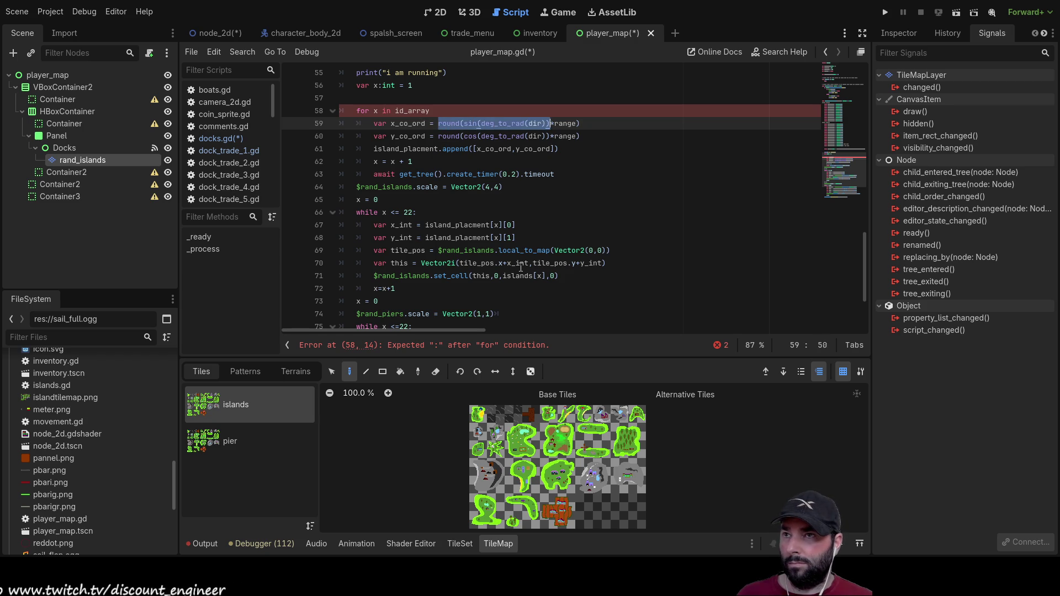
key("shift+Right")
key("shift+Right")
key("shift+Right")
key("shift+Right")
key("ctrl+x")
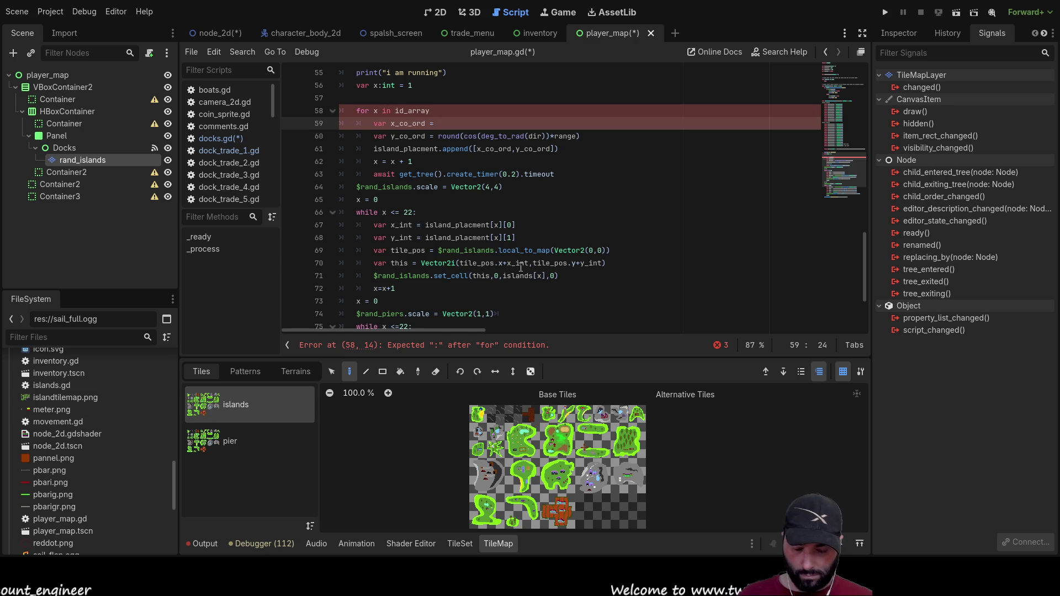
type("[]")
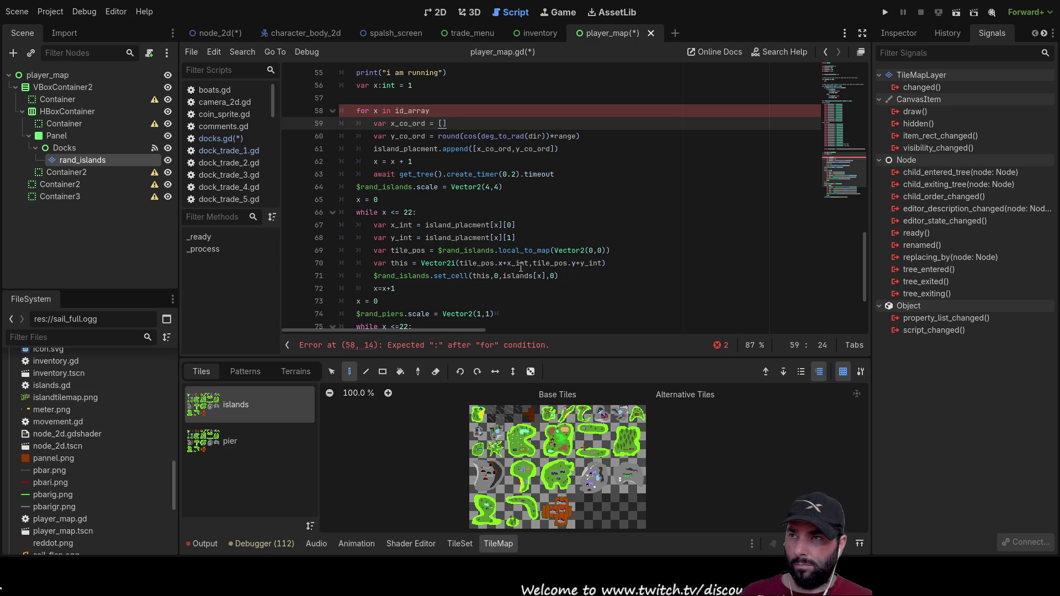
key("Up")
key("shift+Left")
key("shift+Left")
key("shift+Left")
key("Right")
key("Down")
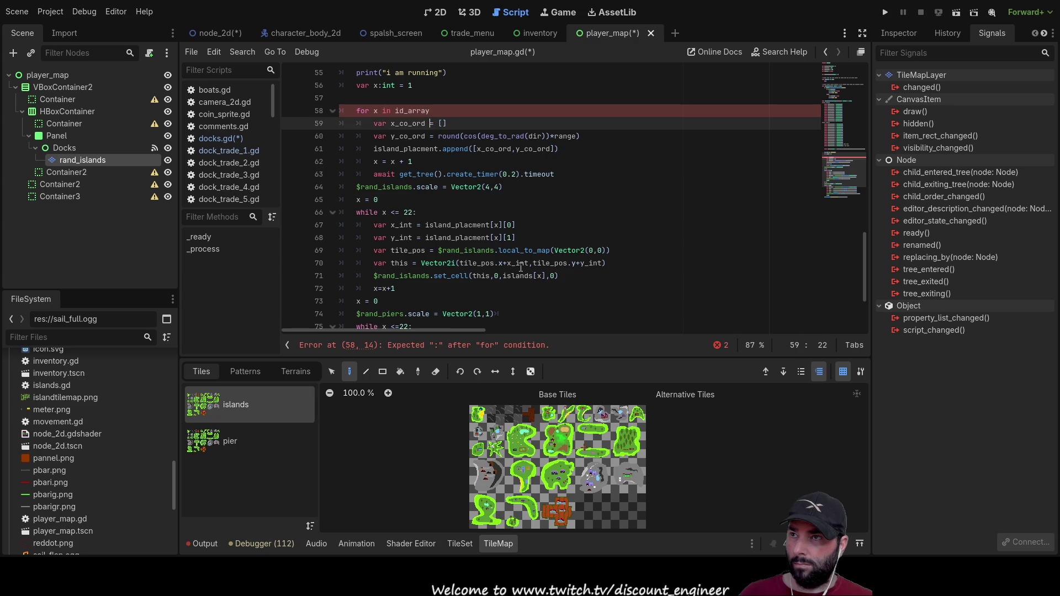
type("id_array")
key("Right")
type("0")
Step: Delete the cos-based y formula, change x_co_ord to x[0] and set y_co_ord to x[1]
key("Down")
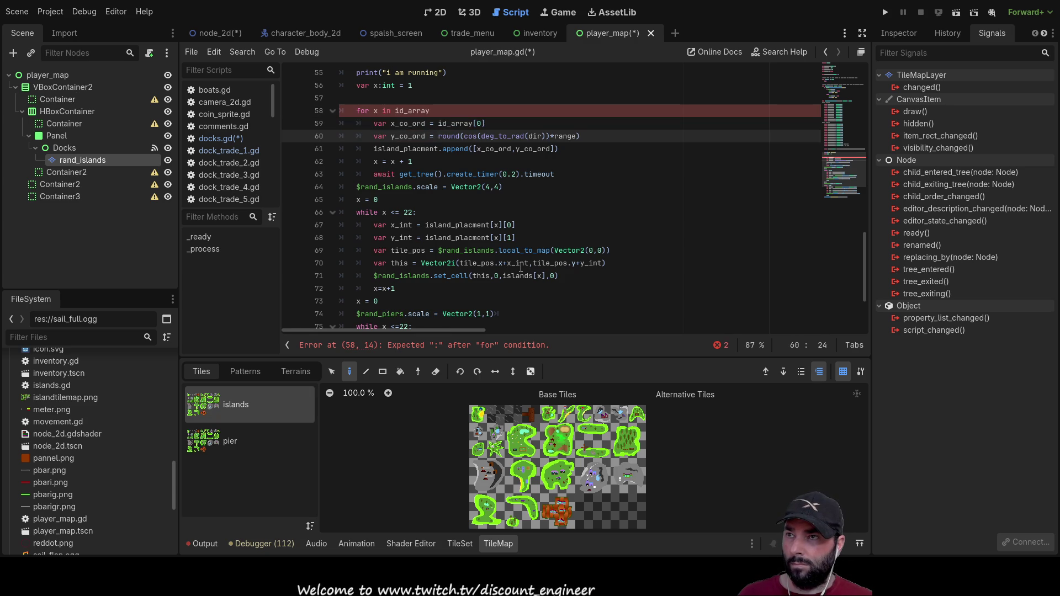
key("shift+Right")
key("shift+Right")
key("shift+Right")
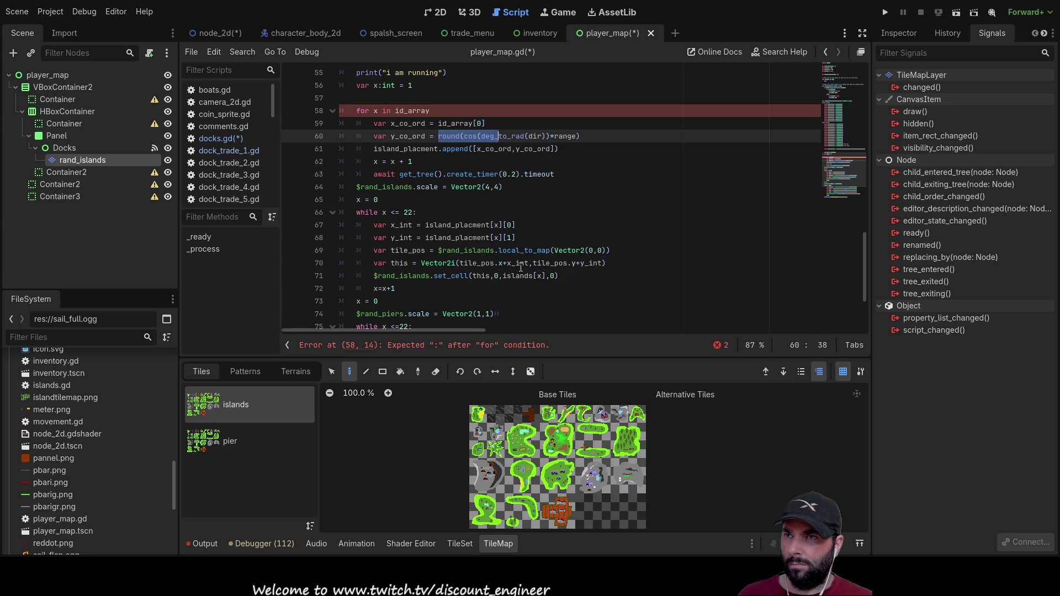
key("shift+Right")
key("shift+Right")
key("BackSpace")
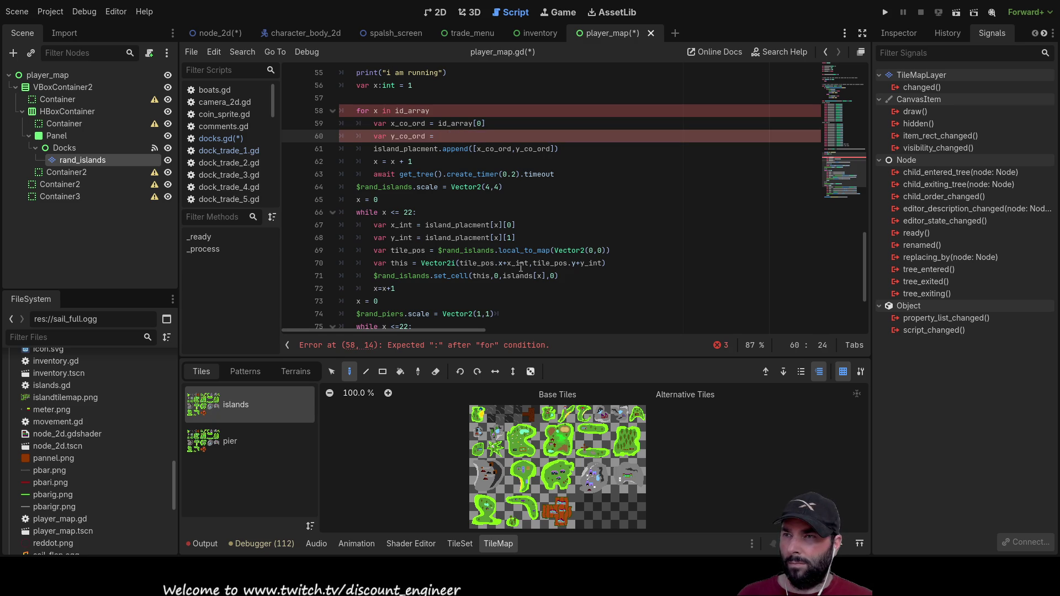
key("Up")
key("shift+Right")
key("shift+Right")
key("shift+Right")
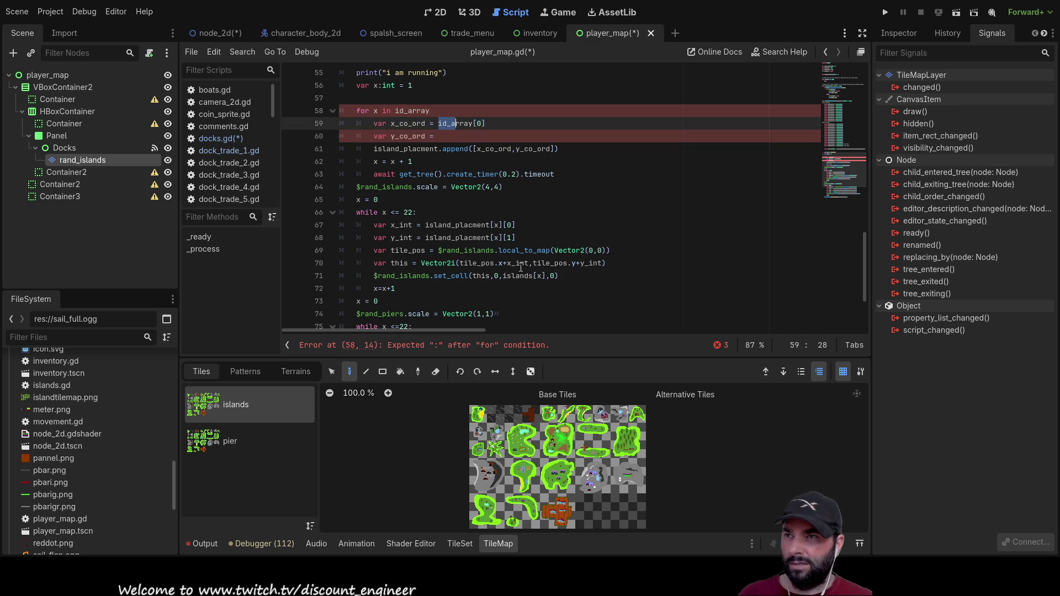
key("shift+Right")
type("x")
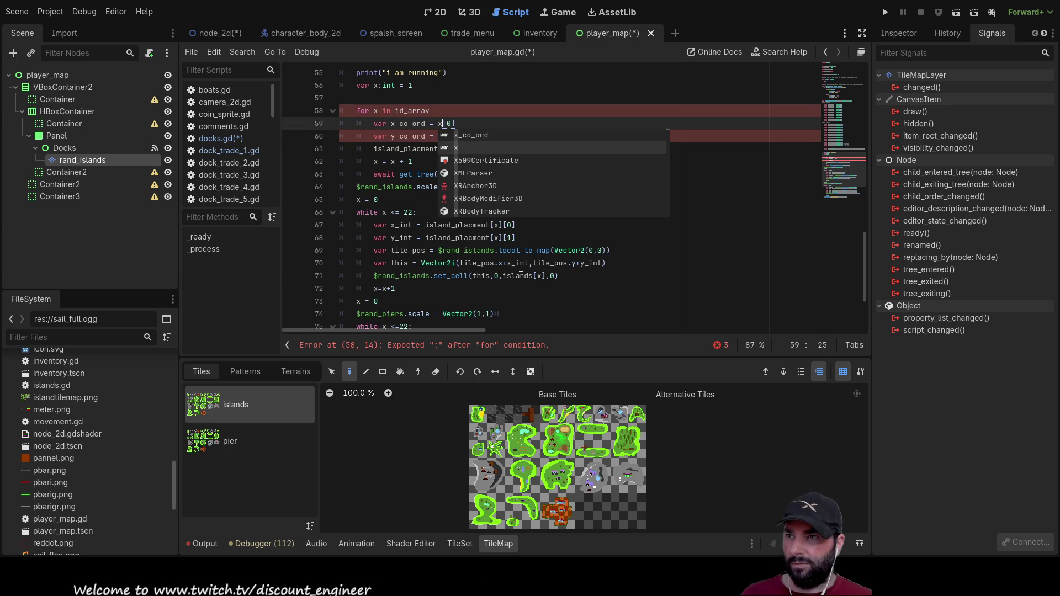
left_click(667, 195)
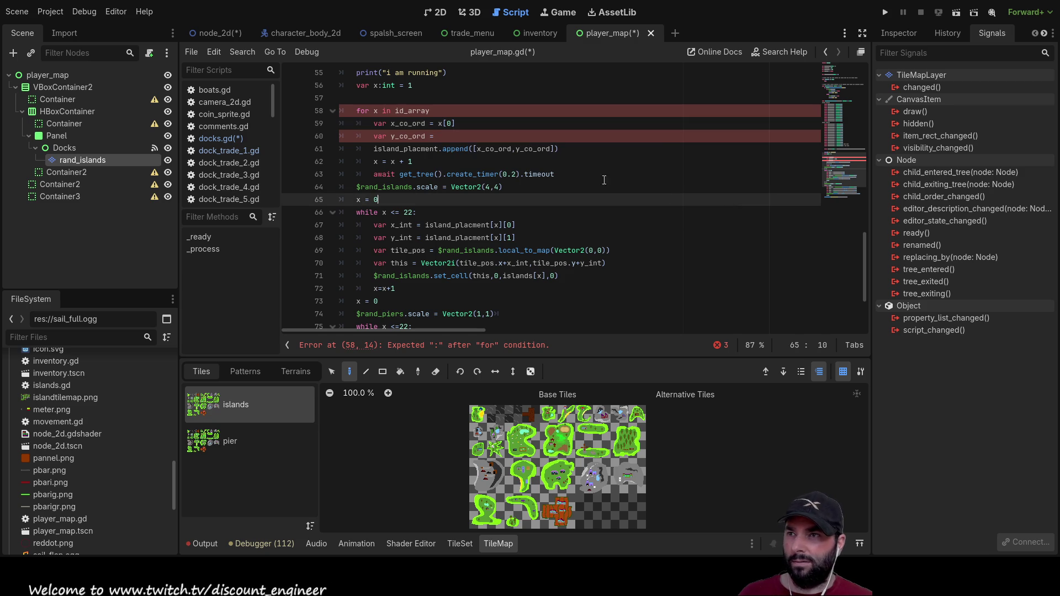
left_click(448, 137)
type("x[1]")
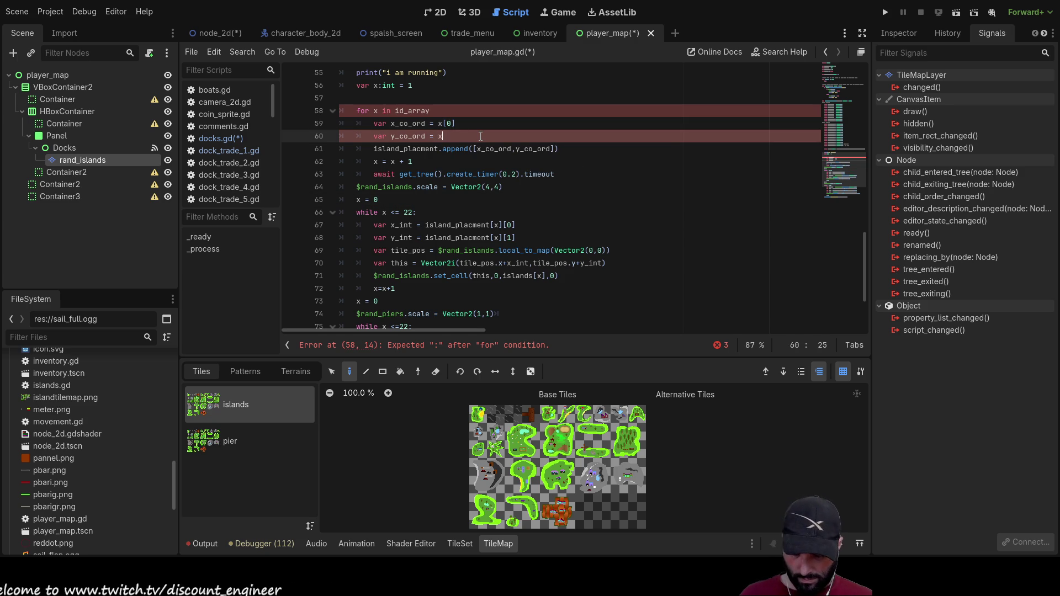
key("Up")
key("Down")
key("Down")
key("Home")
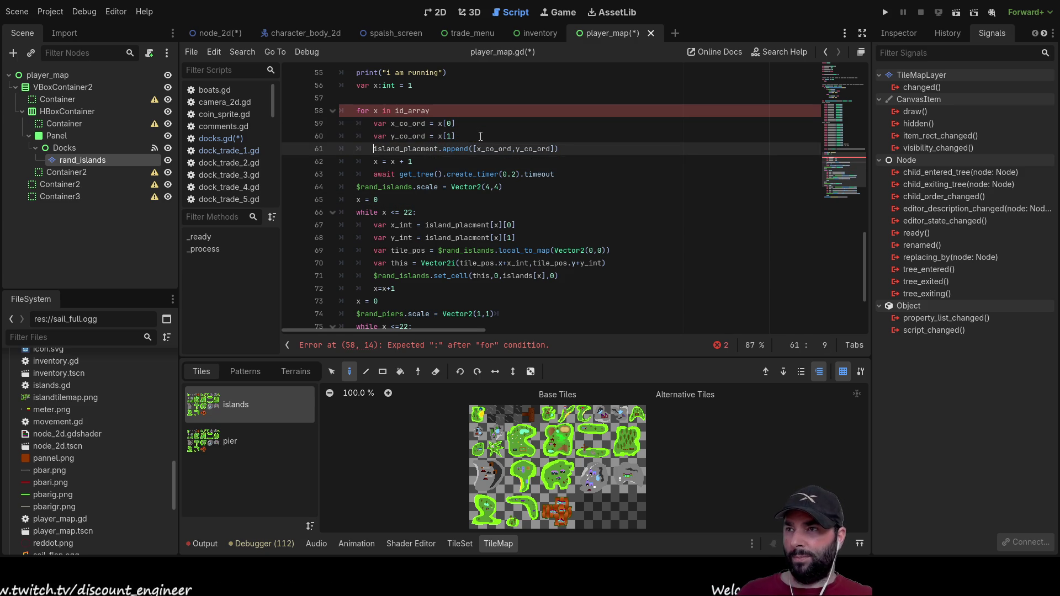
Step: Delete the append line, the x = x + 1 counter and the await timer line
key("shift+Down")
key("ctrl+shift+Right")
key("ctrl+shift+Right")
key("ctrl+shift+Right")
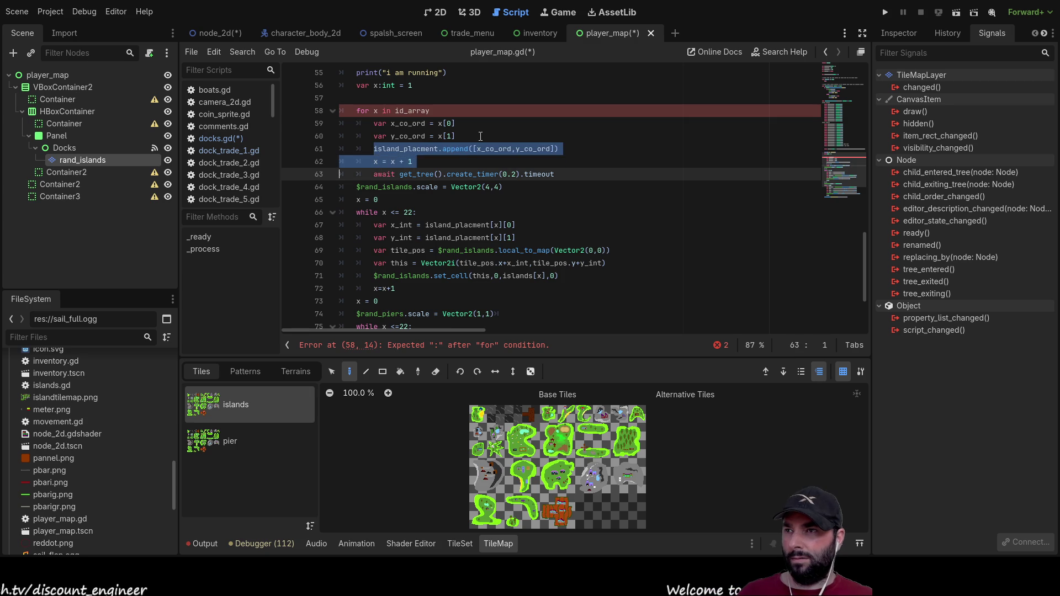
key("BackSpace")
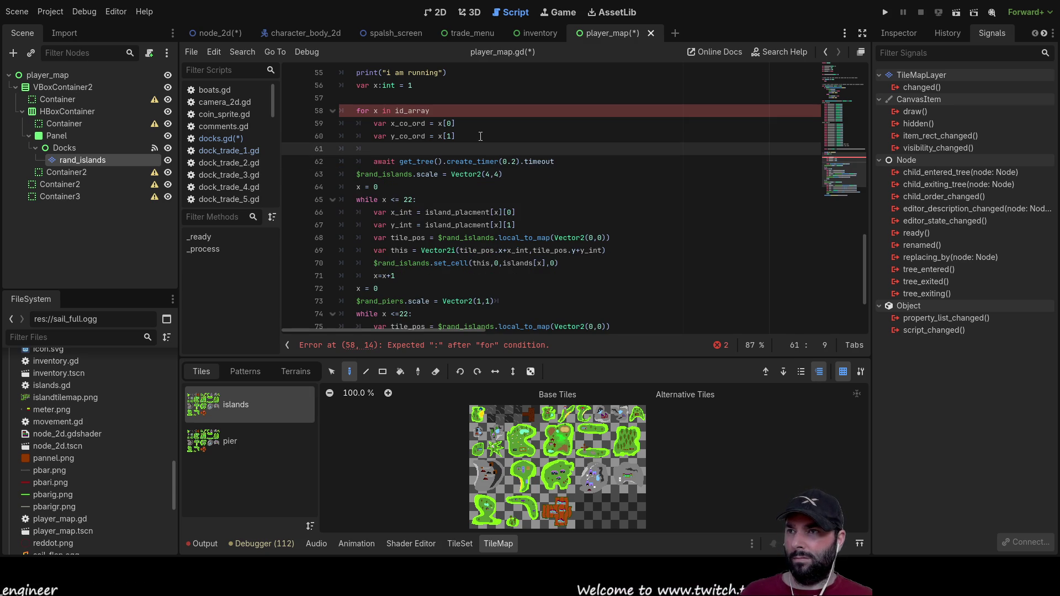
key("ctrl+shift+k")
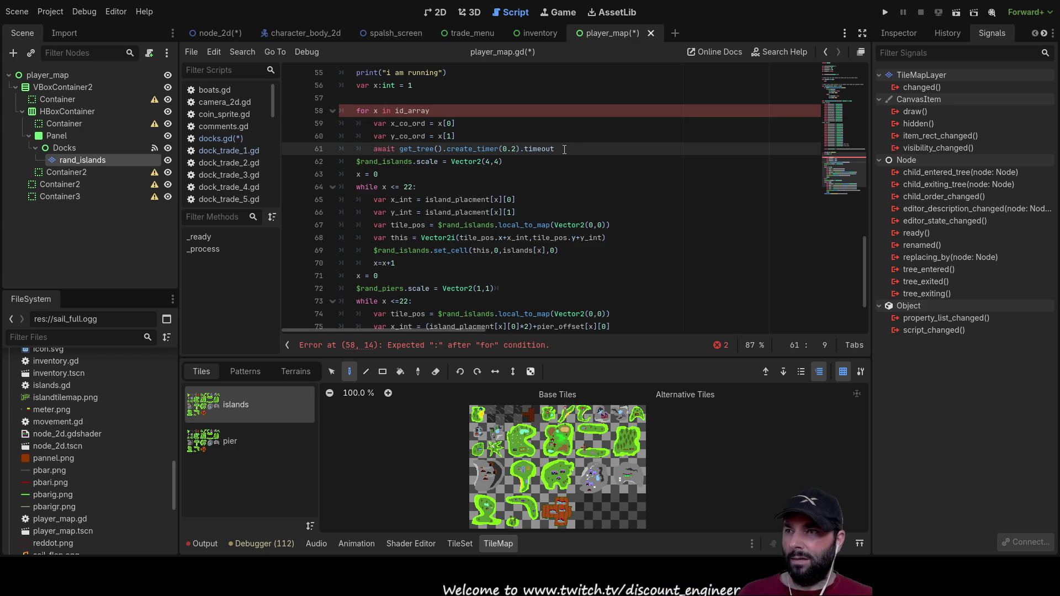
left_click_drag(564, 149, 330, 145)
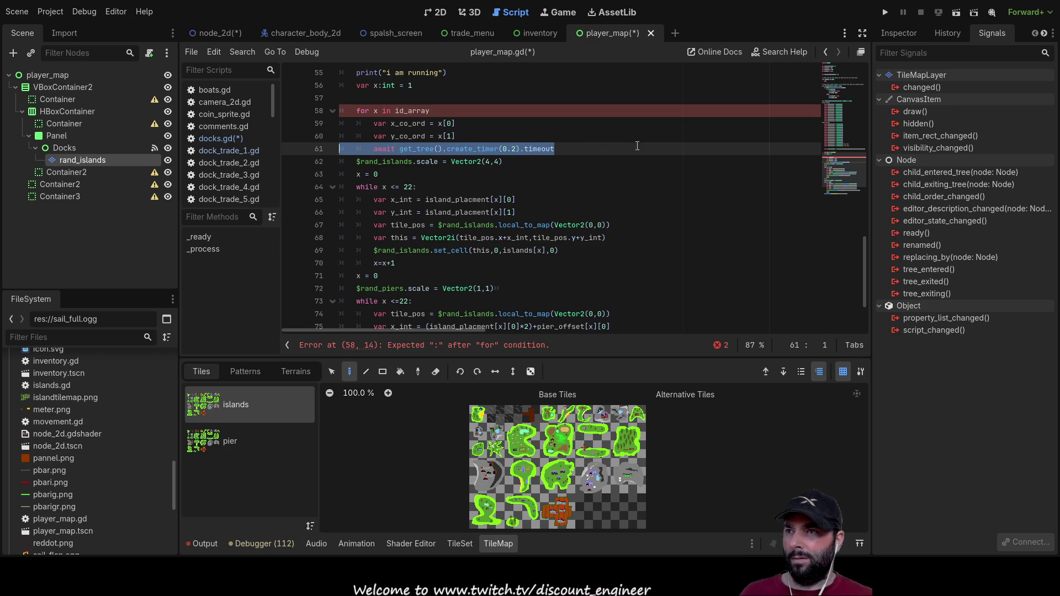
key("Delete")
key("Delete")
Step: Delete the x = 0 reset line above the for loop
key("Down")
key("Down")
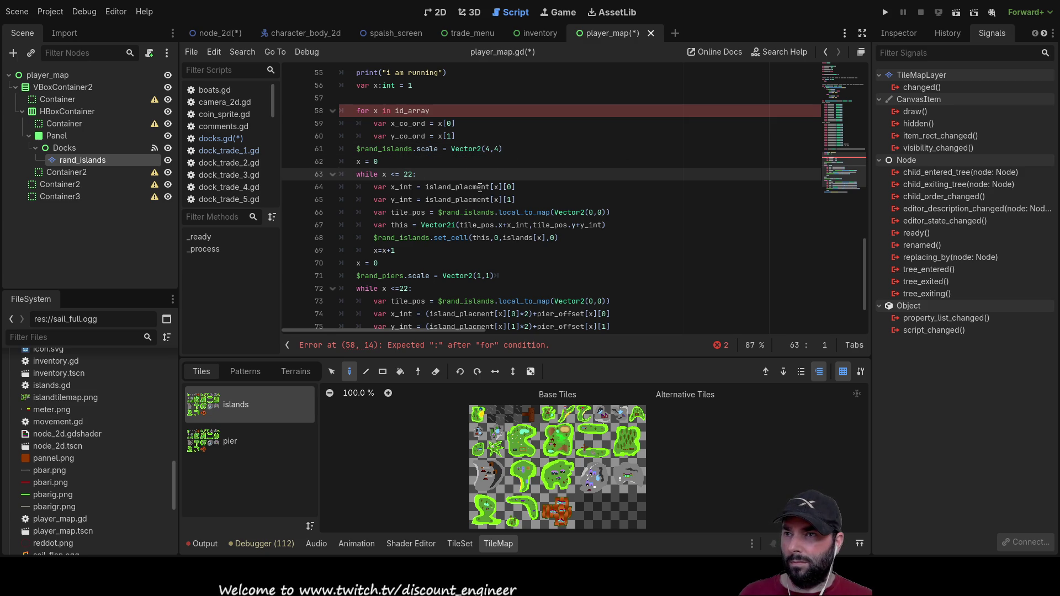
key("shift+Up")
key("shift+Up")
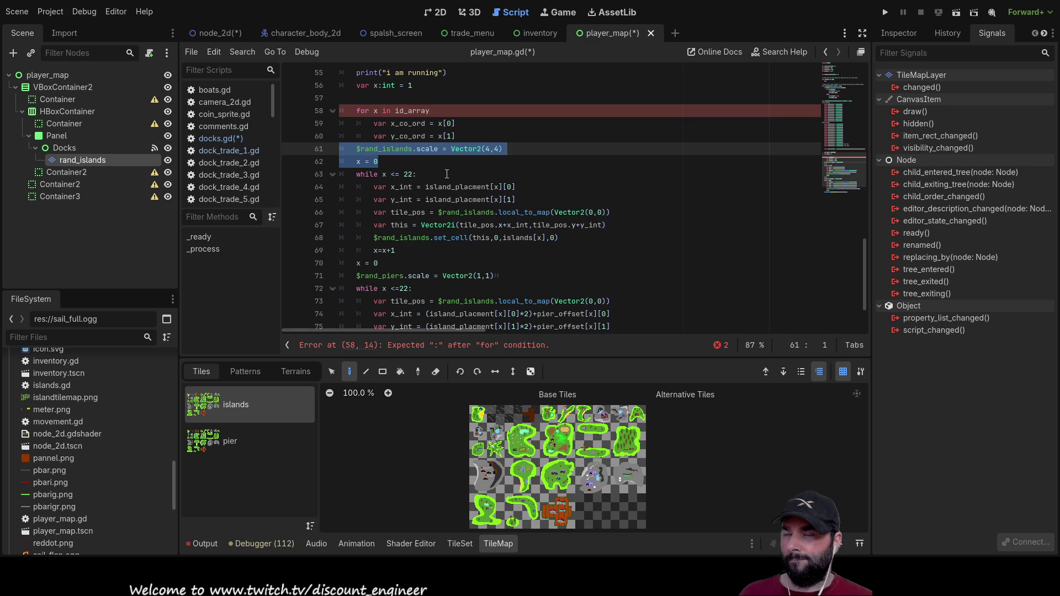
key("Down")
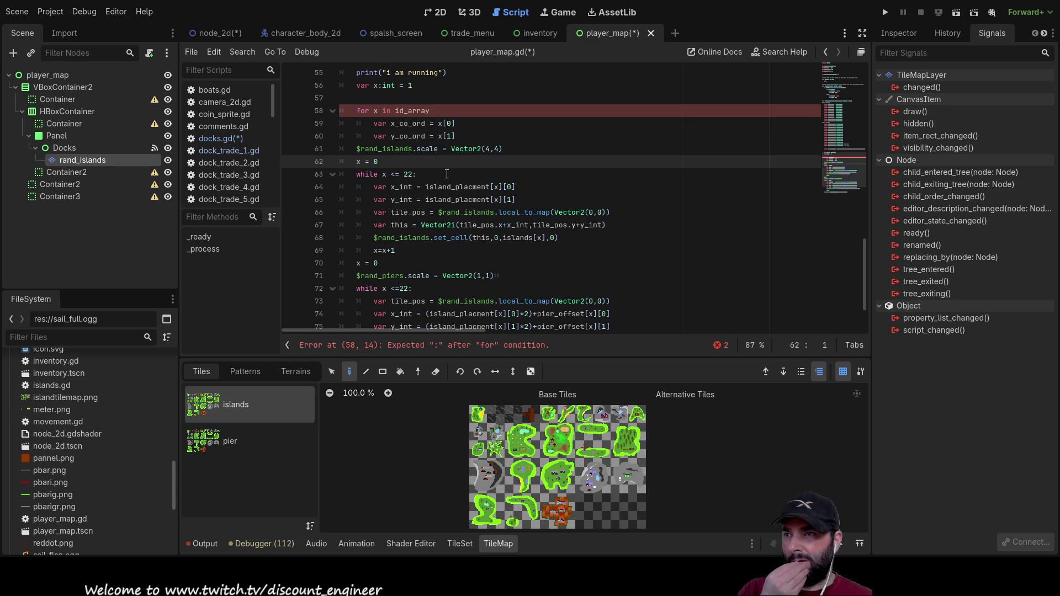
key("BackSpace")
key("BackSpace")
key("BackSpace")
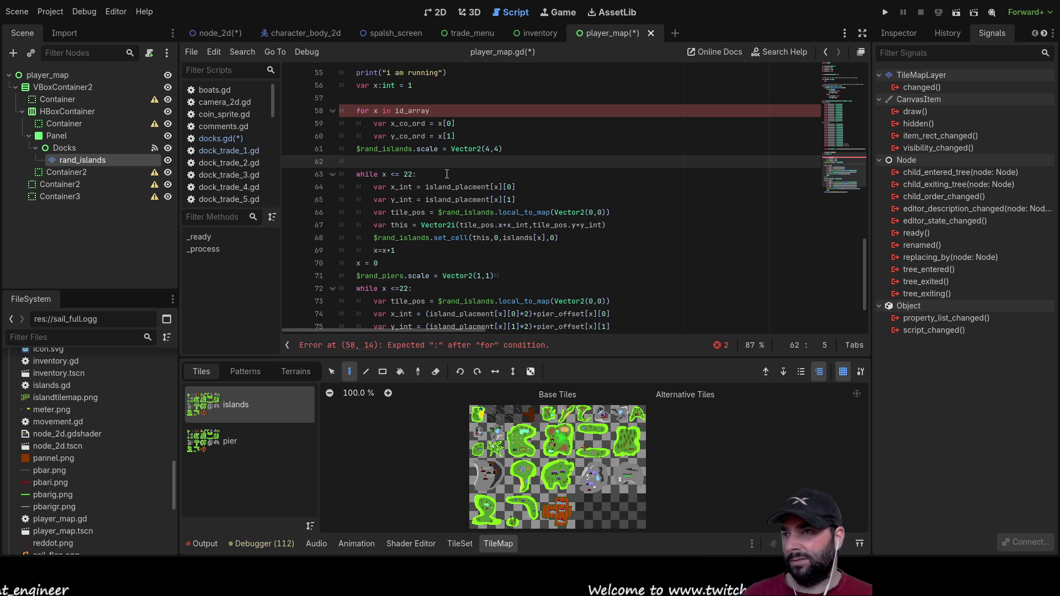
key("Down")
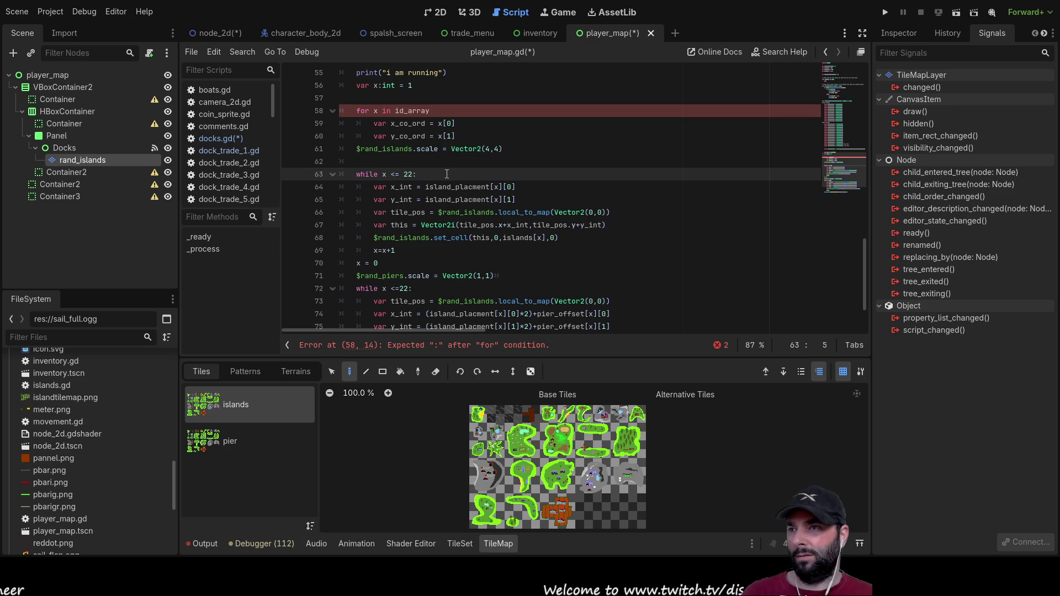
key("Up")
key("Up")
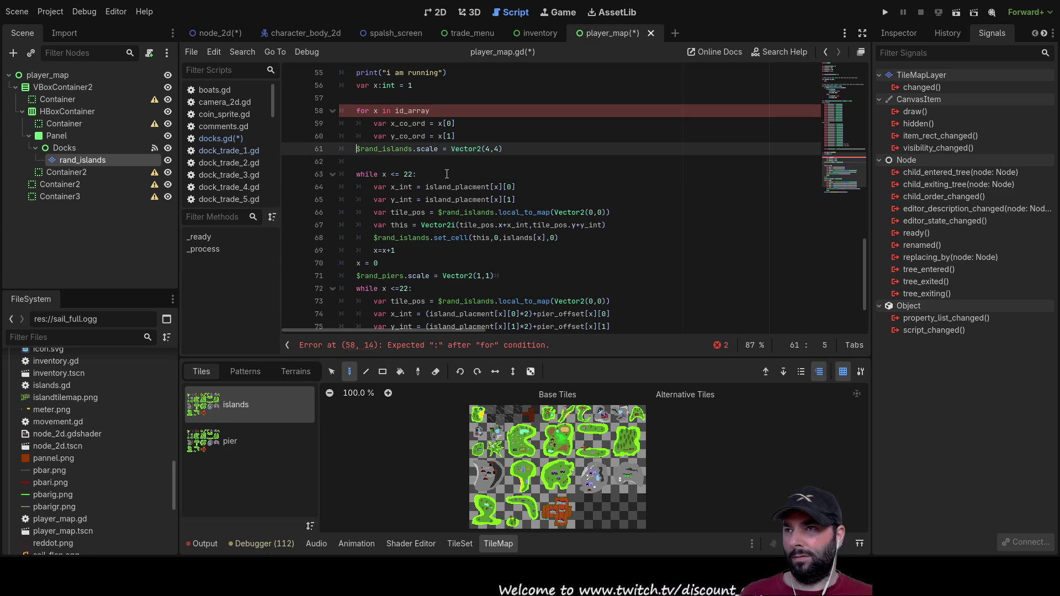
key("Up")
key("Up")
key("Up")
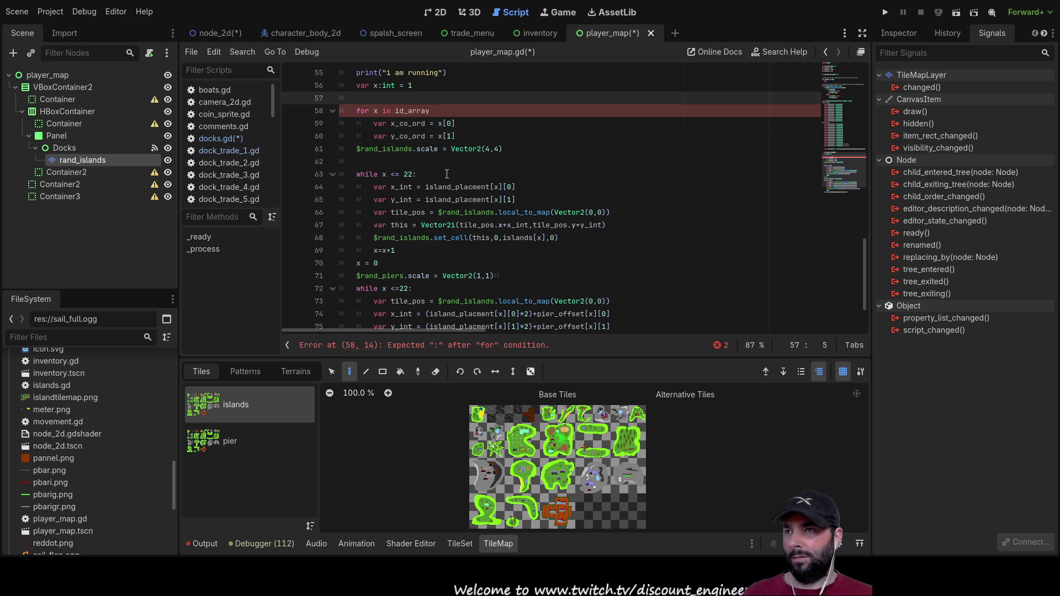
key("Down")
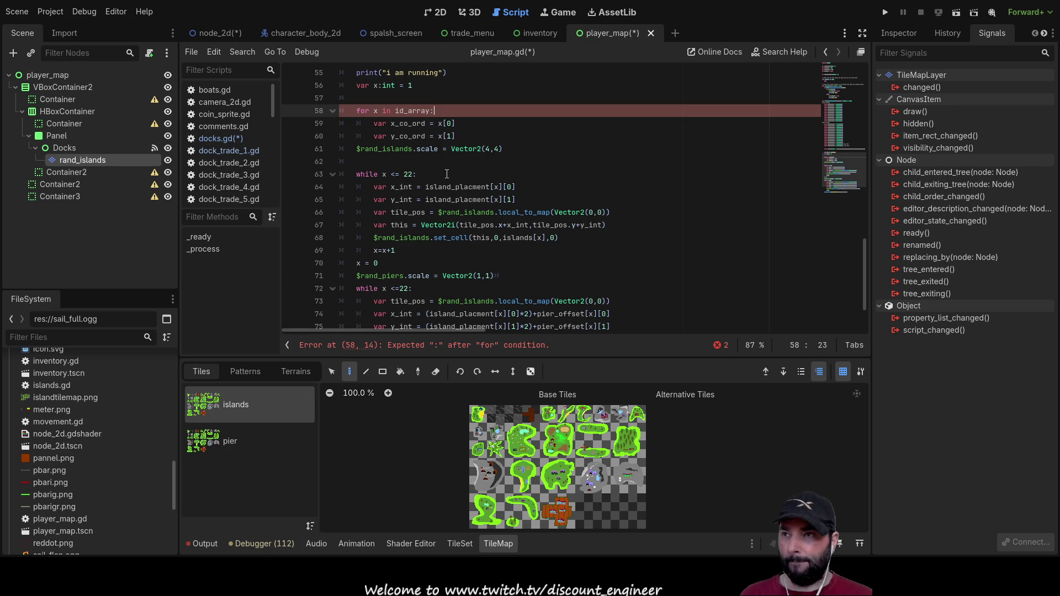
key("Up")
key("Down")
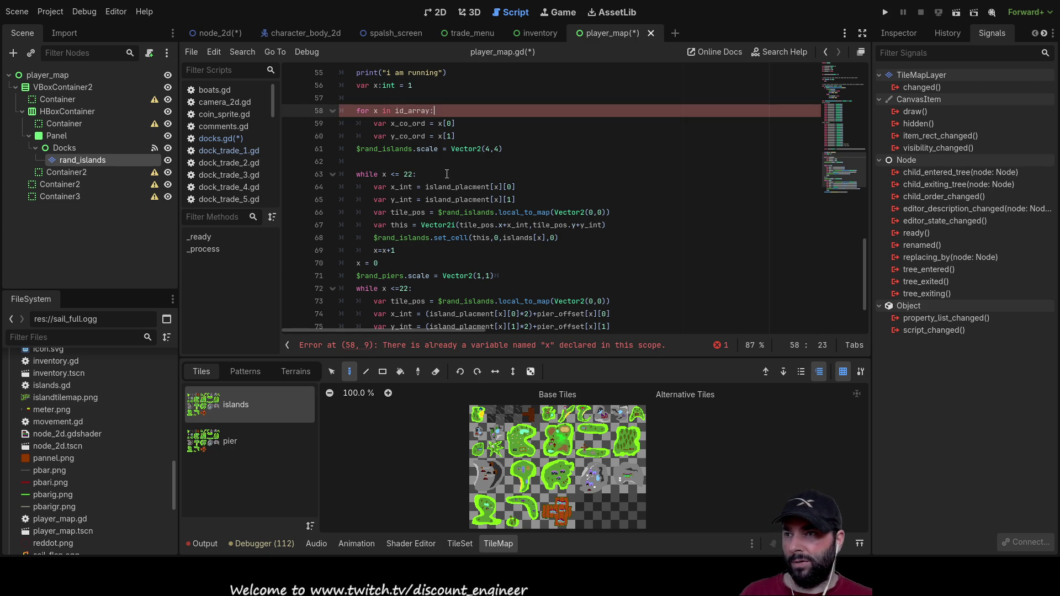
Step: Delete the 'var x:int = 1' declaration and the blank lines around it
scroll(454, 162, "up", 4)
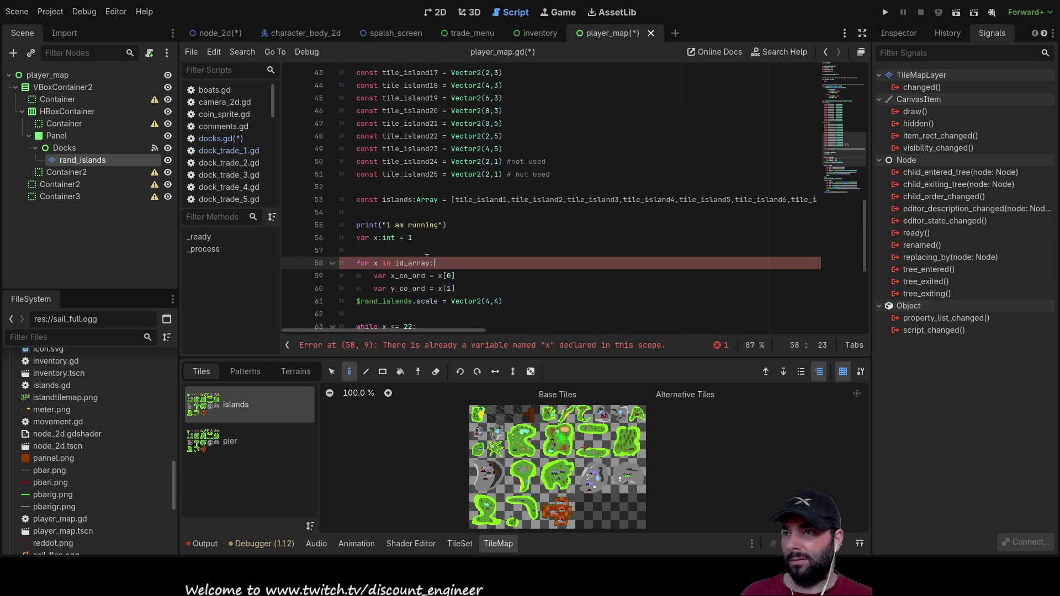
triple_click(413, 238)
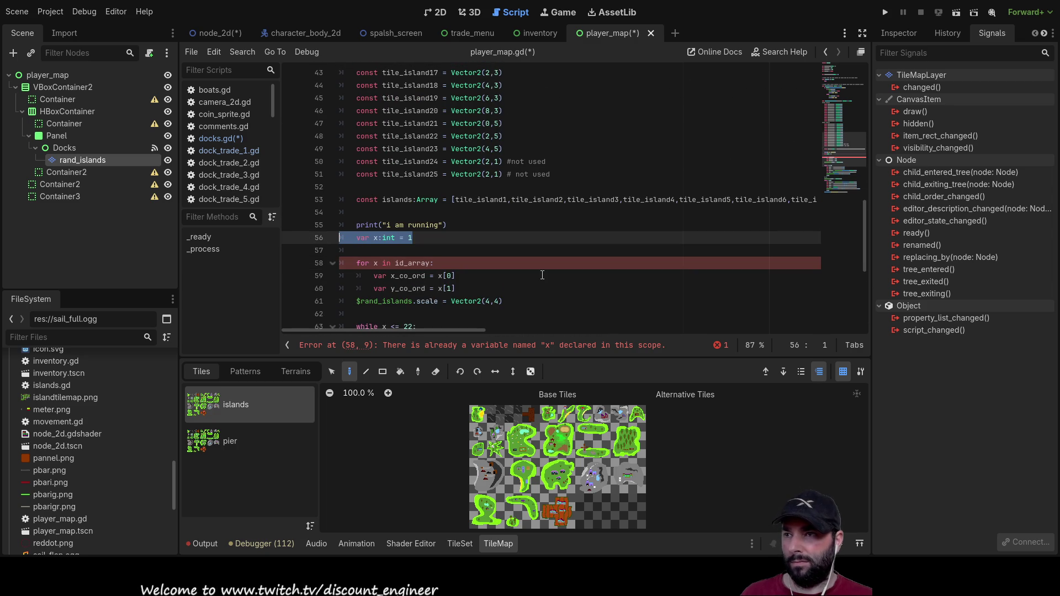
key("BackSpace")
key("Delete")
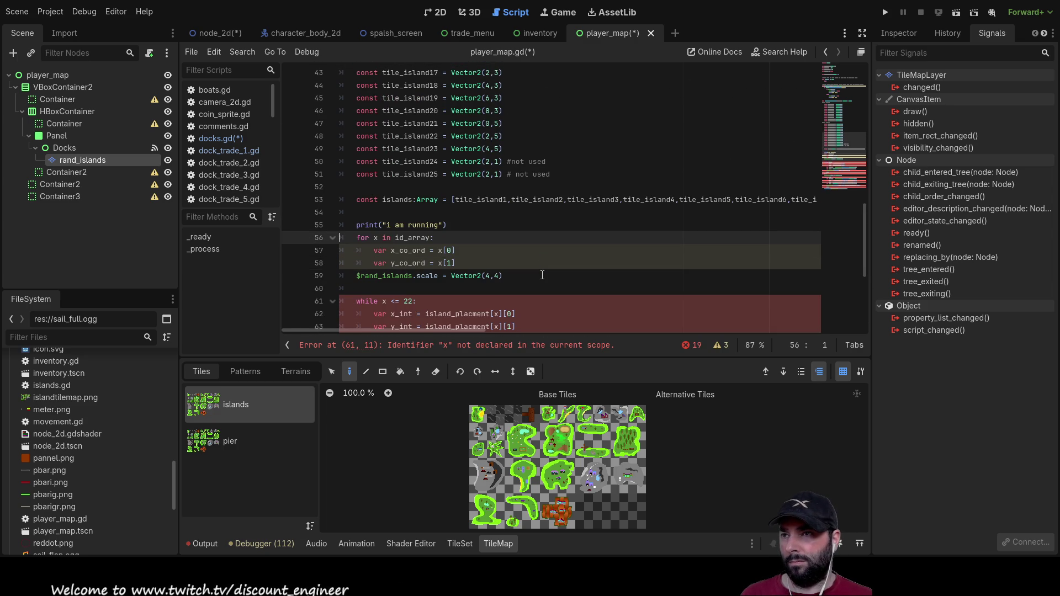
key("Up")
key("BackSpace")
Step: Change the print message from 'i am running' to 'building map'
key("Right")
key("Right")
key("Right")
key("shift+Right")
key("shift+Right")
key("shift+Right")
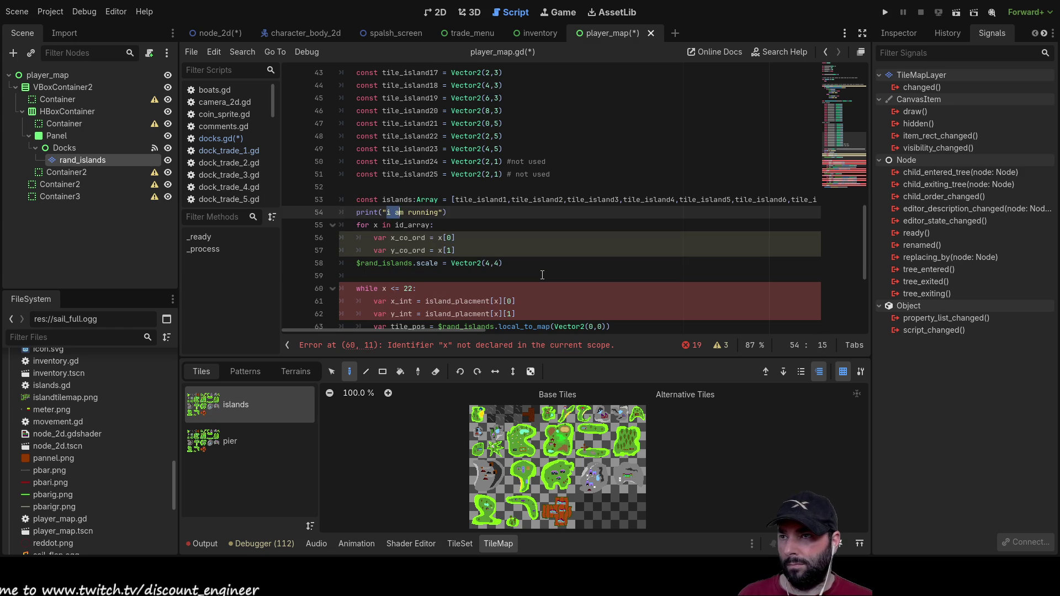
type("building map")
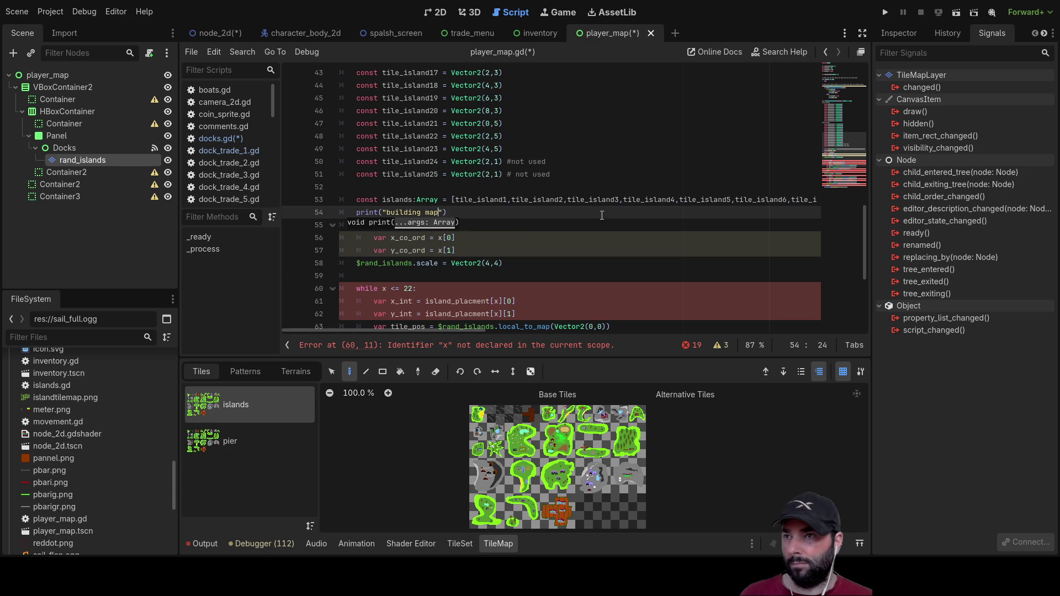
Step: Tidy the blank line above the $rand_islands.scale line and indent it one level
scroll(552, 210, "down", 3)
key("Down")
key("Down")
key("Down")
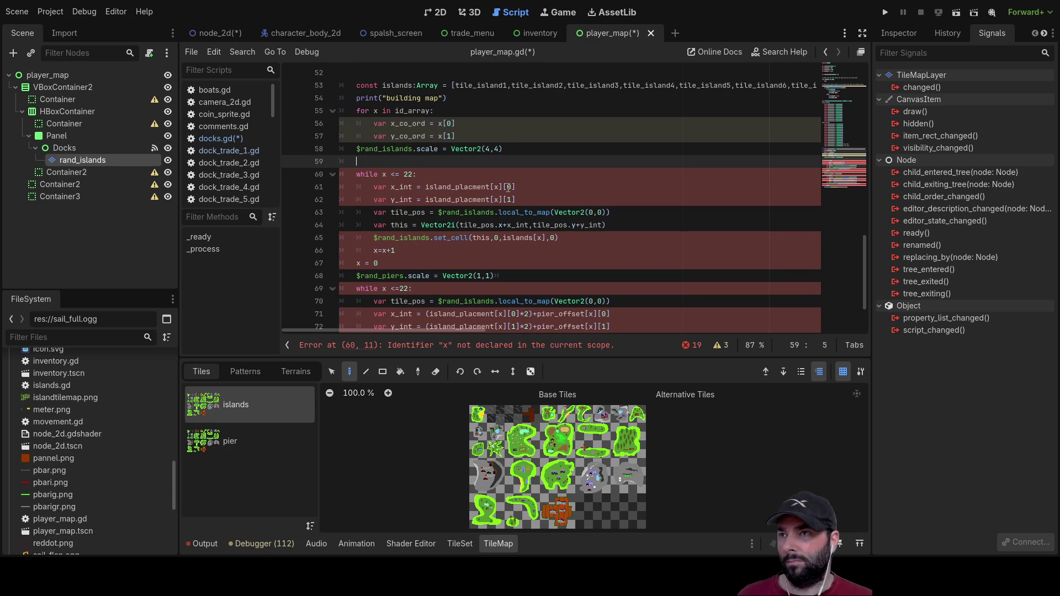
key("Up")
key("Return")
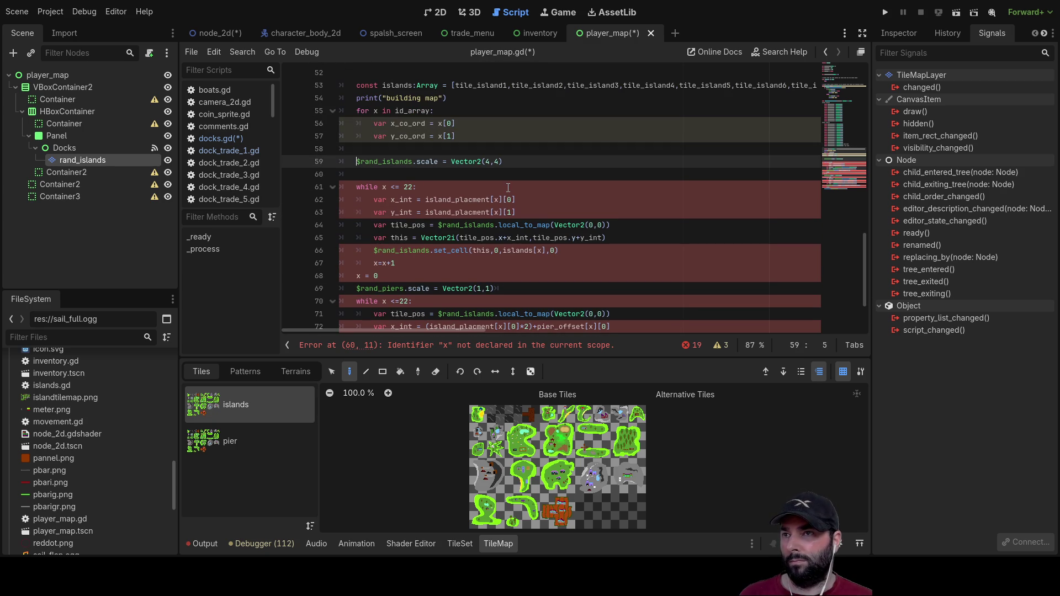
key("Up")
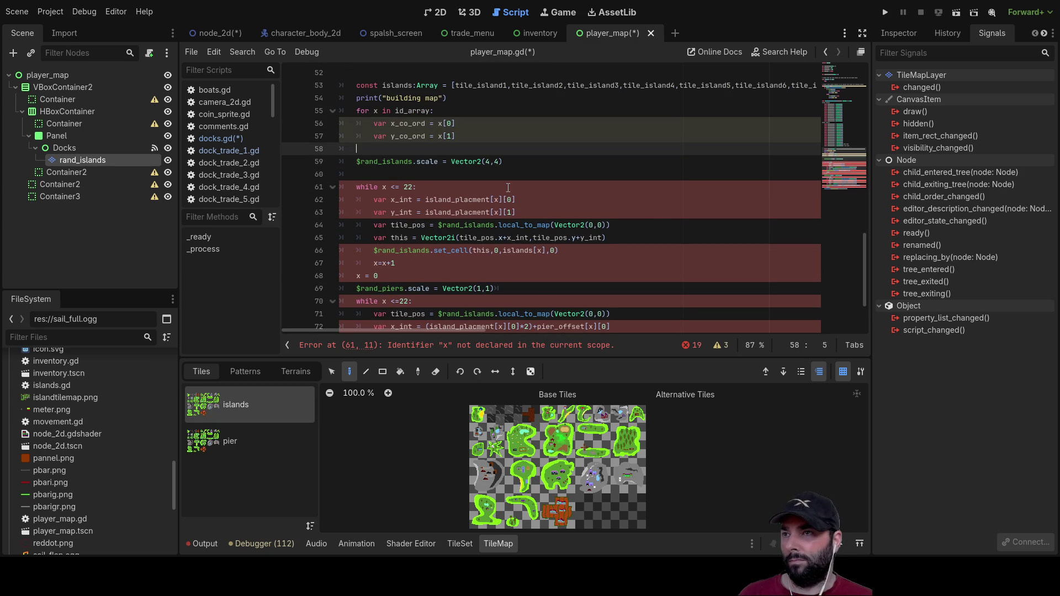
key("Delete")
key("Tab")
Step: Move the $rand_islands.scale = Vector2(4,4) statement to just above the for loop
key("shift+ctrl+Right")
key("shift+ctrl+Right")
key("shift+ctrl+Right")
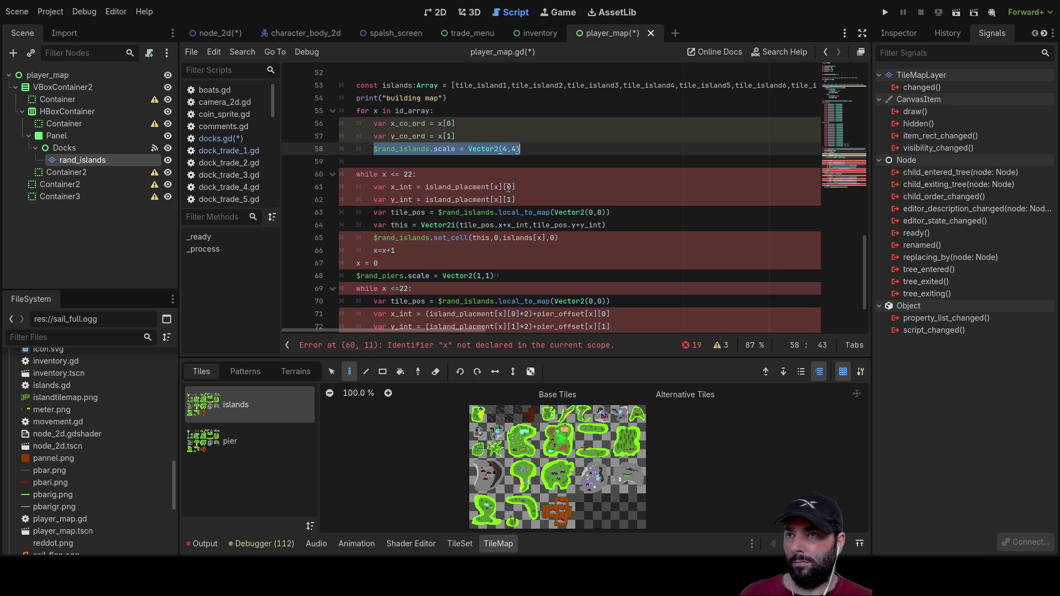
key("ctrl+x")
key("Up")
key("Up")
key("Up")
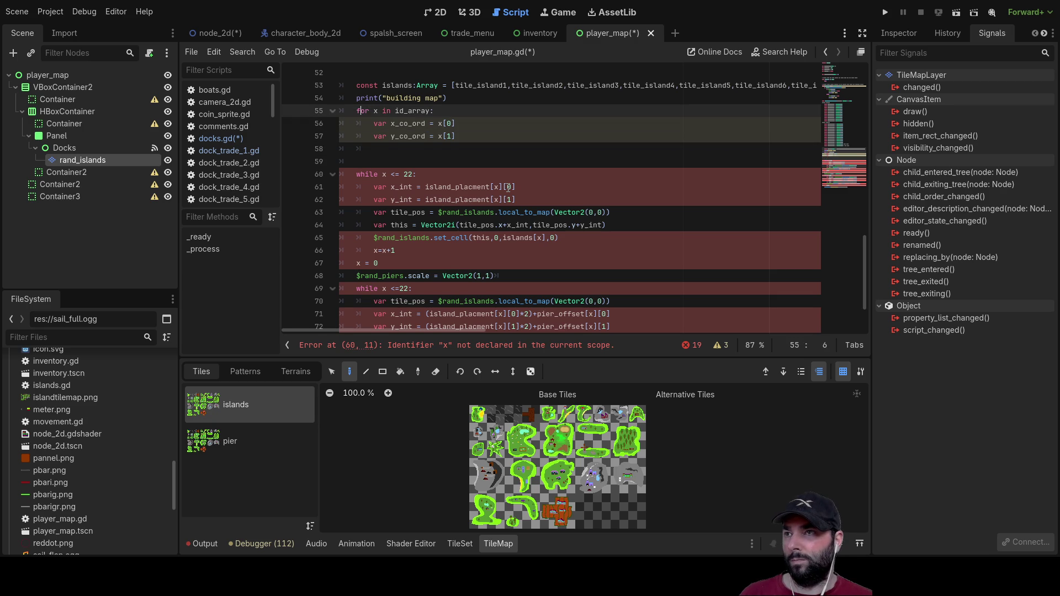
key("Return")
key("Up")
key("ctrl+v")
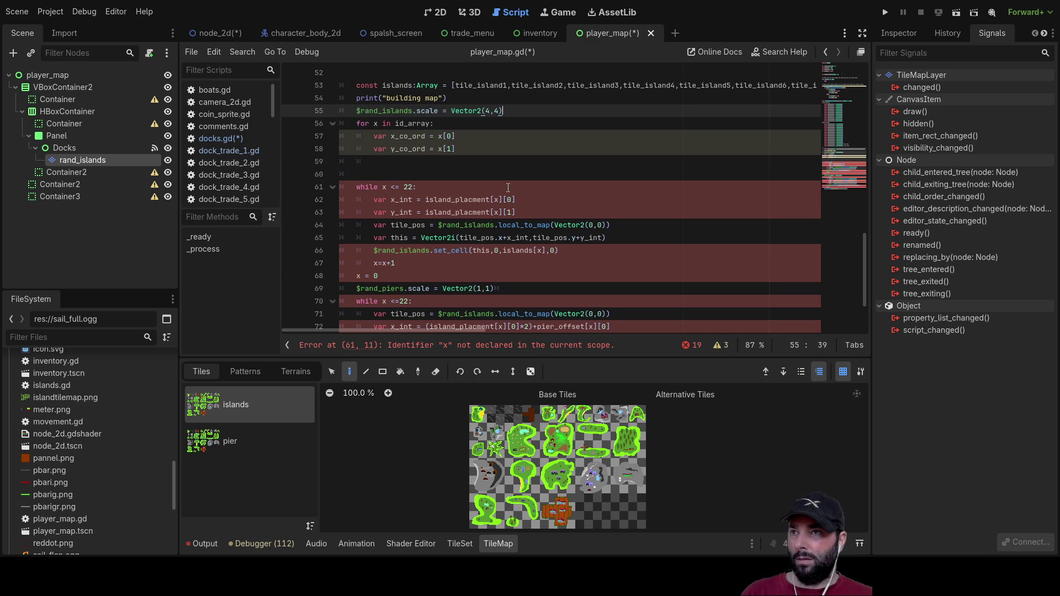
key("Down")
key("Down")
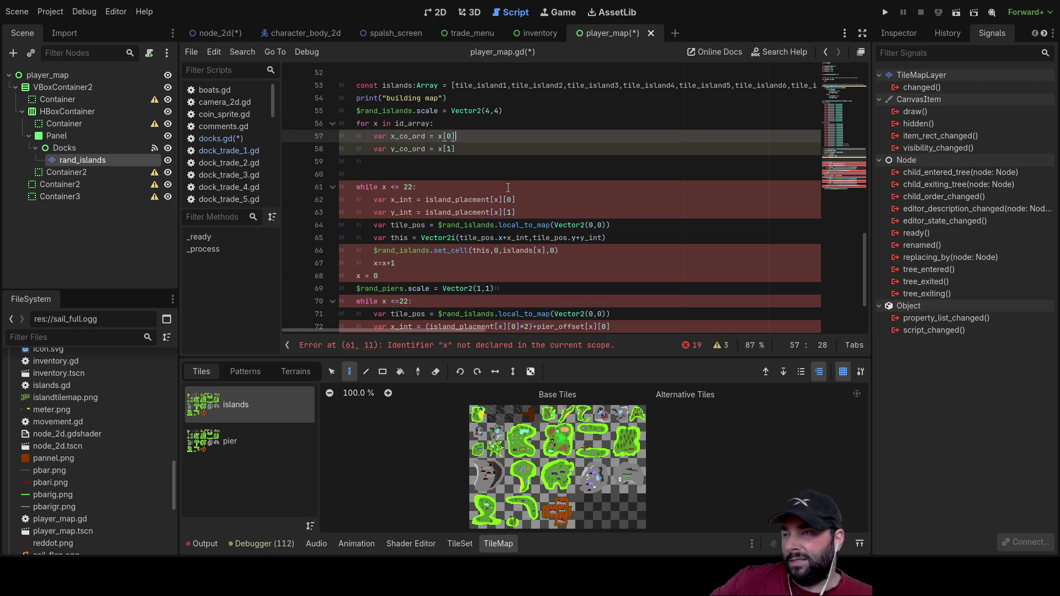
key("Down")
key("Down")
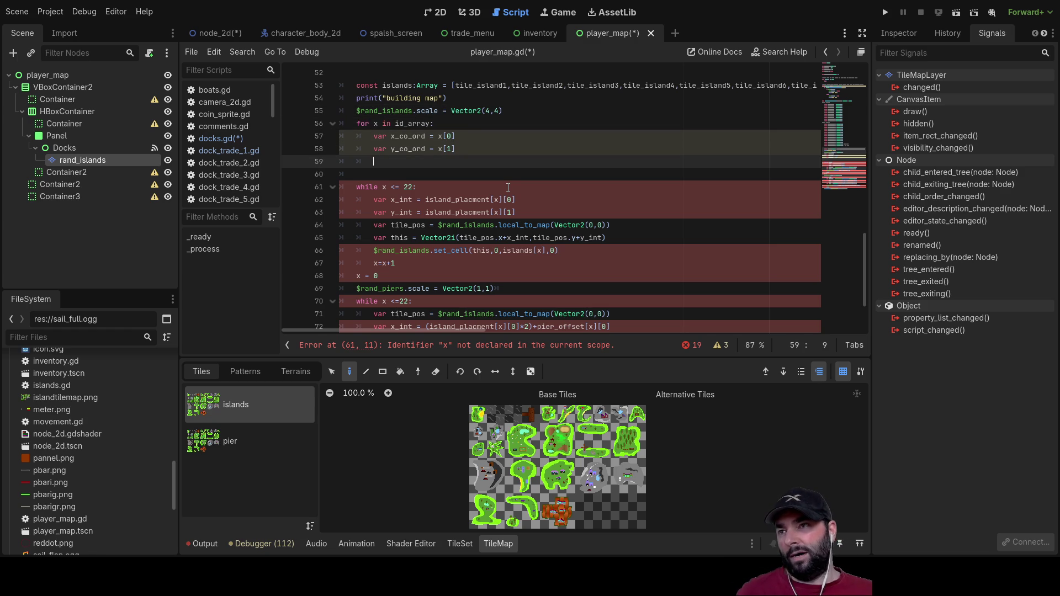
key("Up")
key("Up")
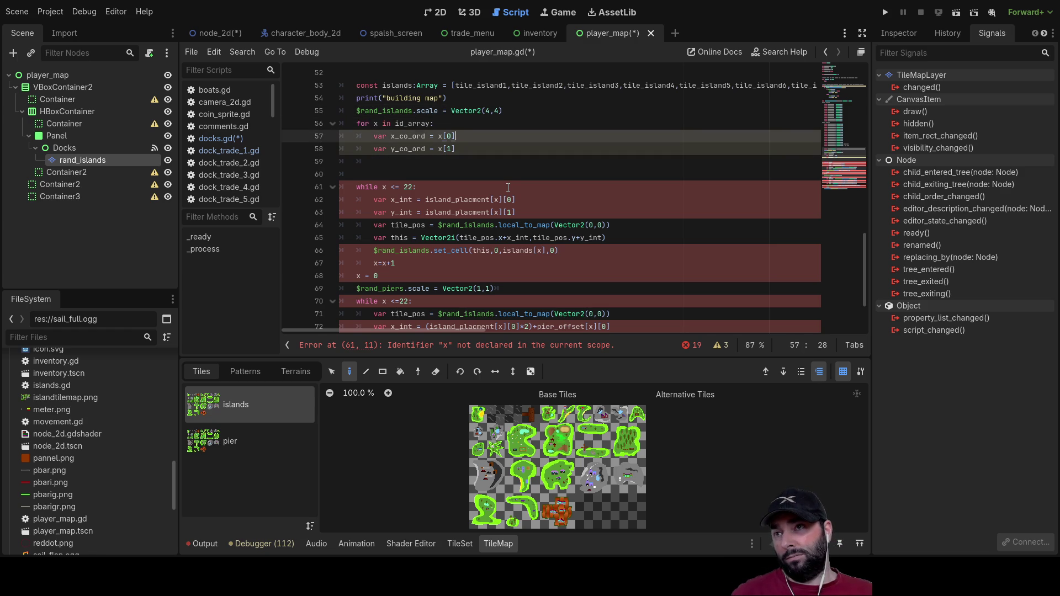
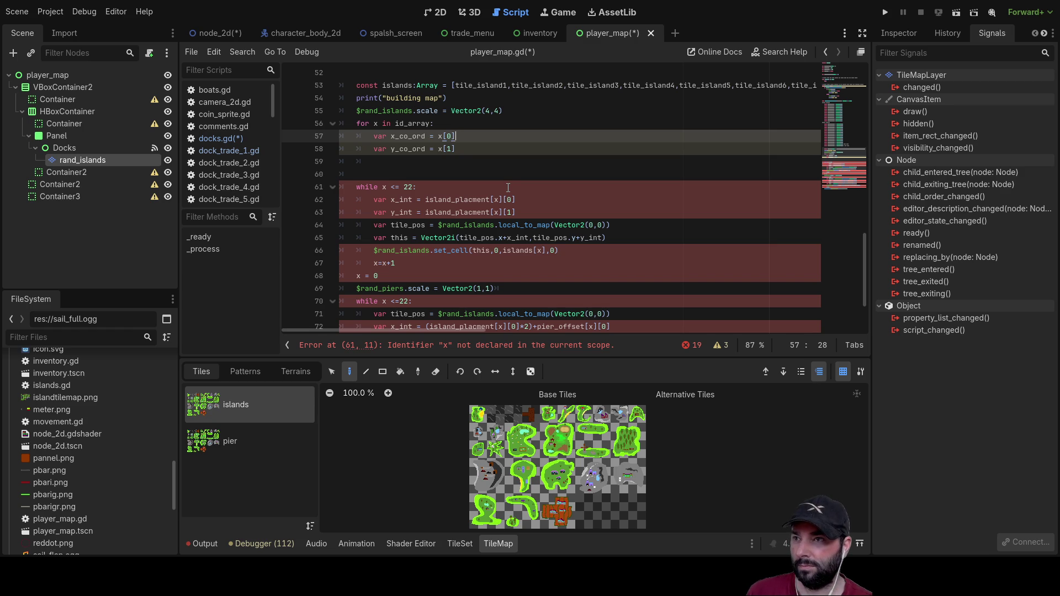
Step: Append /13 to the x_int, y_int, x_co_ord and y_co_ord lines
left_click(537, 204)
type("/13")
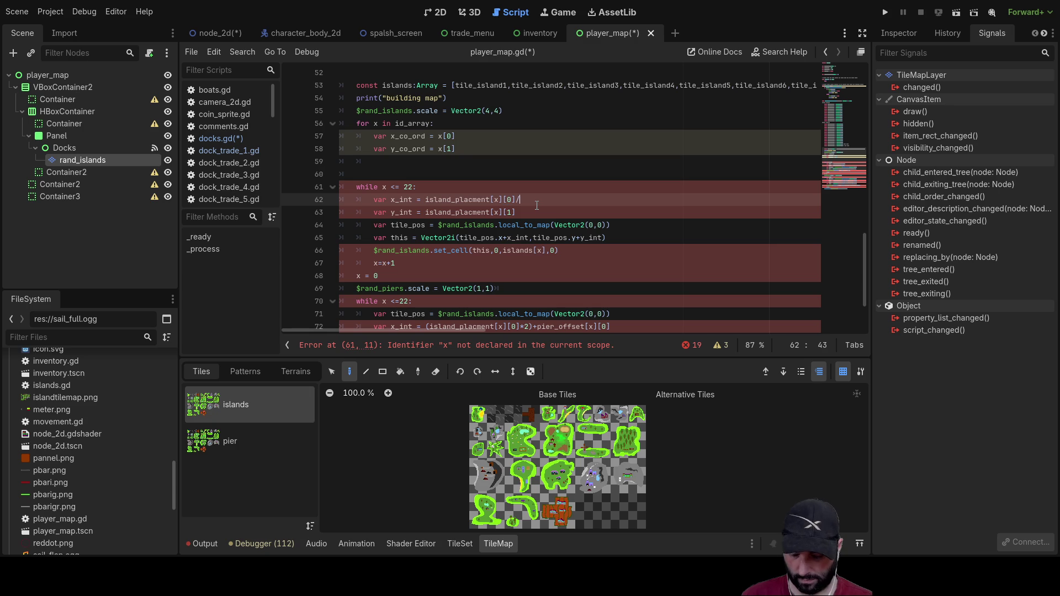
key("Down")
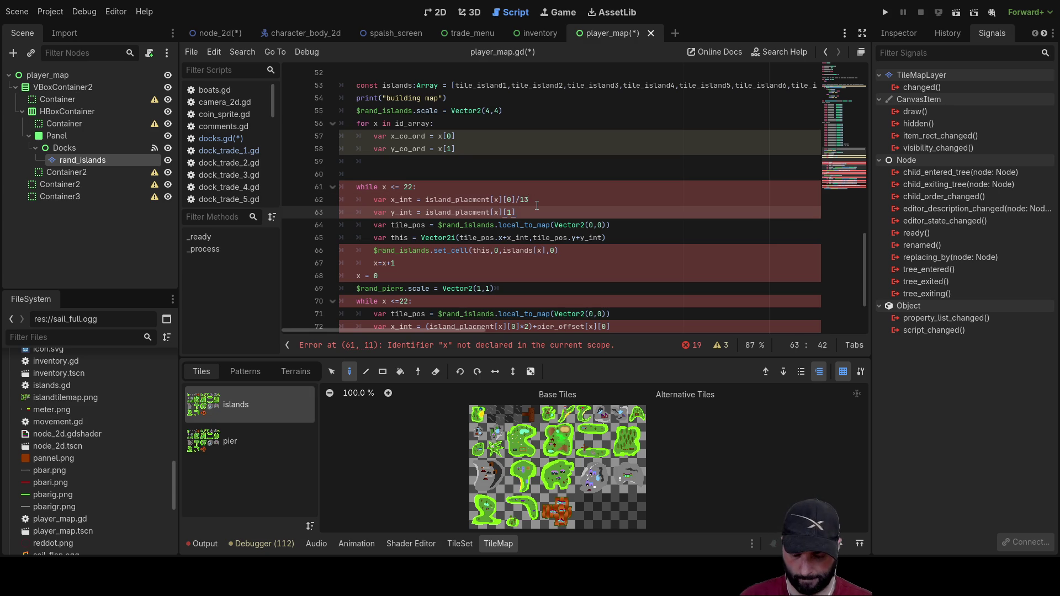
type("/13")
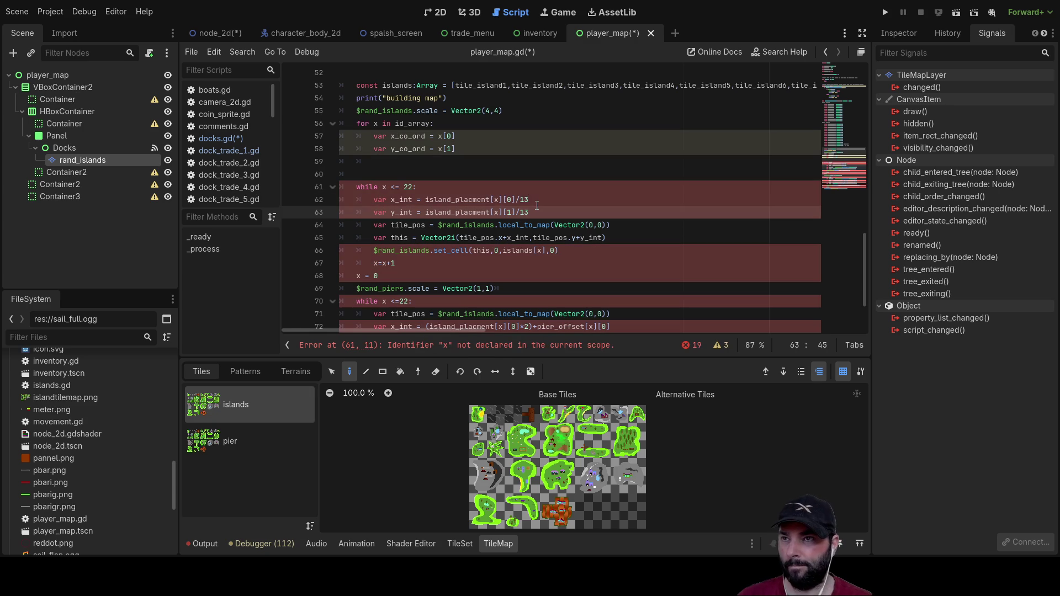
key("Up")
key("Up")
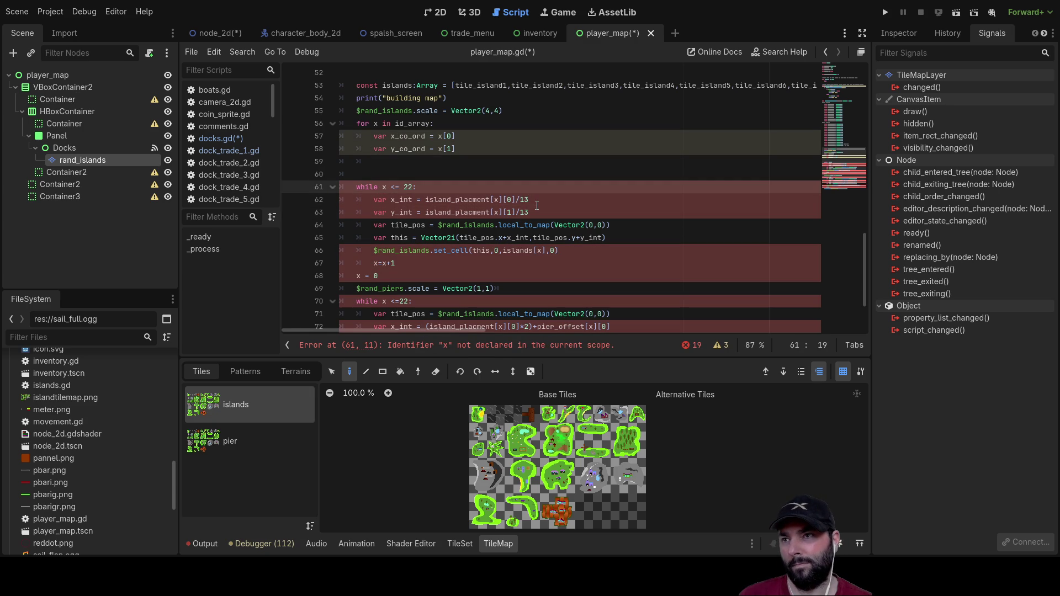
key("Down")
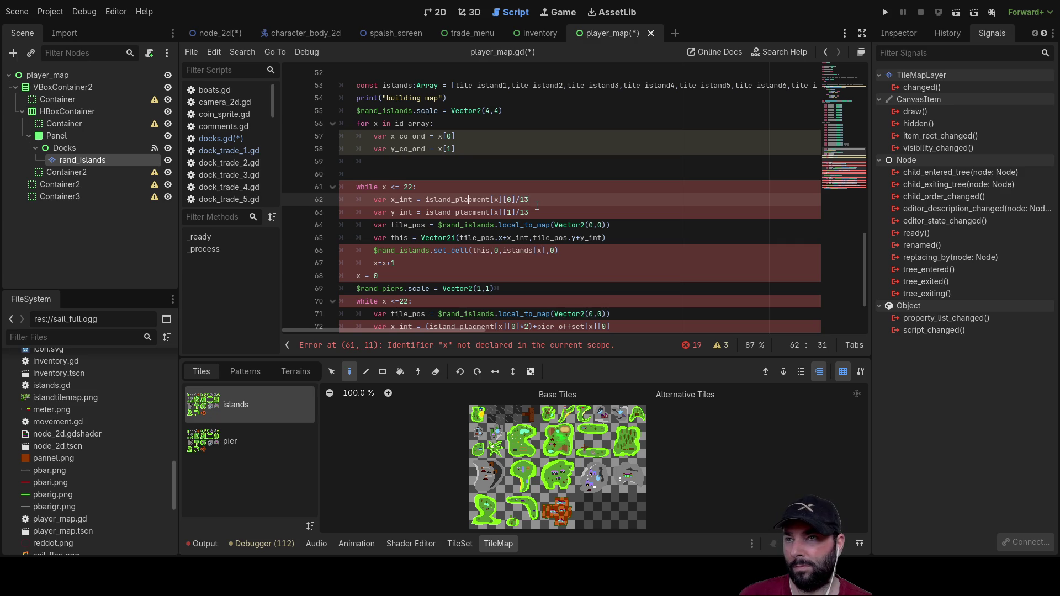
key("Right")
key("Right")
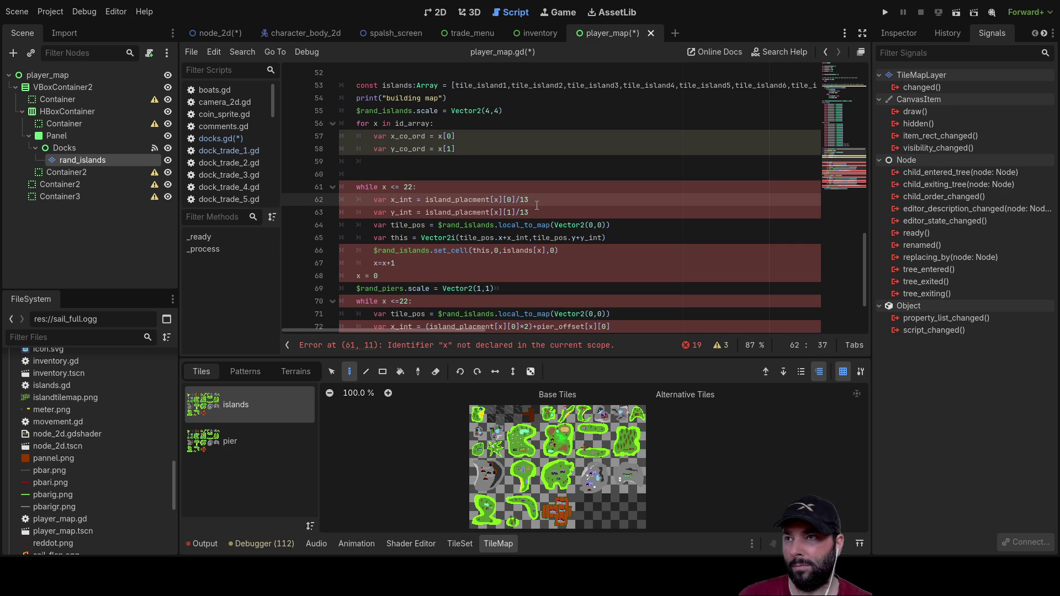
key("Left")
key("Up")
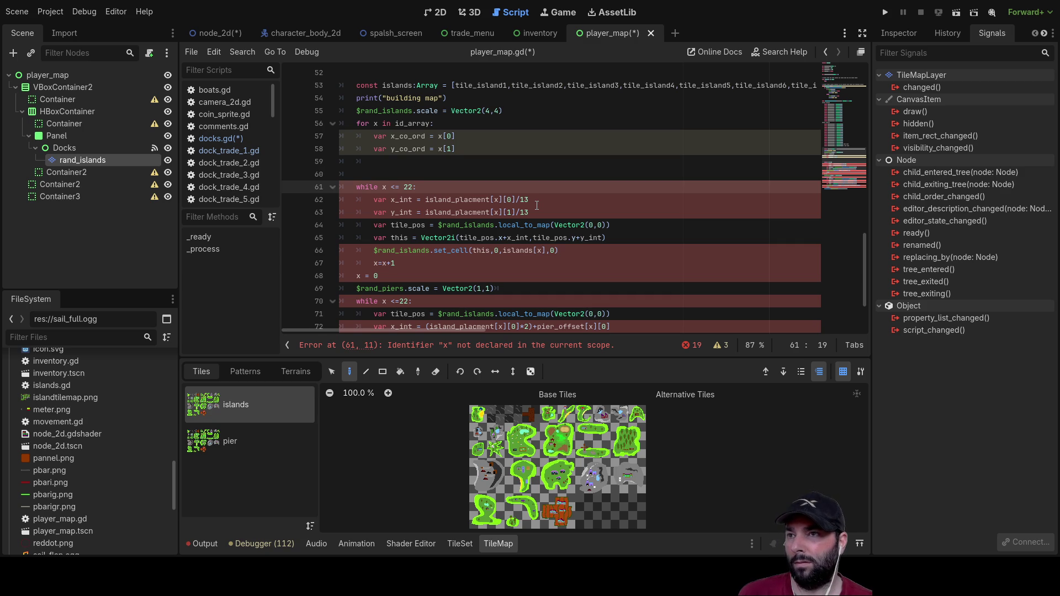
key("Up")
key("Up")
key("Up")
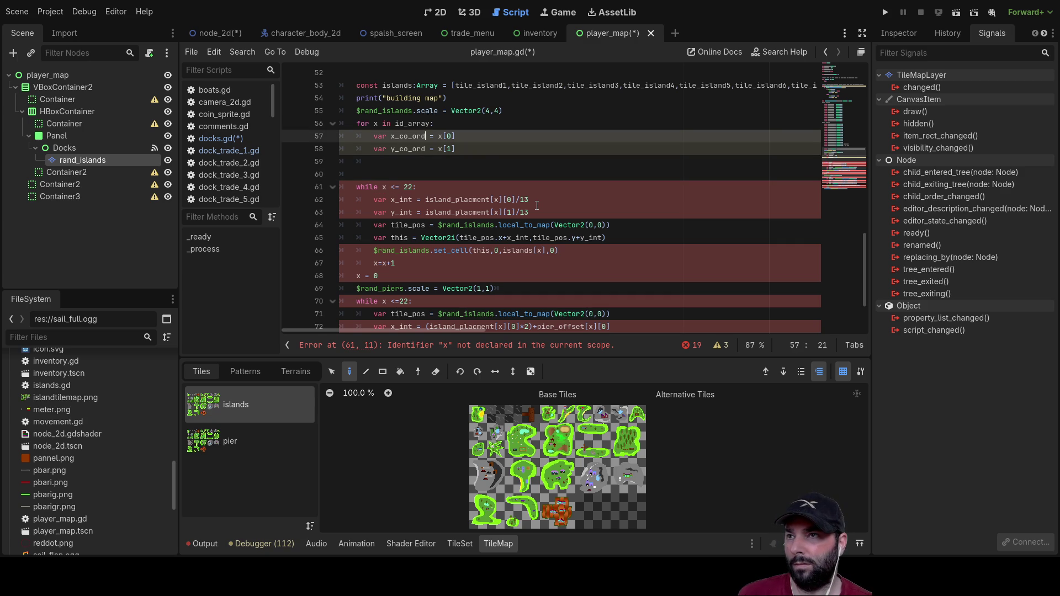
key("End")
type("/13")
key("Down")
type("/13")
Step: Delete the while x <= 22 header together with its x_int and y_int lines
key("Down")
key("Down")
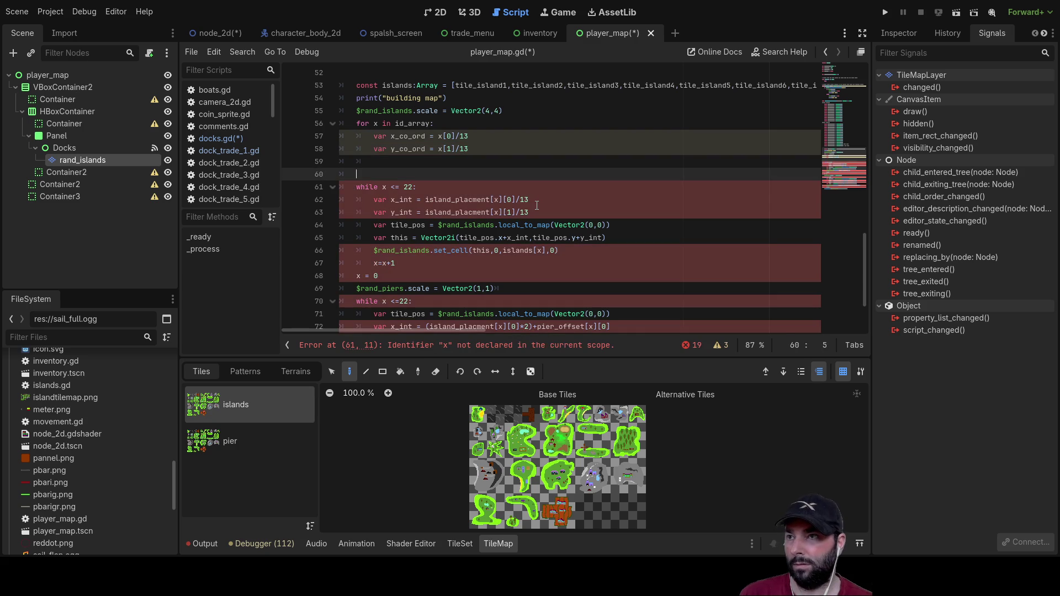
key("Down")
key("Left")
key("Left")
key("Left")
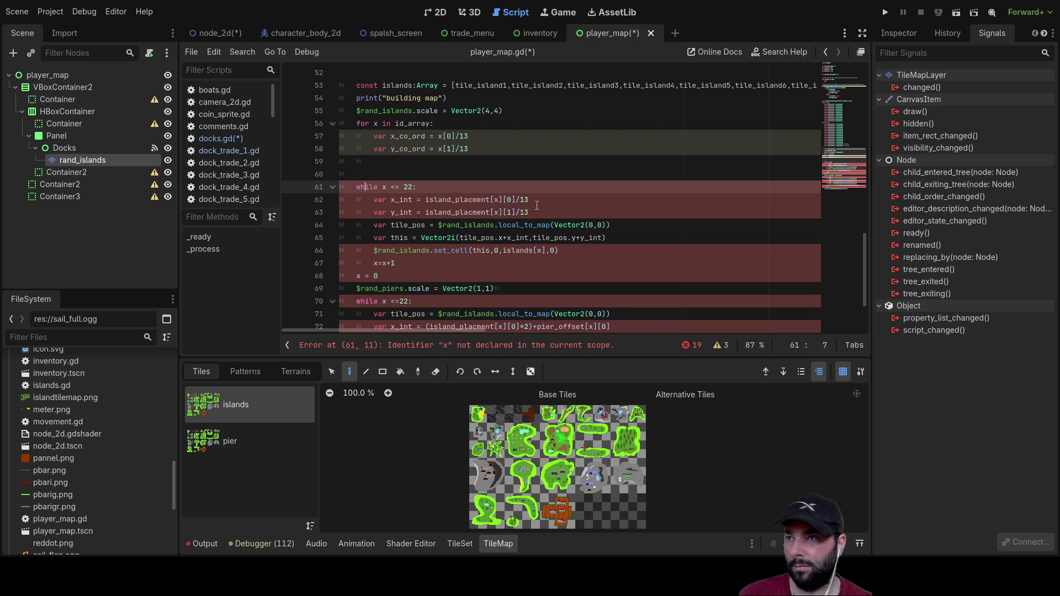
key("shift+Down")
key("shift+Right")
key("shift+Right")
key("shift+Right")
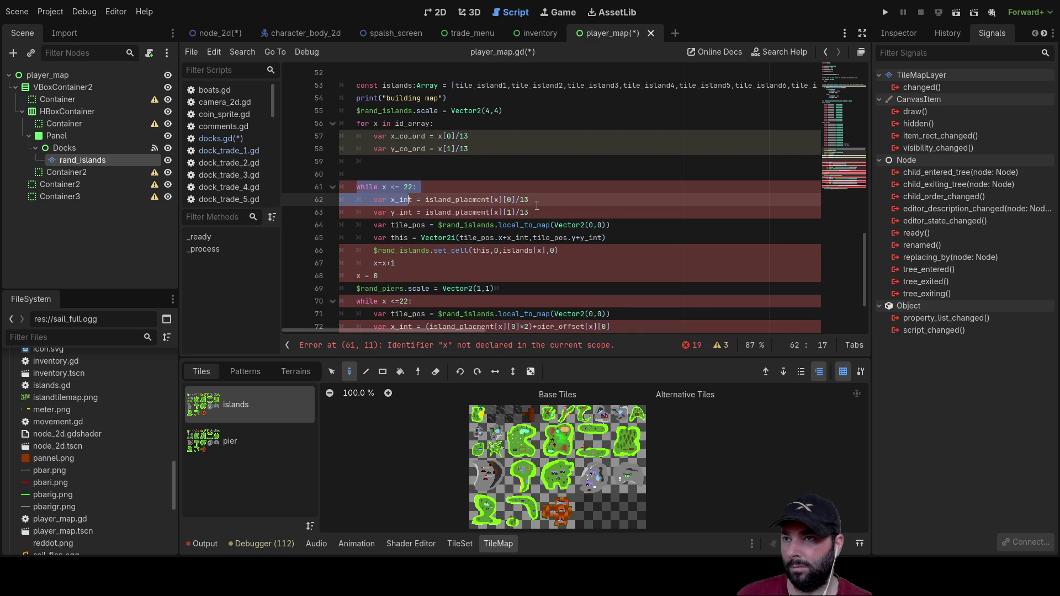
key("shift+Right")
key("shift+Right")
key("shift+Right")
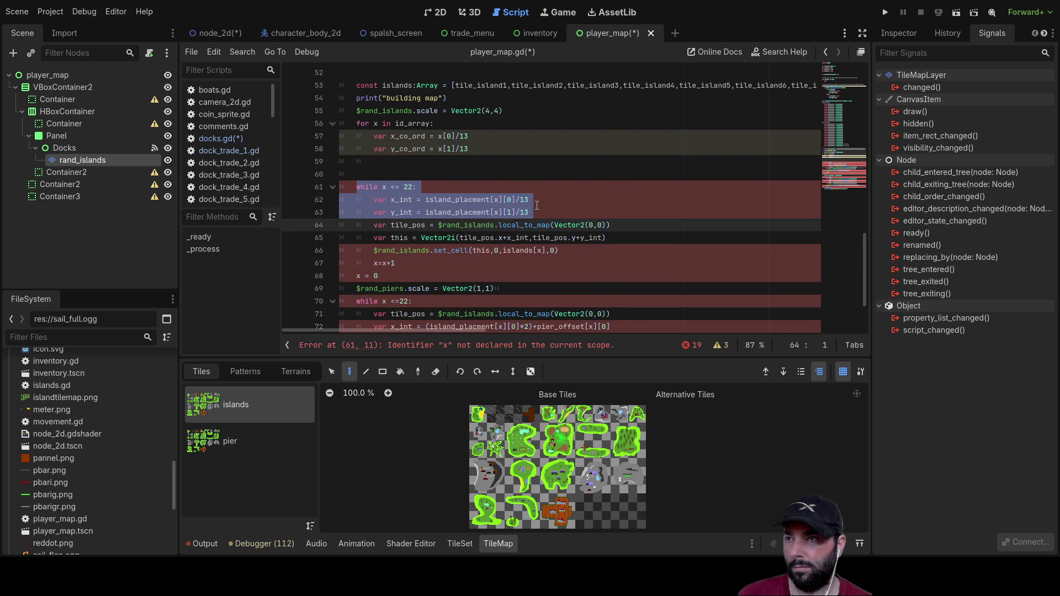
key("BackSpace")
key("Up")
key("Up")
key("Up")
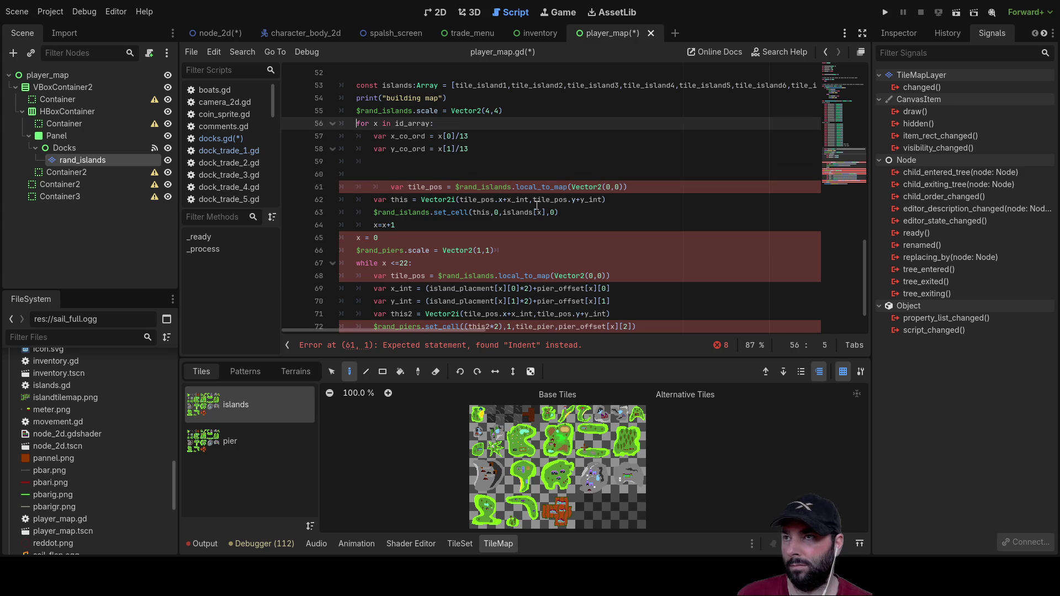
Step: Declare var island_p = 0 on a new line above the for loop
key("Return")
key("Up")
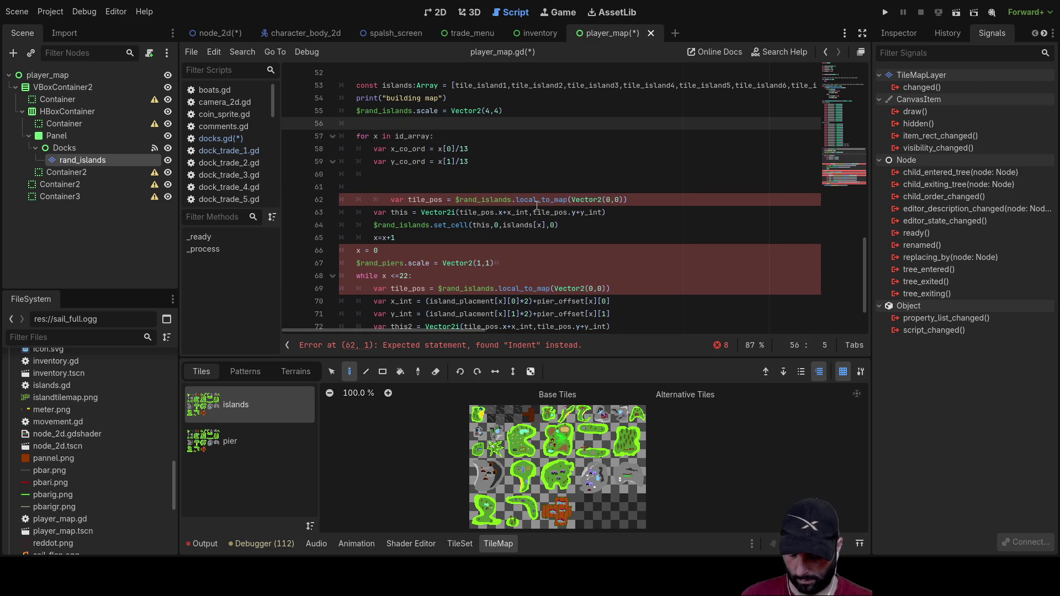
type("var island")
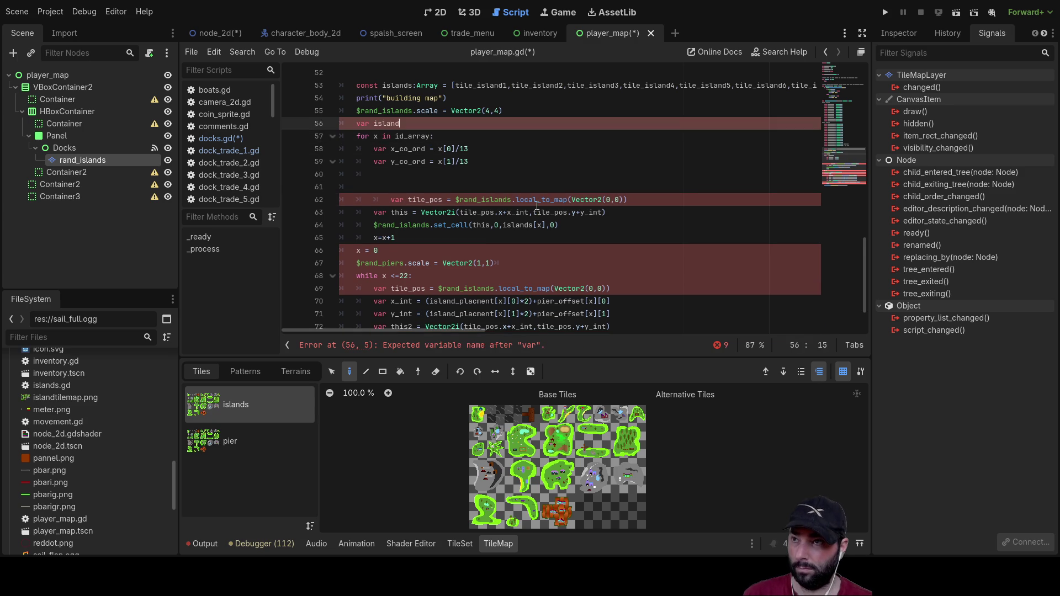
type("-p")
key("BackSpace")
key("BackSpace")
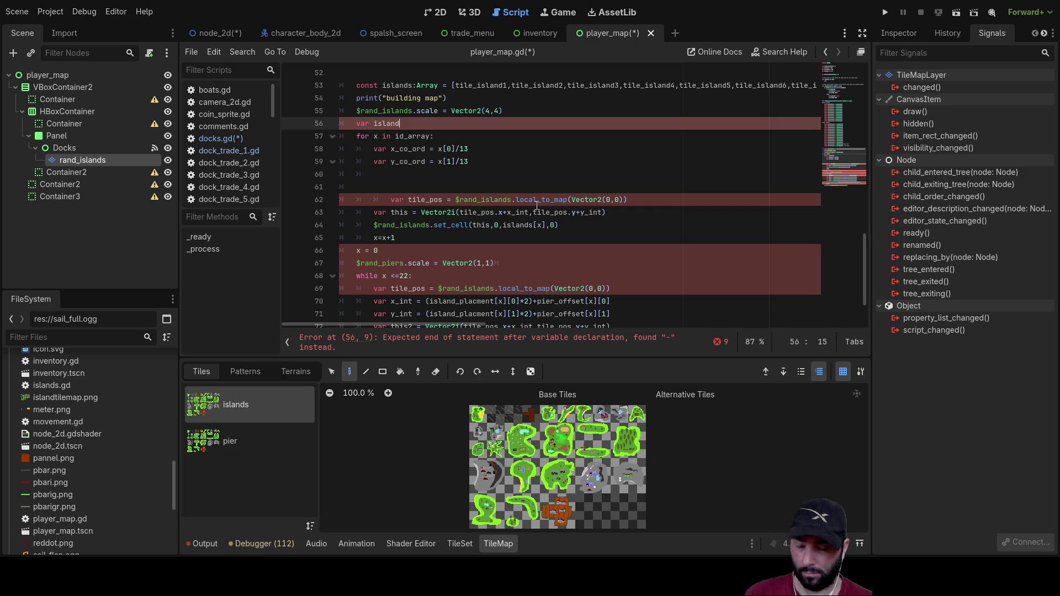
type("_p = ")
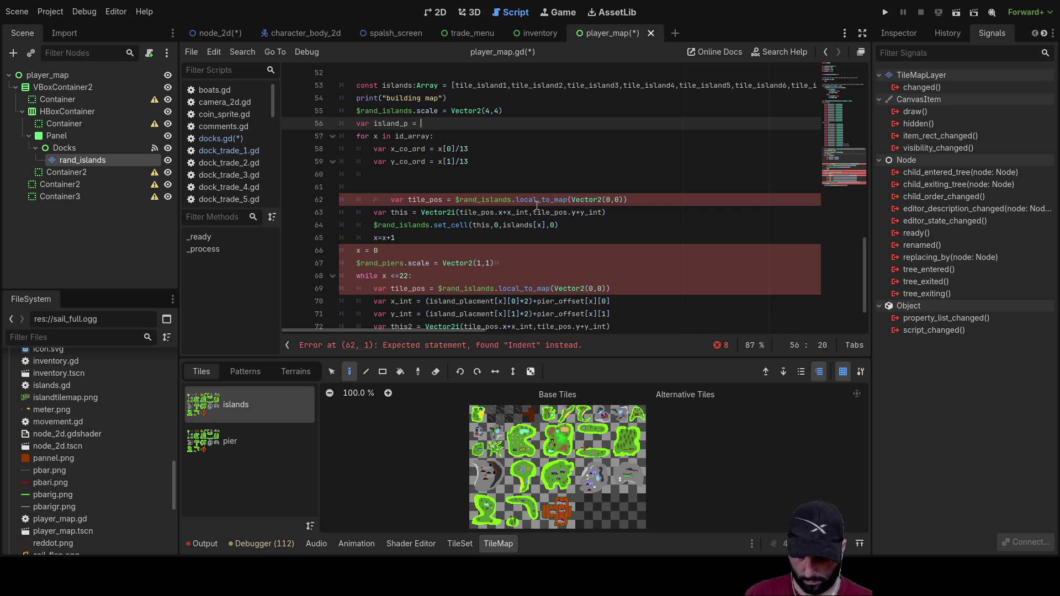
type("0")
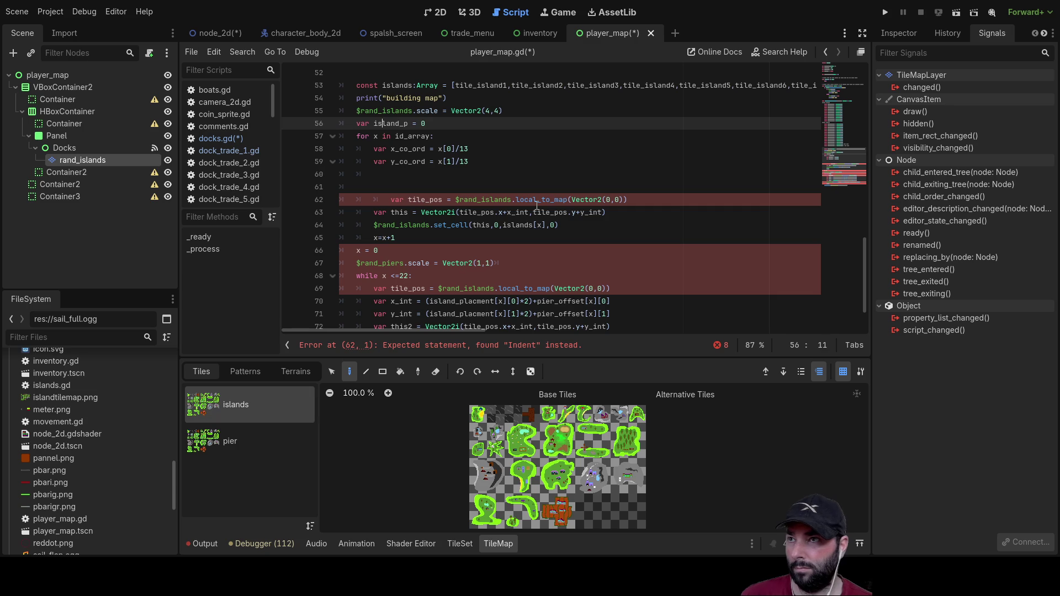
key("shift+Right")
key("shift+Right")
key("shift+Right")
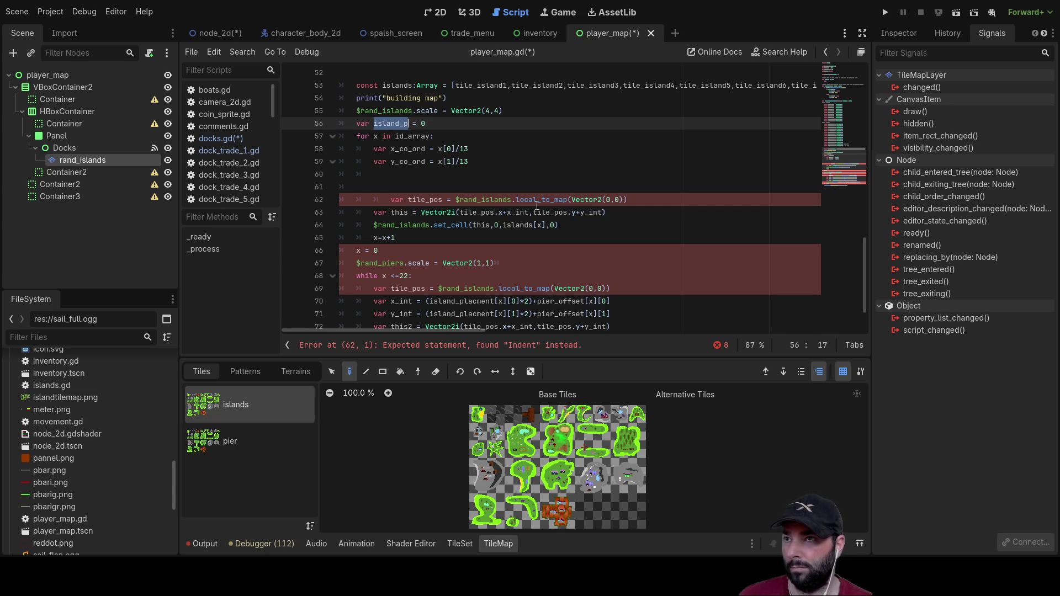
Step: Add island_p = island_p+1 inside the for loop body
key("Down")
key("Down")
key("Down")
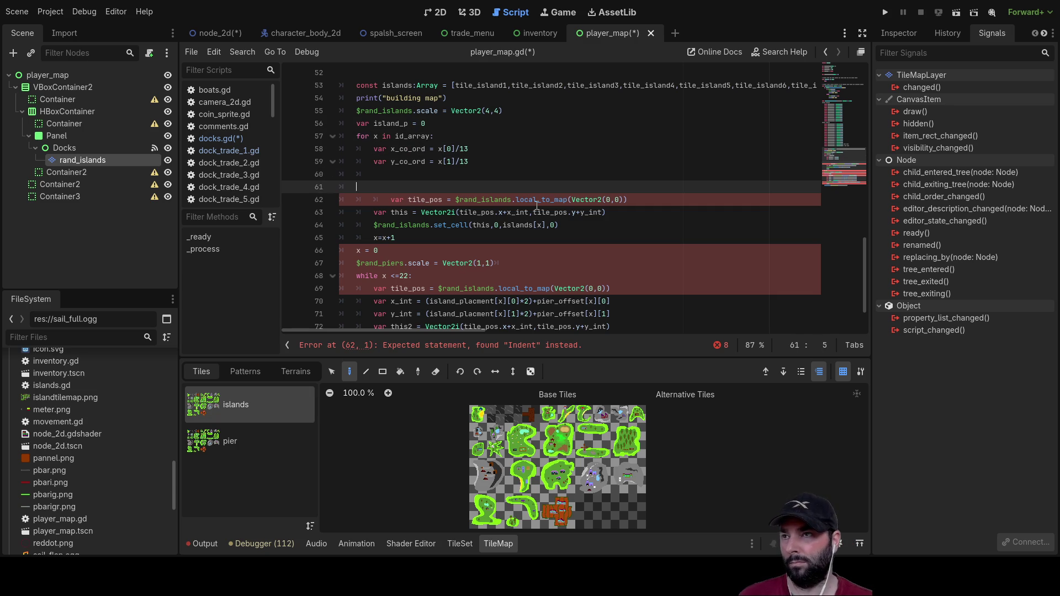
key("Return")
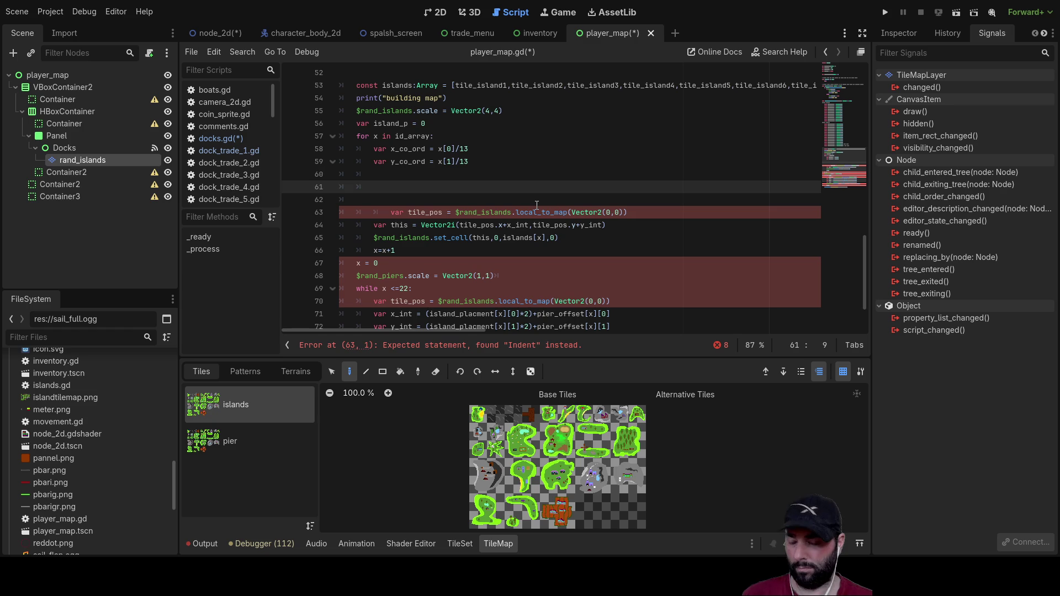
type("island_p ")
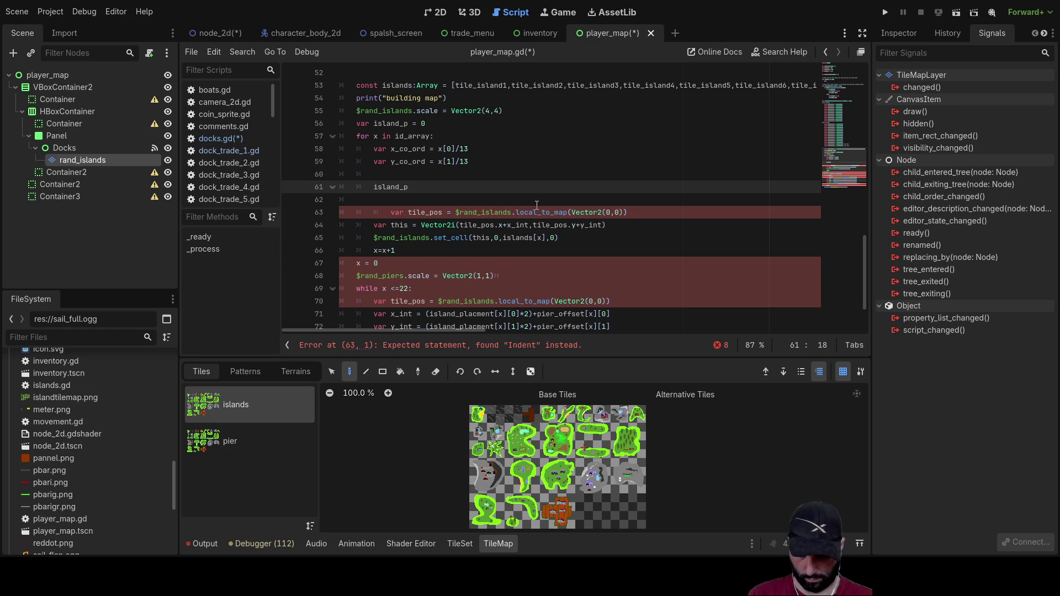
type("= island_p+1")
key("Up")
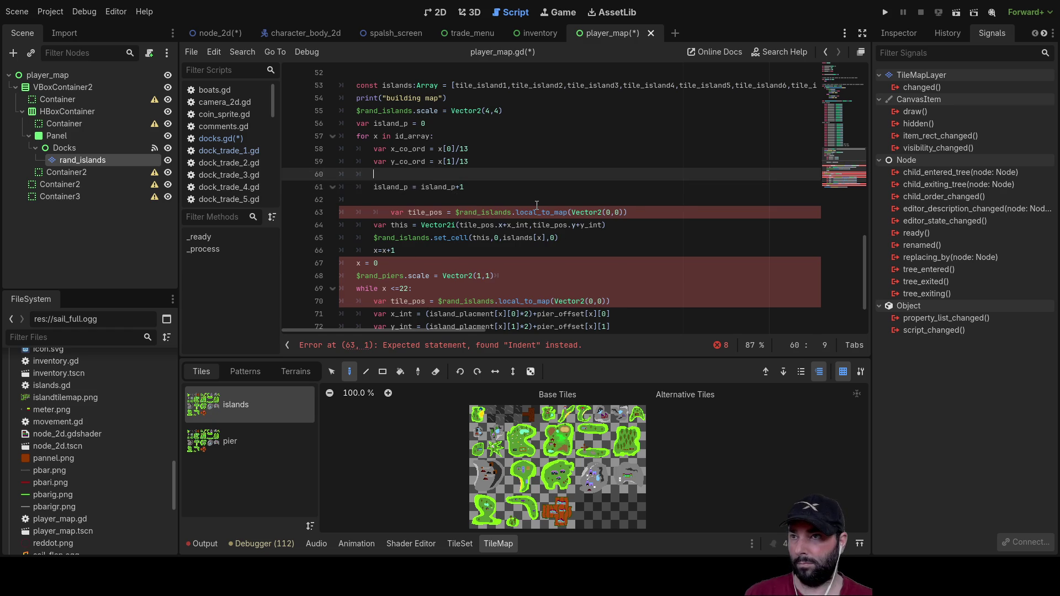
key("Down")
key("Down")
key("Down")
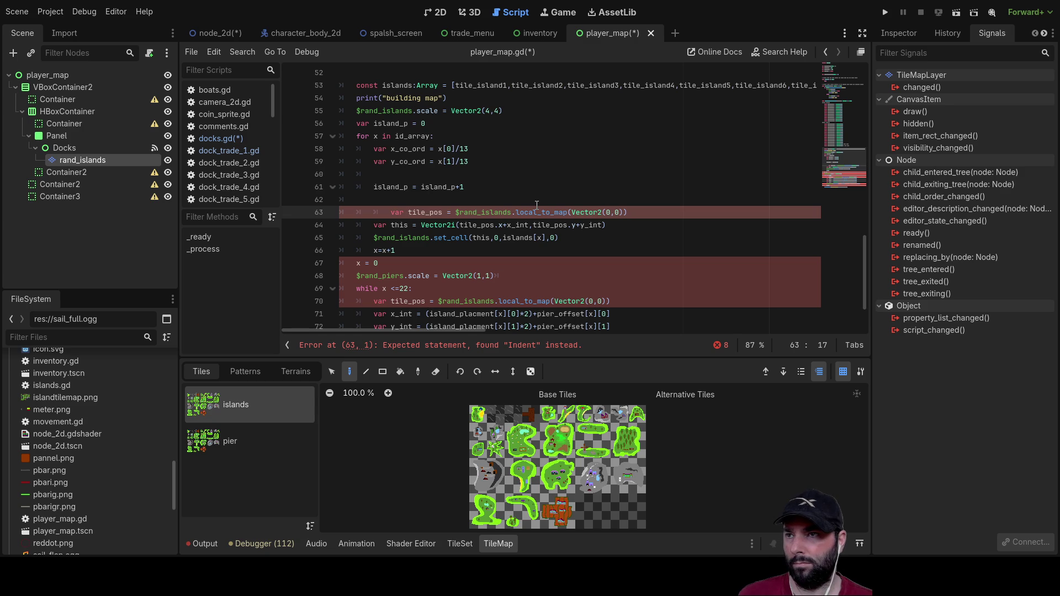
key("Down")
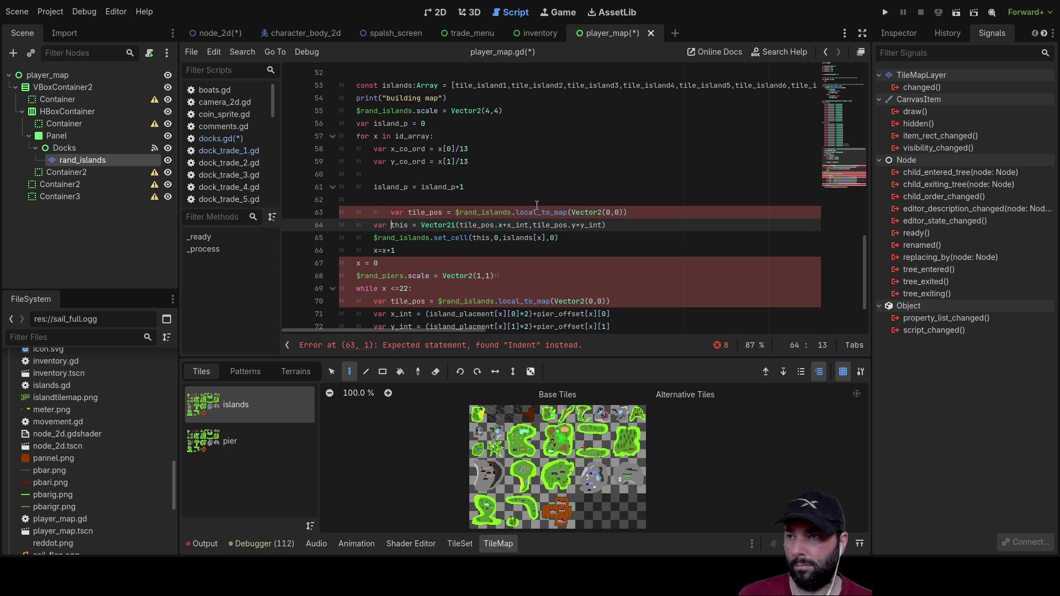
key("Down")
key("Down")
Step: Move the set_cell call into the for loop below the island_p counter
key("Up")
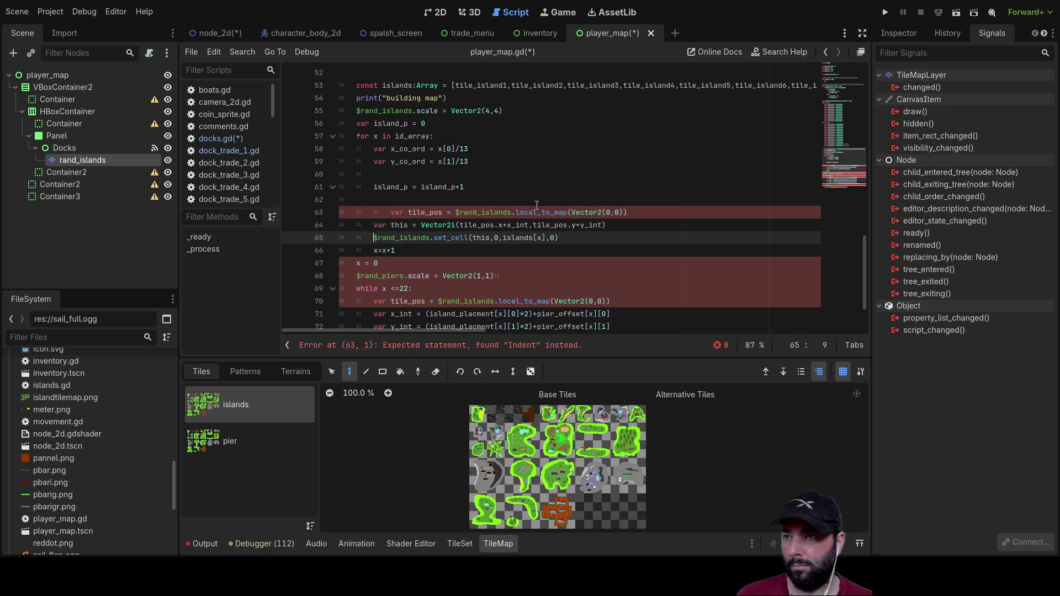
key("shift+Right")
key("shift+Right")
key("shift+Right")
key("shift+Right")
key("shift+Right")
key("shift+Right")
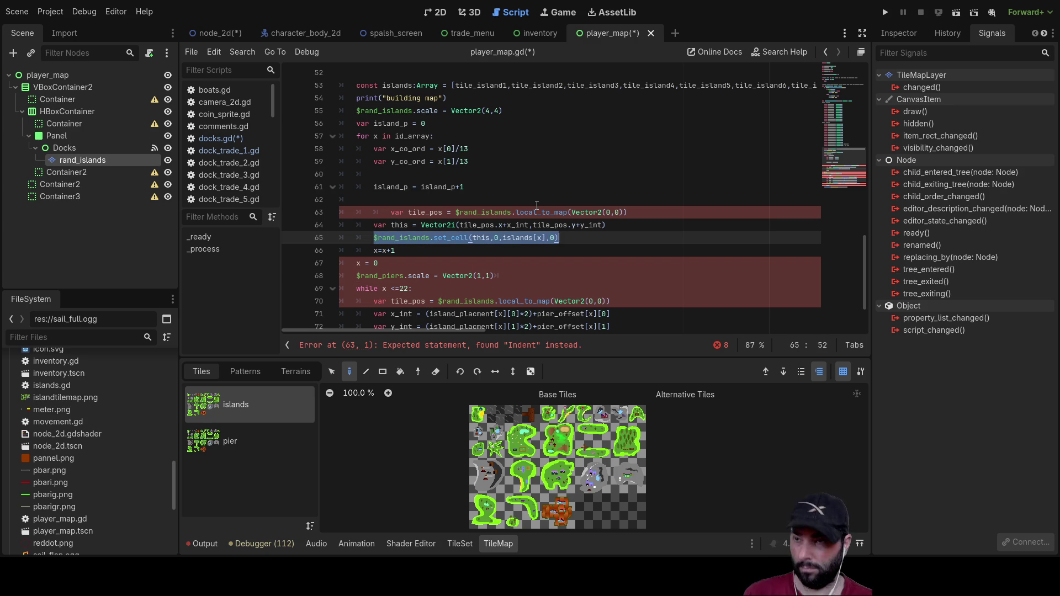
key("ctrl+x")
key("Up")
key("Up")
key("Up")
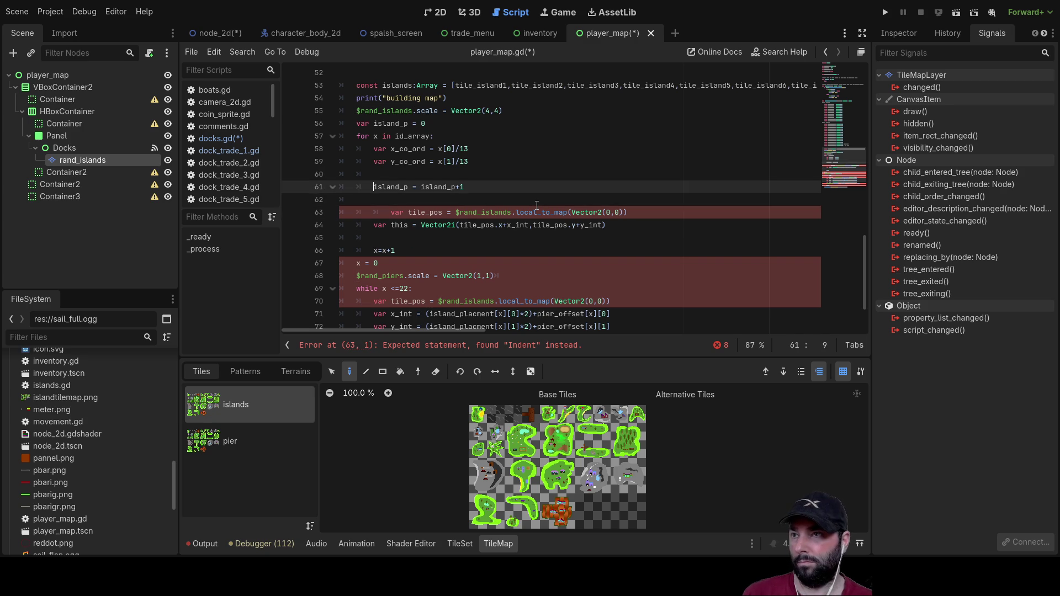
key("Up")
key("Up")
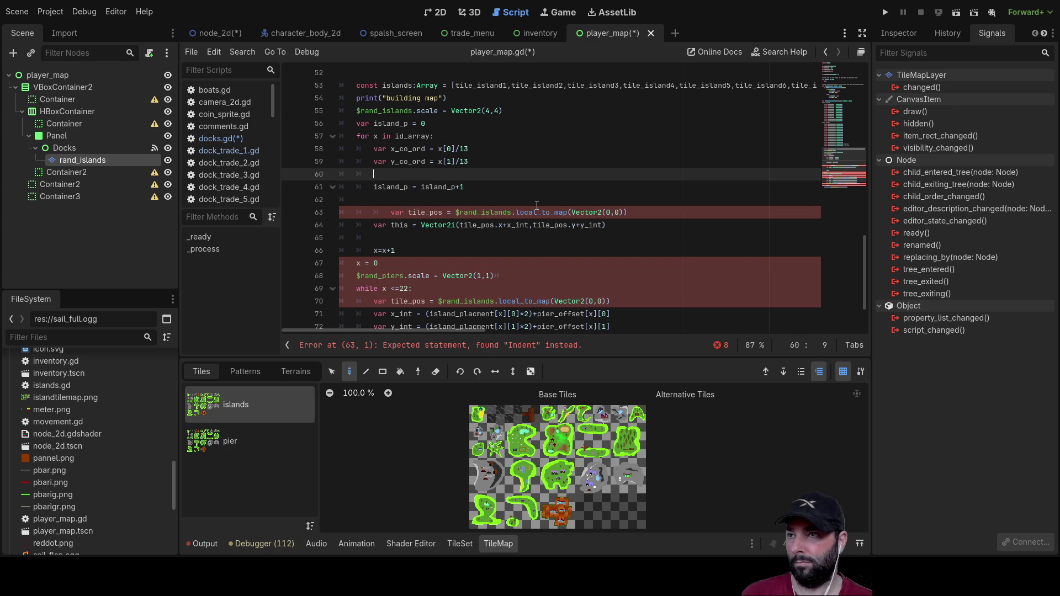
key("Return")
key("ctrl+v")
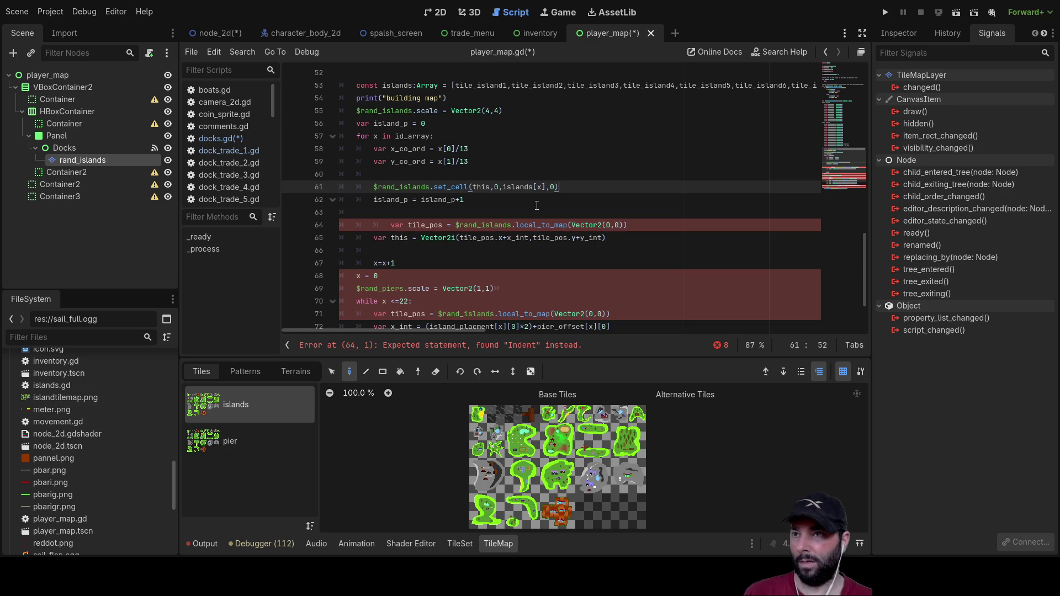
key("Left")
key("Left")
key("Left")
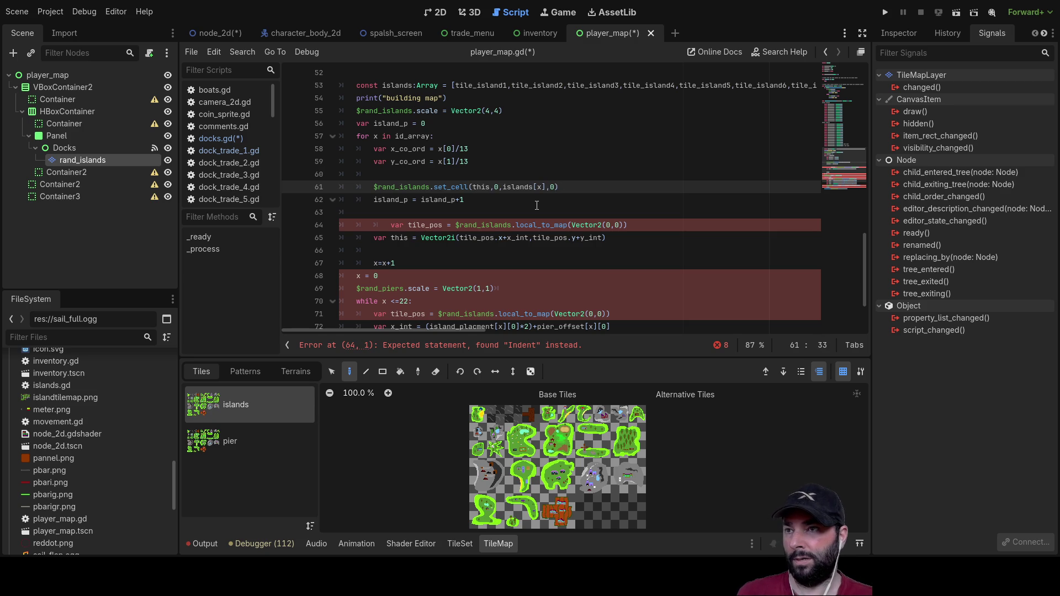
Step: Copy the var this statement to a line just above set_cell
key("Down")
key("Down")
key("Down")
key("Left")
key("Left")
key("Left")
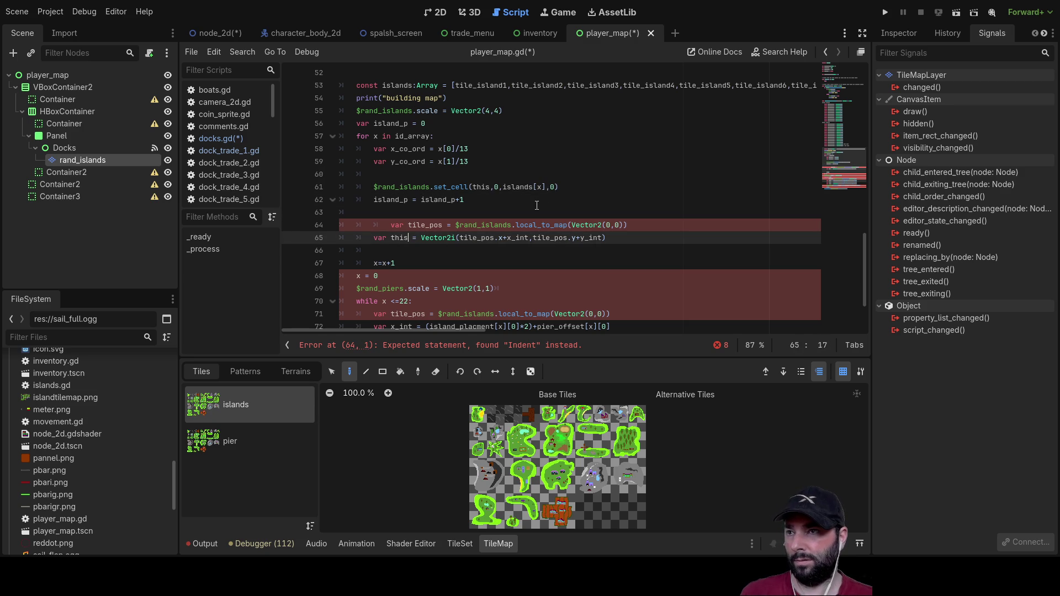
key("Home")
key("shift+Right")
key("shift+Right")
key("shift+Right")
key("shift+Right")
key("shift+Right")
key("shift+Right")
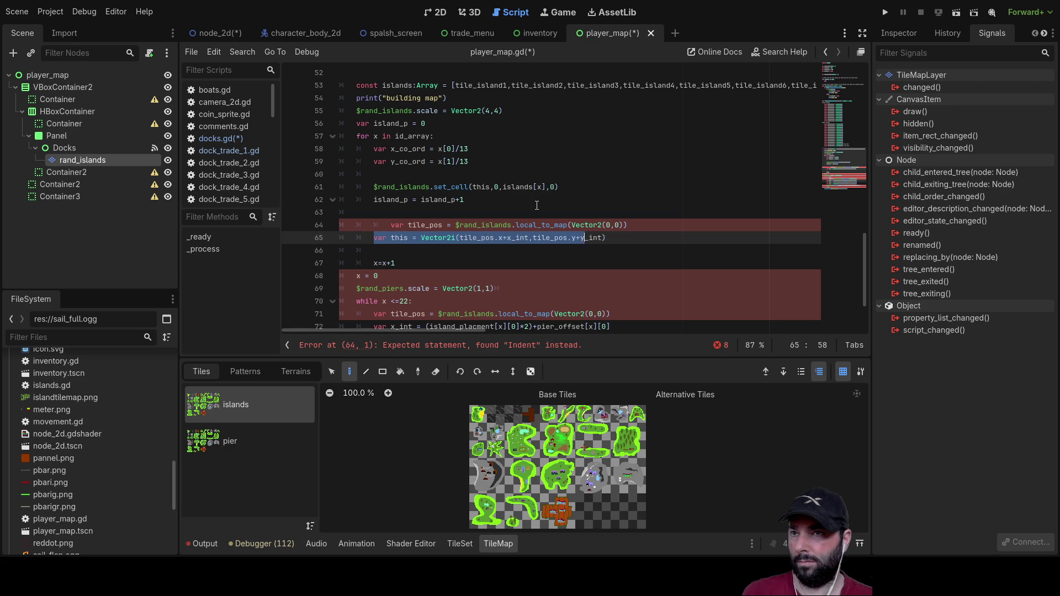
key("Up")
key("Up")
key("Up")
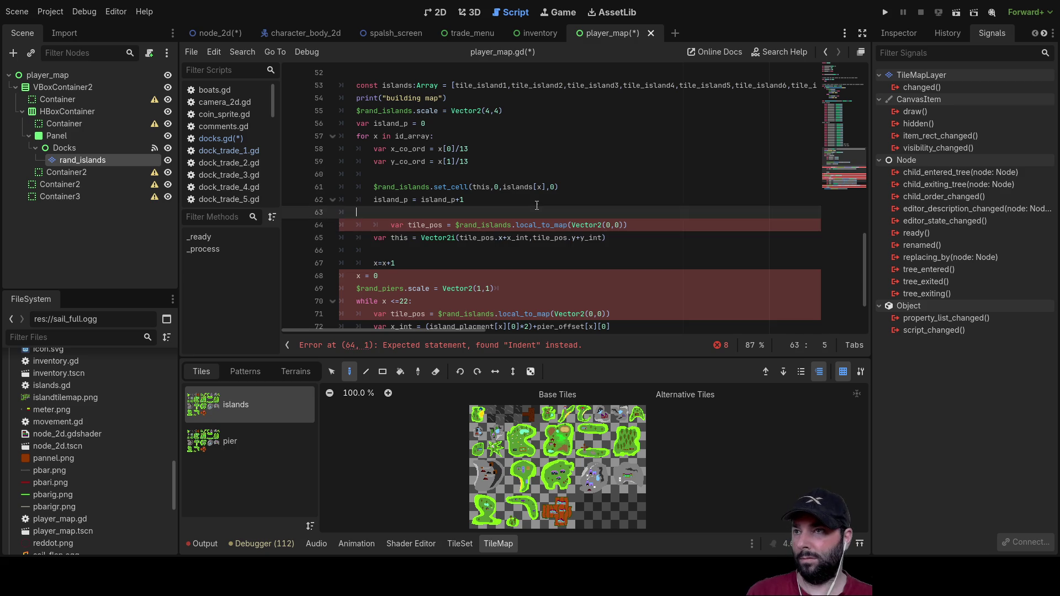
key("Return")
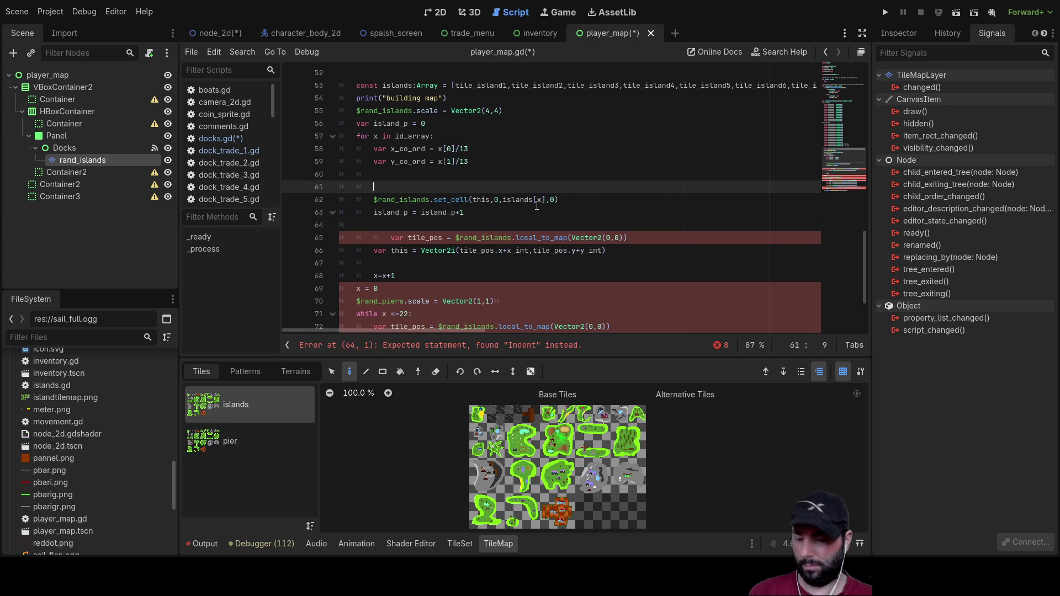
key("ctrl+v")
key("Down")
key("Down")
key("Down")
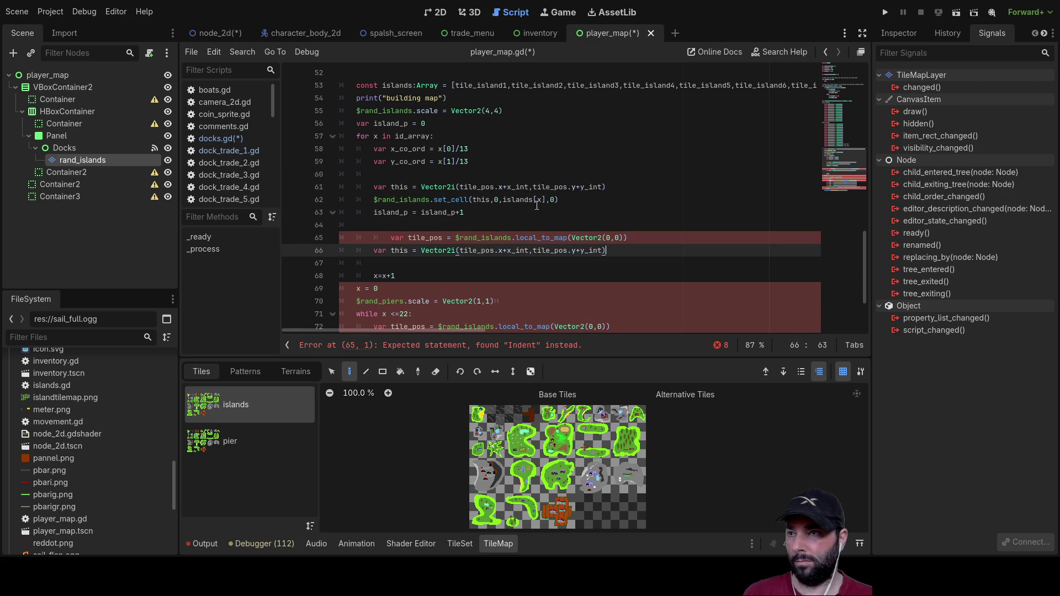
Step: Move the tile_pos and this lines into the loop above set_cell
key("Up")
key("ctrl+Left")
key("ctrl+Left")
key("ctrl+Left")
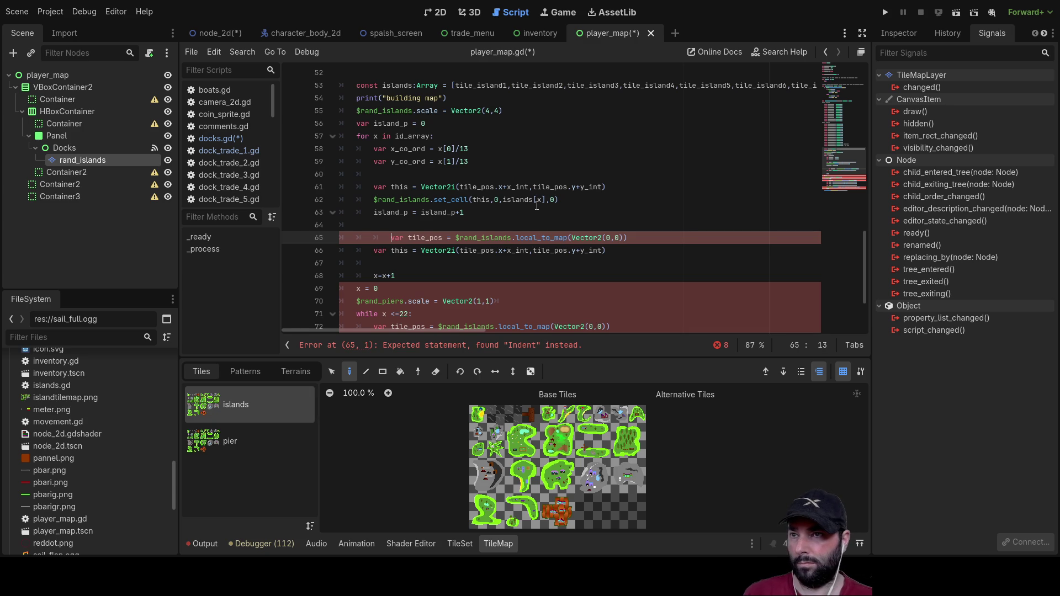
key("Down")
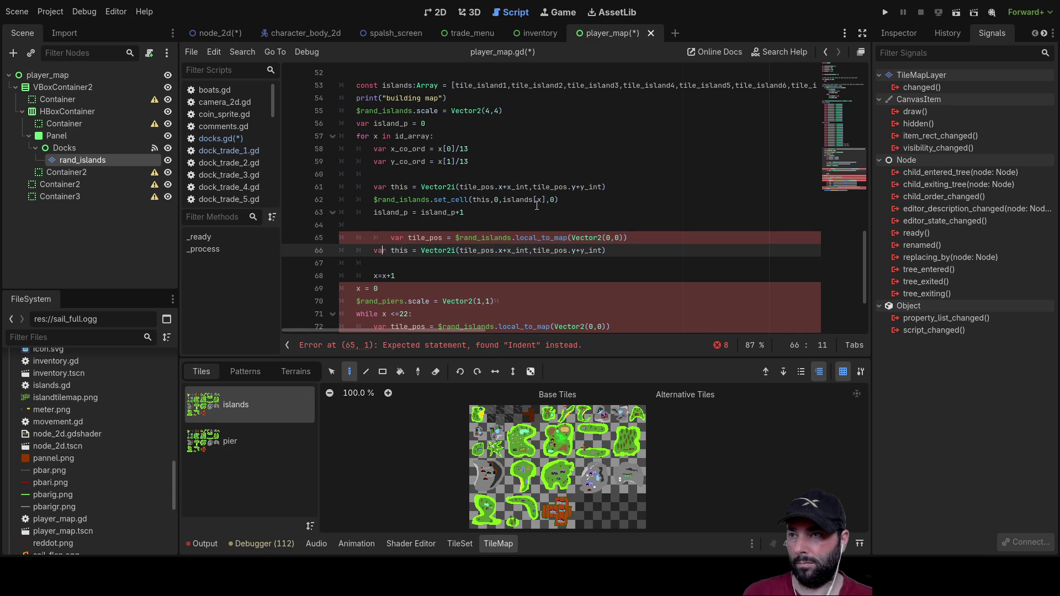
key("shift+Up")
key("shift+Tab")
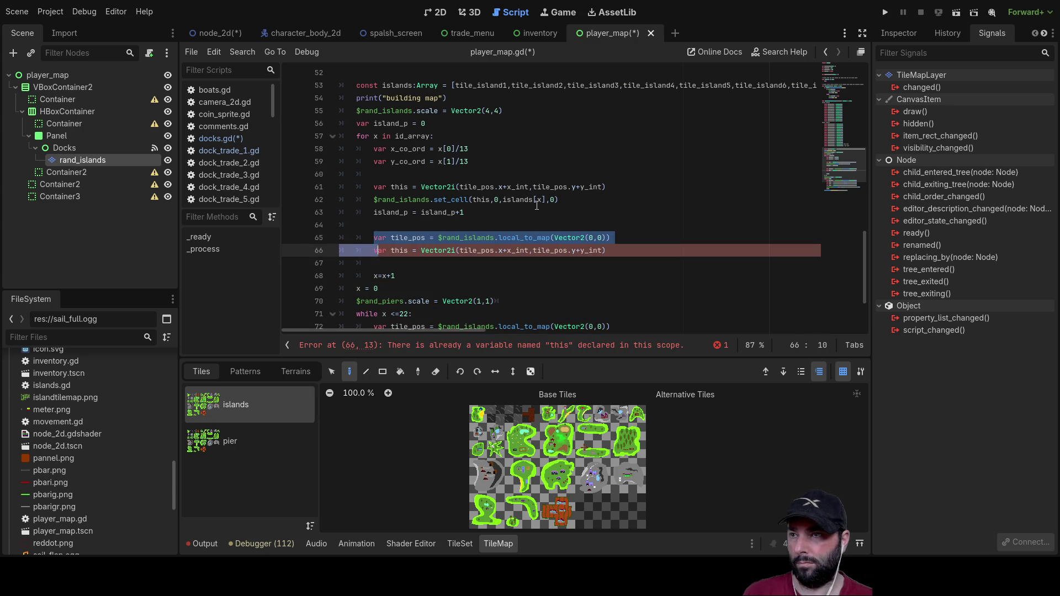
key("shift+Right")
key("shift+Right")
key("shift+Right")
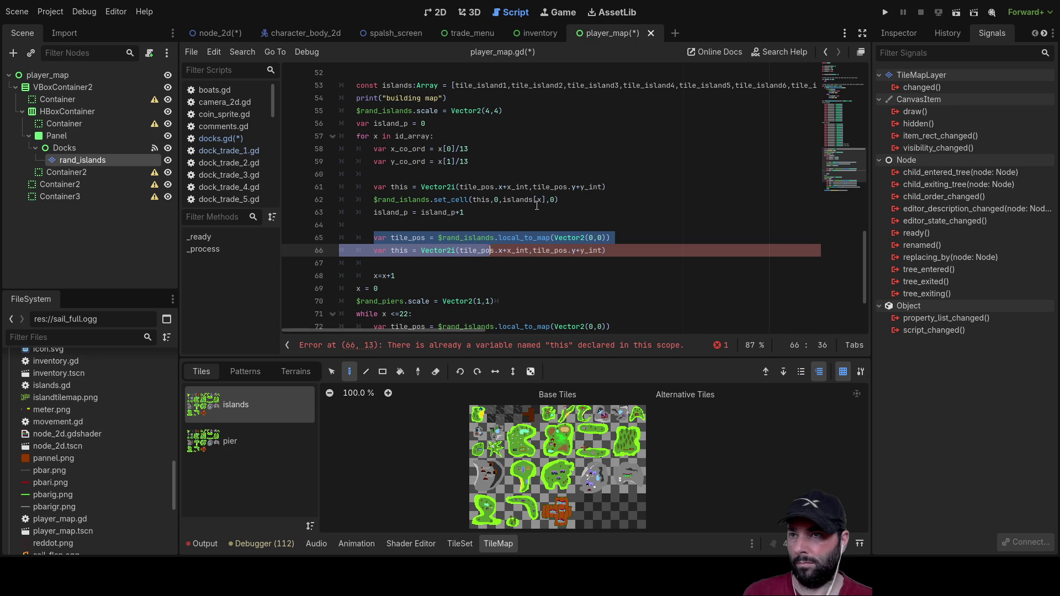
key("shift+Right")
key("shift+Right")
key("shift+Right")
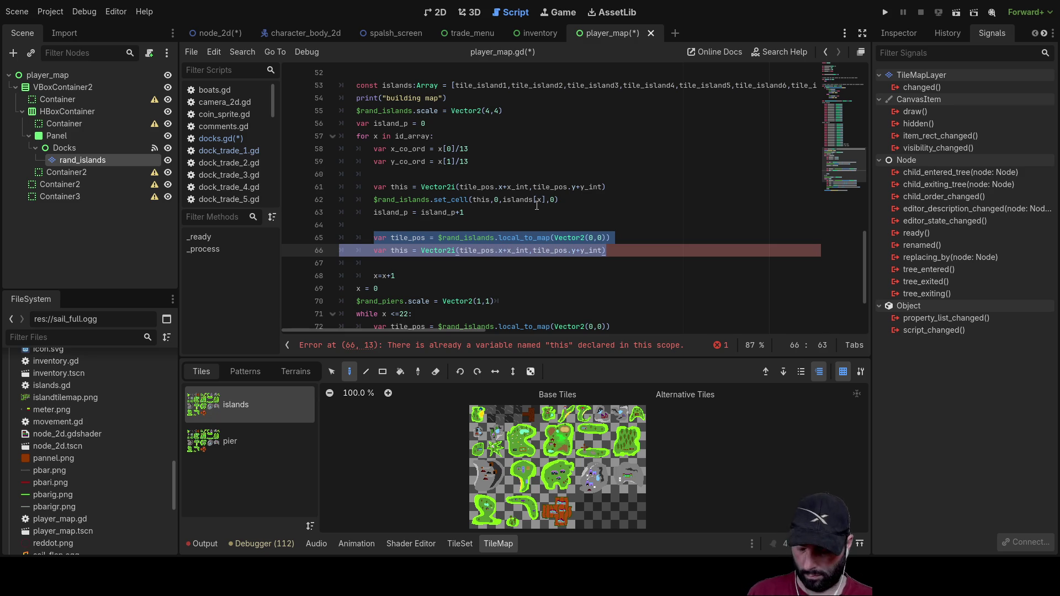
key("ctrl+x")
key("Up")
key("Up")
key("Up")
key("End")
key("Return")
key("Return")
key("Up")
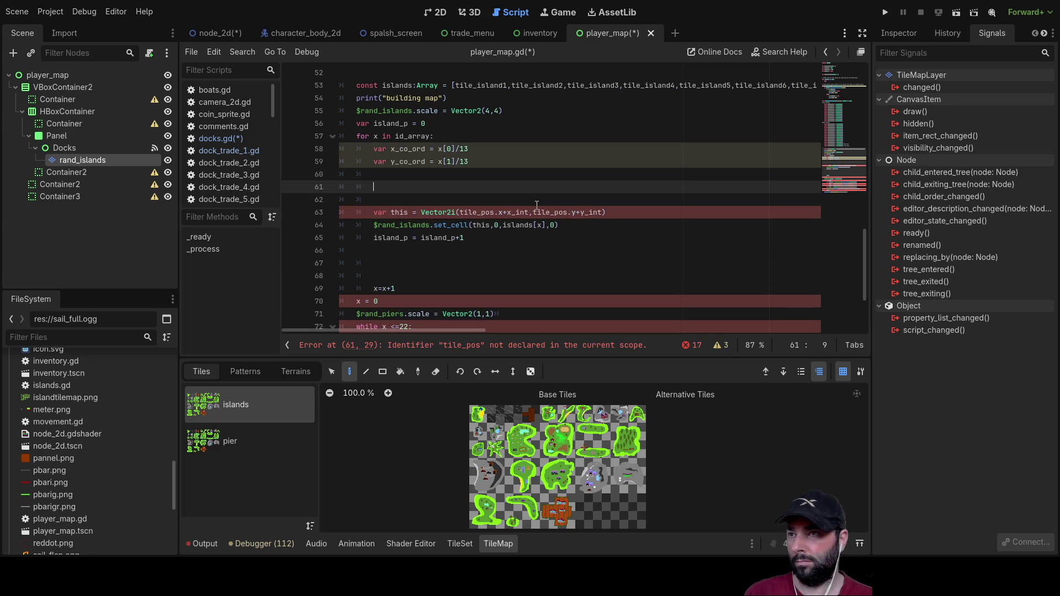
key("ctrl+v")
key("BackSpace")
key("BackSpace")
key("BackSpace")
Step: Delete the duplicated var this line
key("Up")
key("Up")
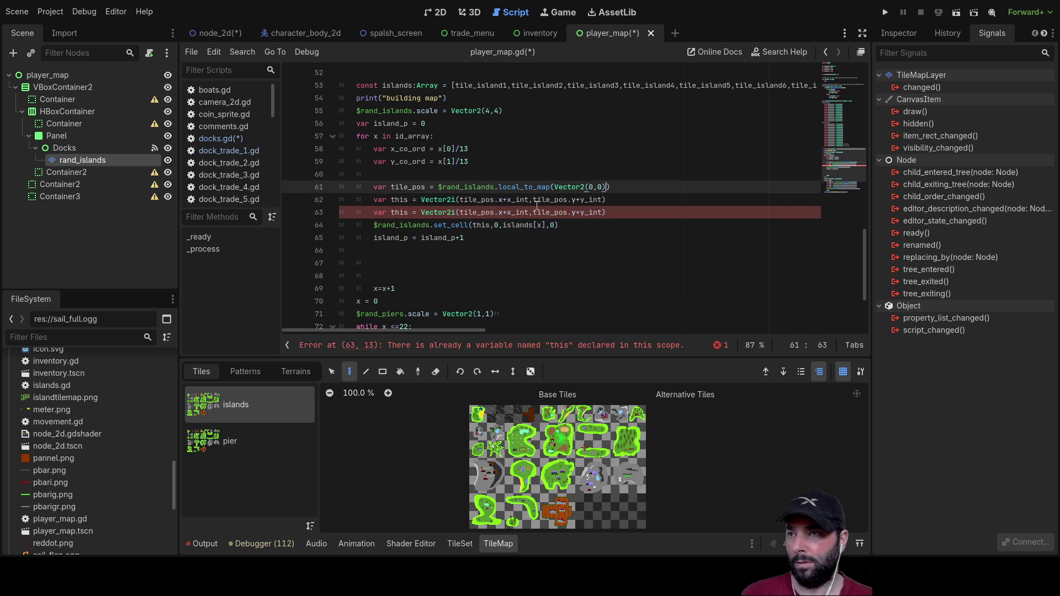
key("Down")
key("Down")
key("Down")
key("End")
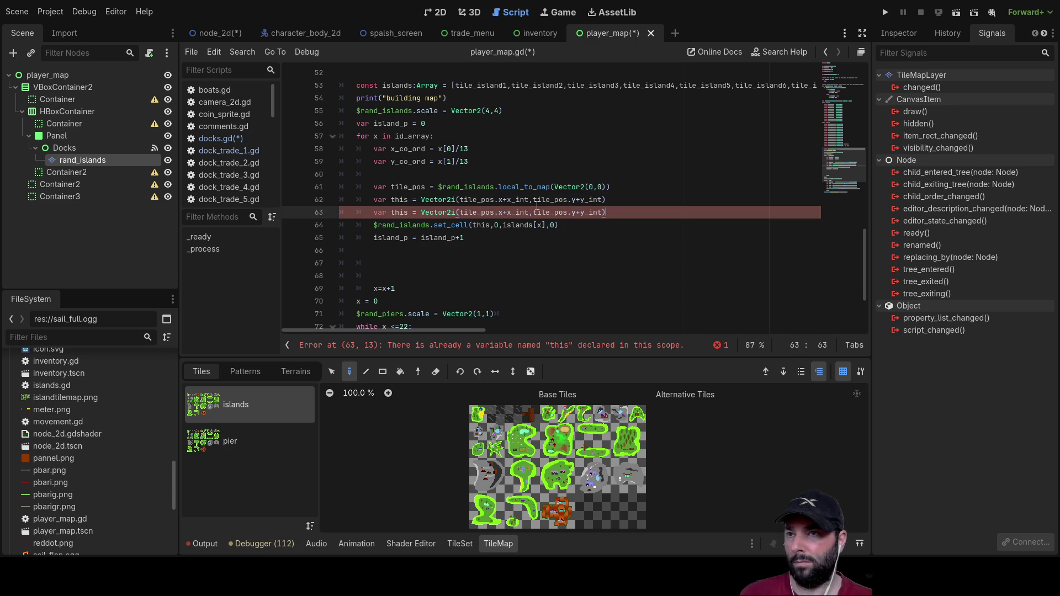
key("shift+Left")
key("shift+Left")
key("shift+Left")
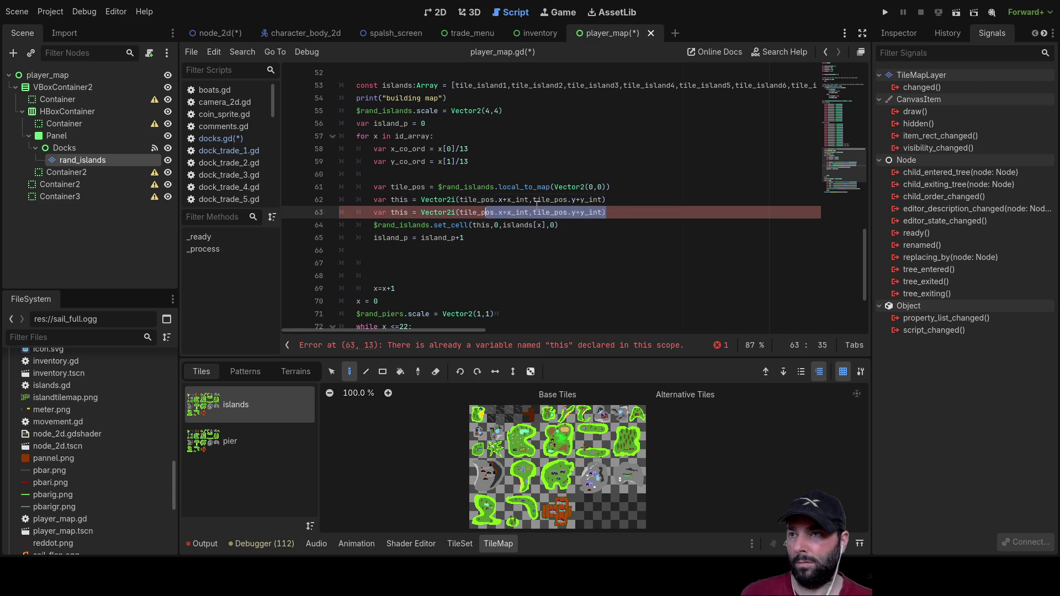
key("ctrl+shift+Left")
key("ctrl+shift+Left")
key("ctrl+shift+Left")
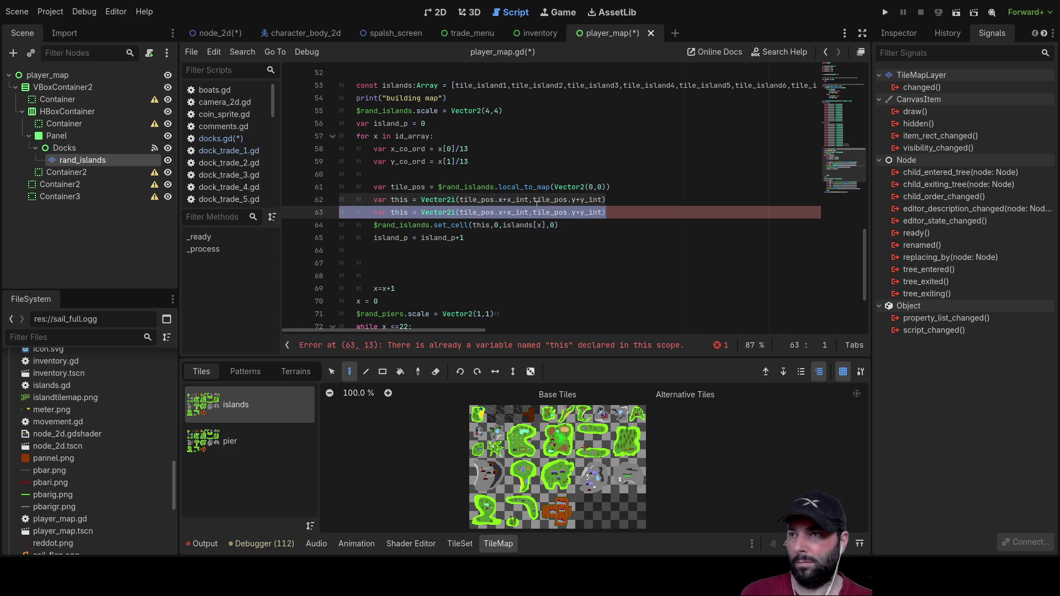
key("BackSpace")
key("BackSpace")
key("Up")
key("Up")
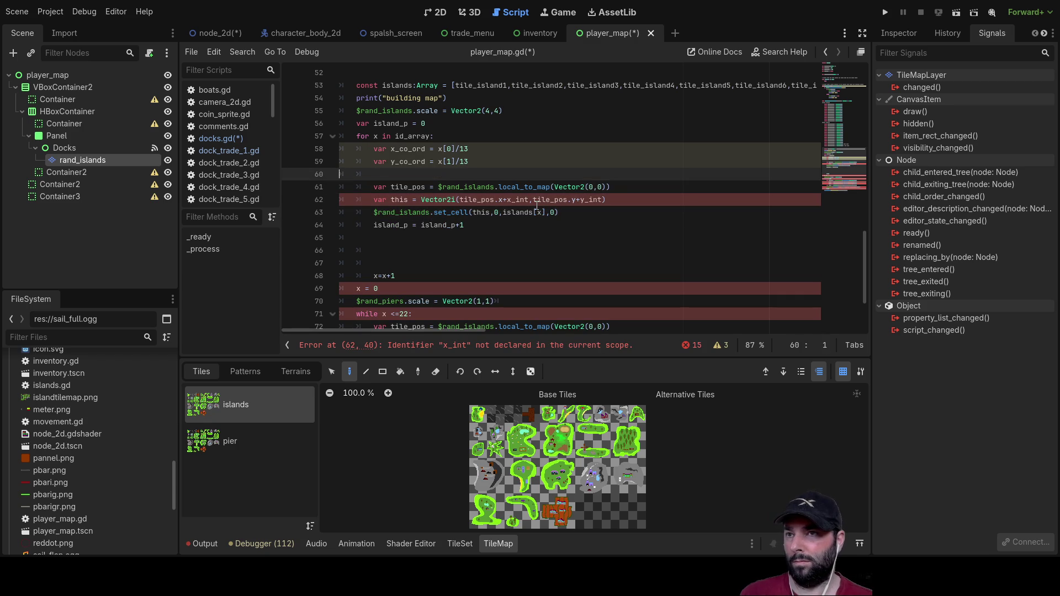
Step: In the this Vector2i, replace x_int and y_int with x_co_ord and y_co_ord
key("Down")
key("Down")
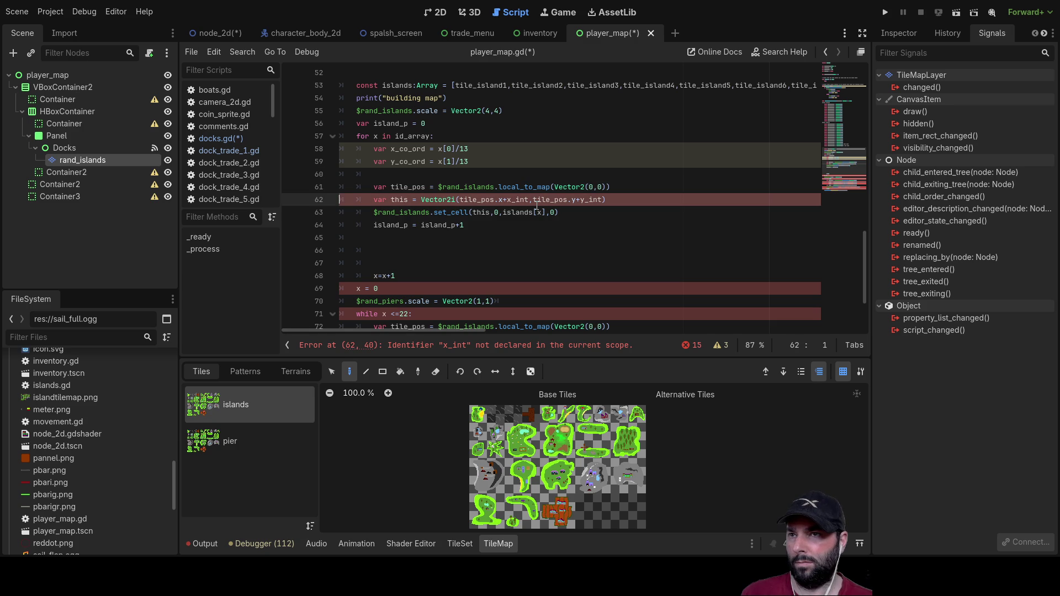
key("Right")
key("Right")
key("Right")
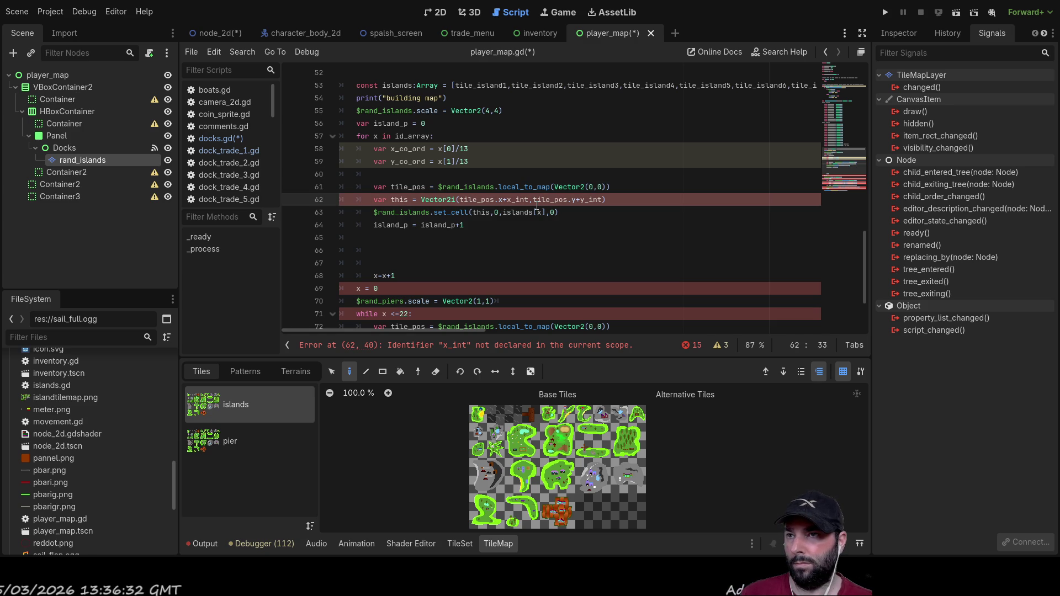
key("Up")
key("Up")
key("Up")
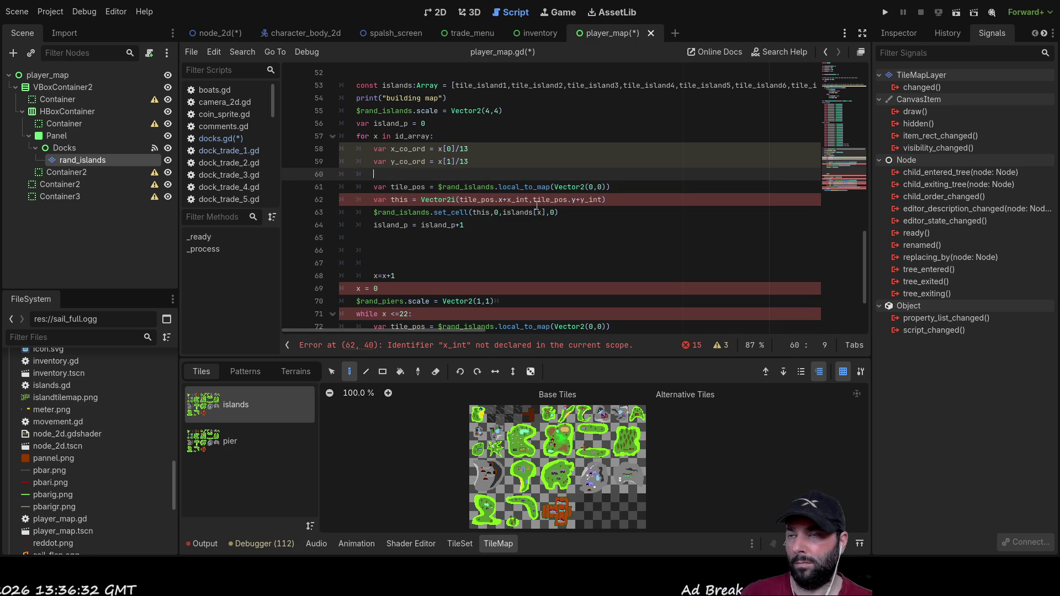
key("Left")
key("Left")
key("Left")
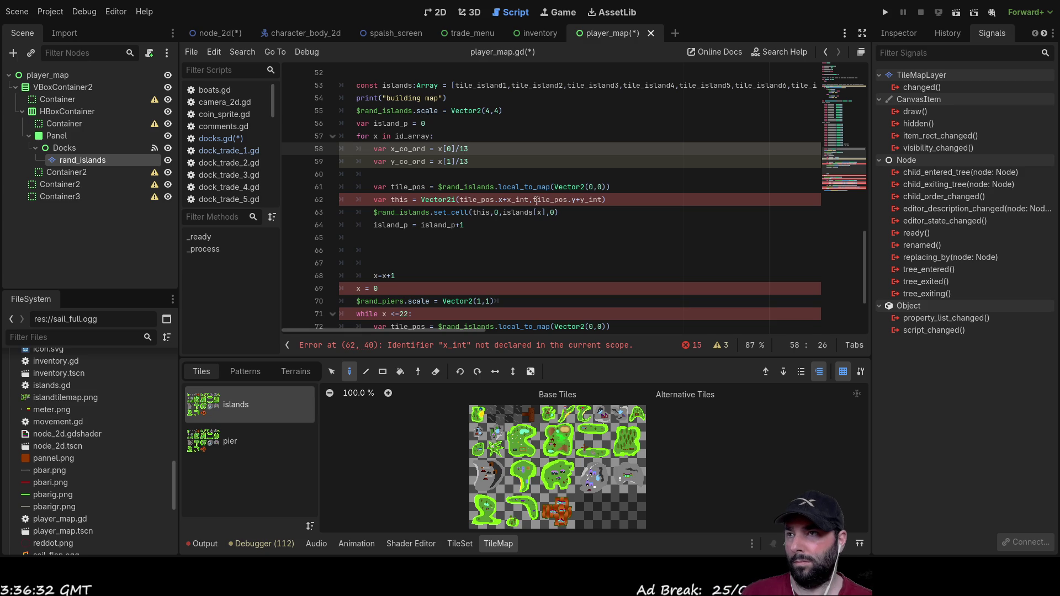
double_click(413, 148)
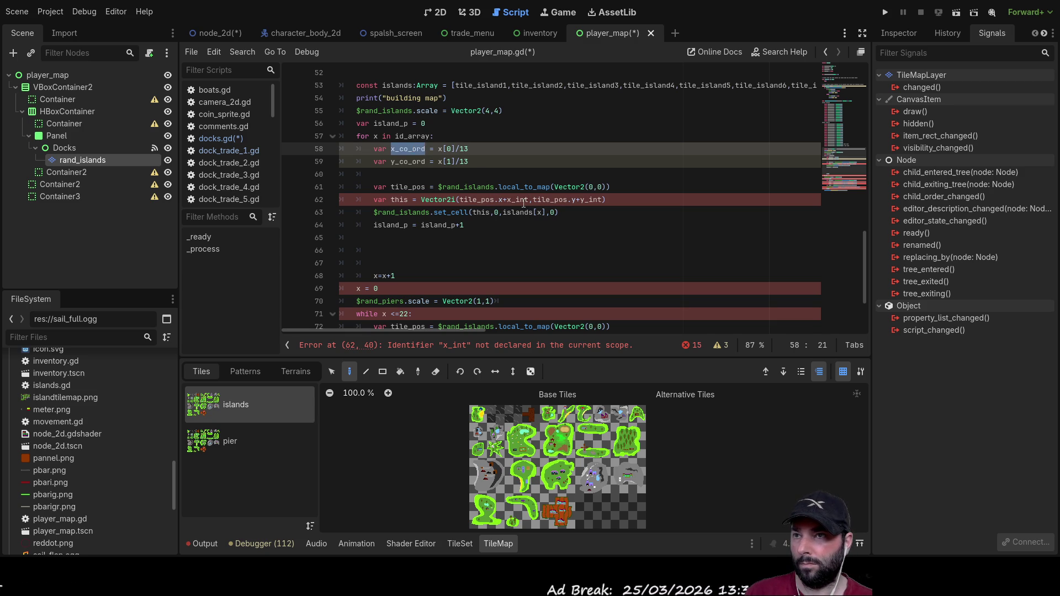
double_click(518, 200)
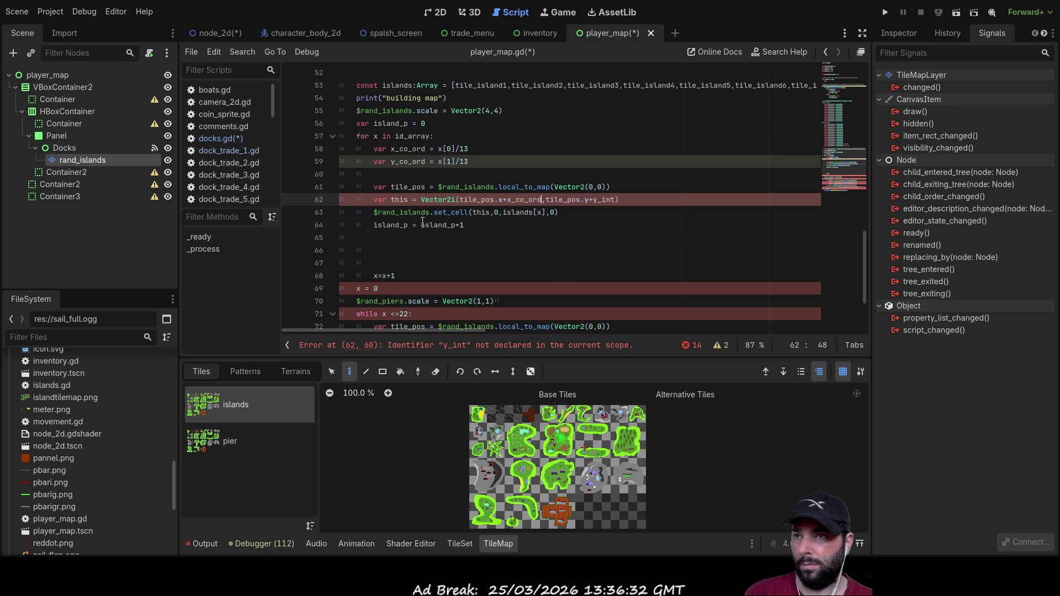
left_click(405, 161)
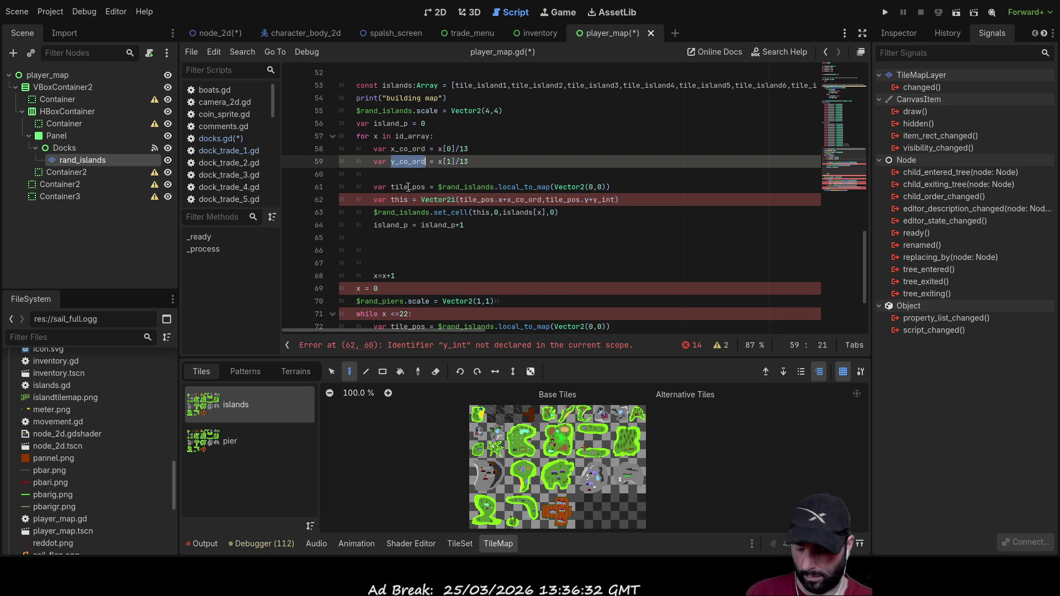
double_click(606, 201)
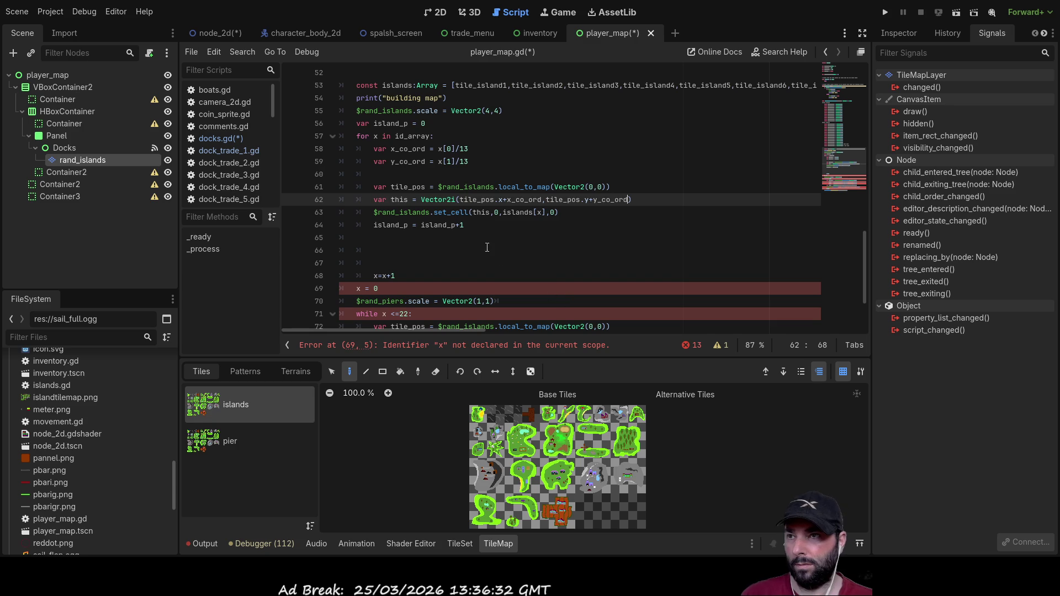
Step: Scroll down to the error-flagged pier loop below line 65
left_click(463, 226)
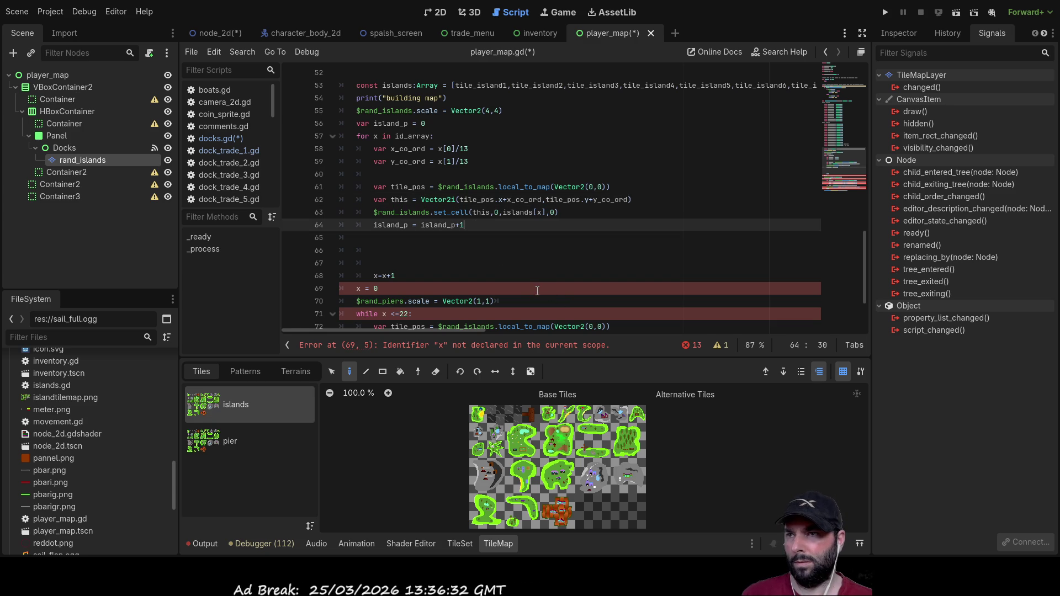
key("Down")
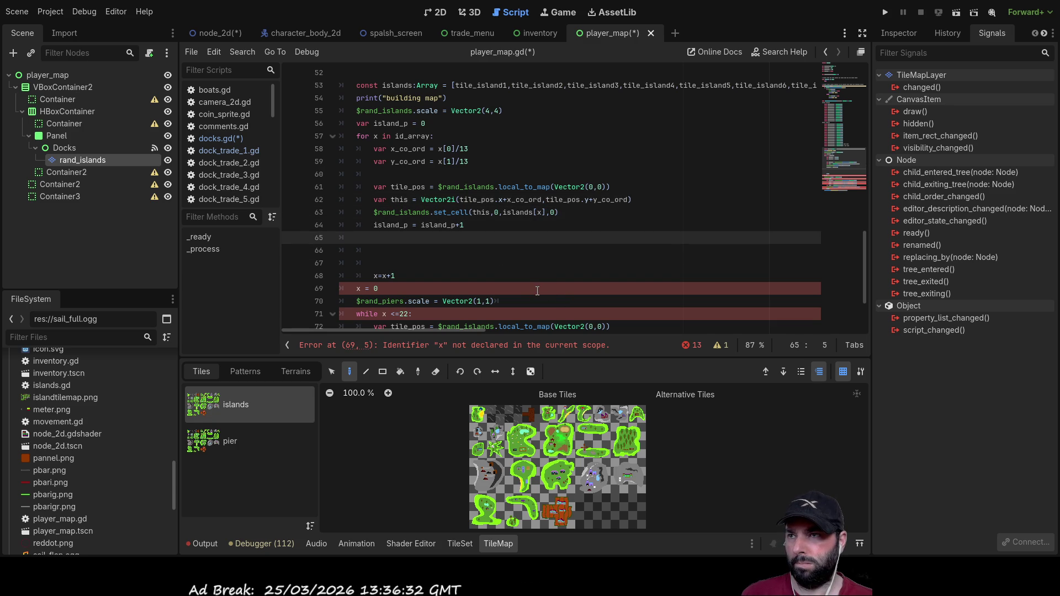
key("Down")
key("Down")
key("Down")
key("End")
scroll(418, 241, "down", 2)
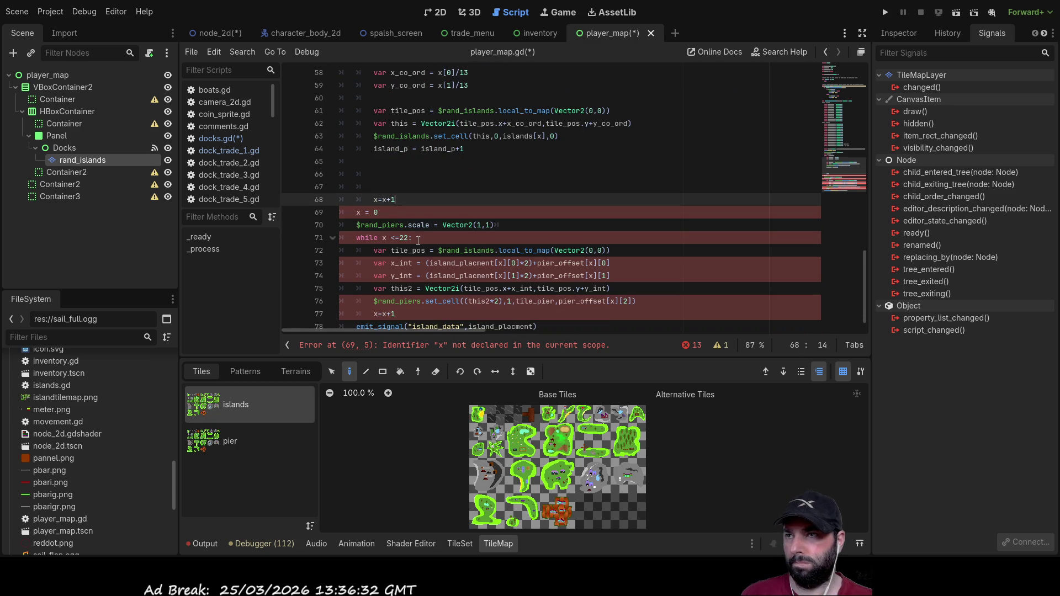
Step: Delete the pier-placement code on lines 67–78 and run the project
left_click_drag(380, 187, 494, 212)
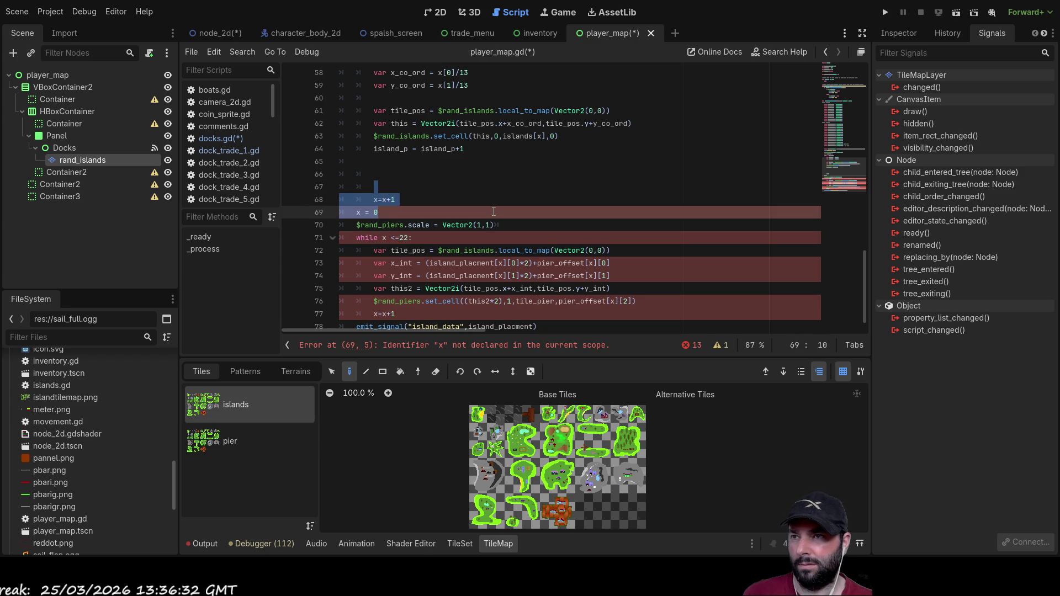
mouse_move(494, 212)
left_mouse_down()
mouse_move(497, 199)
mouse_move(513, 216)
mouse_move(569, 308)
left_mouse_up()
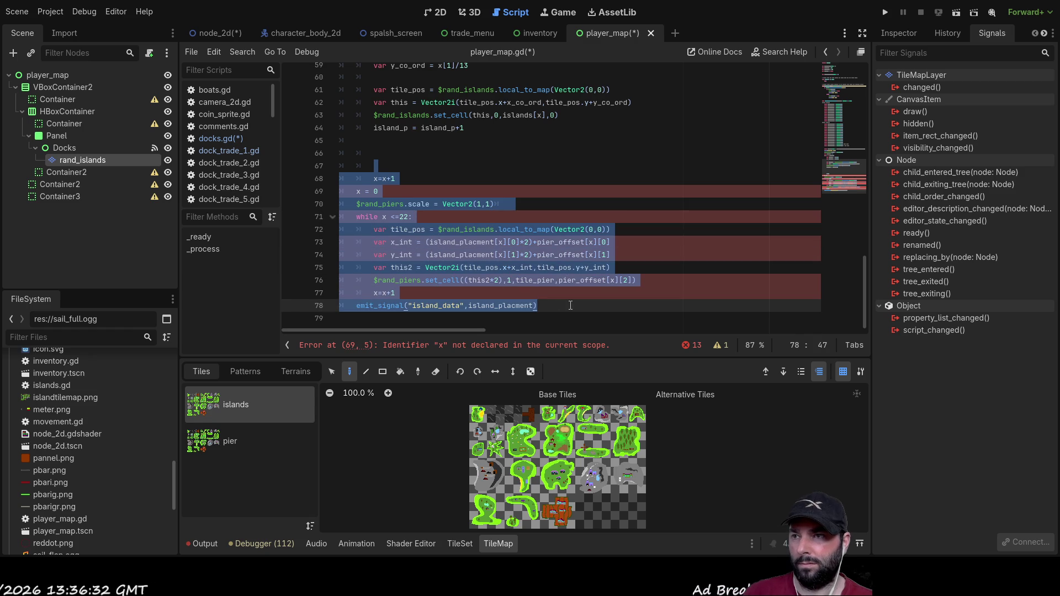
key("BackSpace")
key("Up")
key("Up")
key("Up")
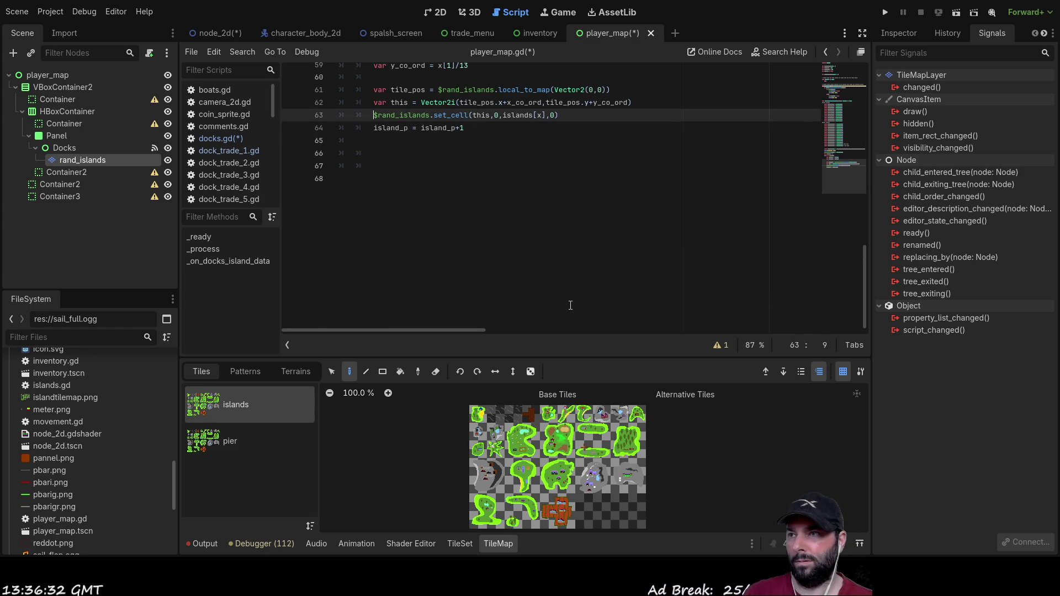
scroll(537, 284, "up", 8)
scroll(514, 260, "down", 4)
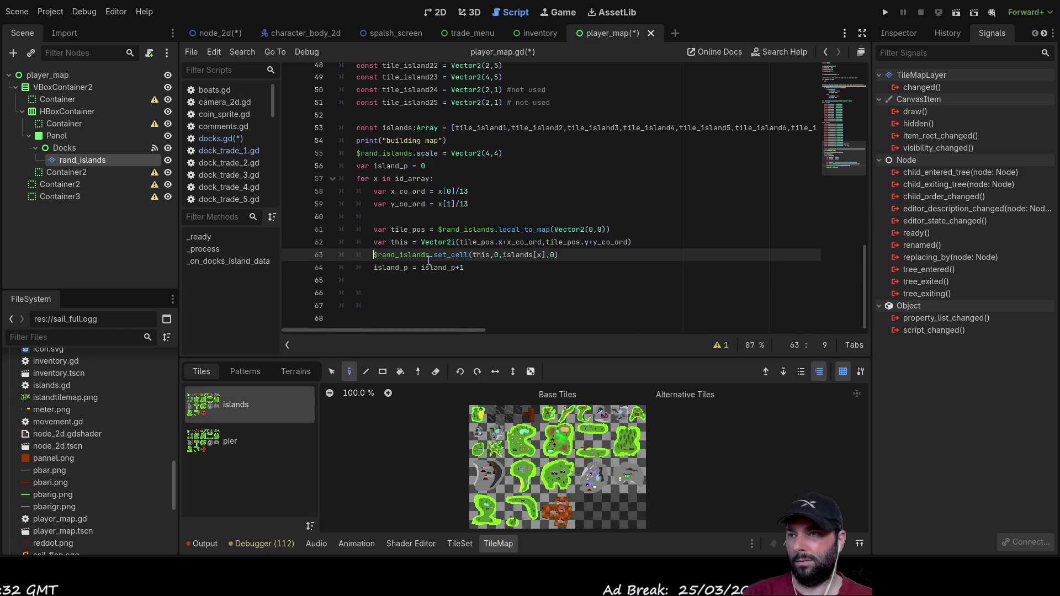
left_click(395, 282)
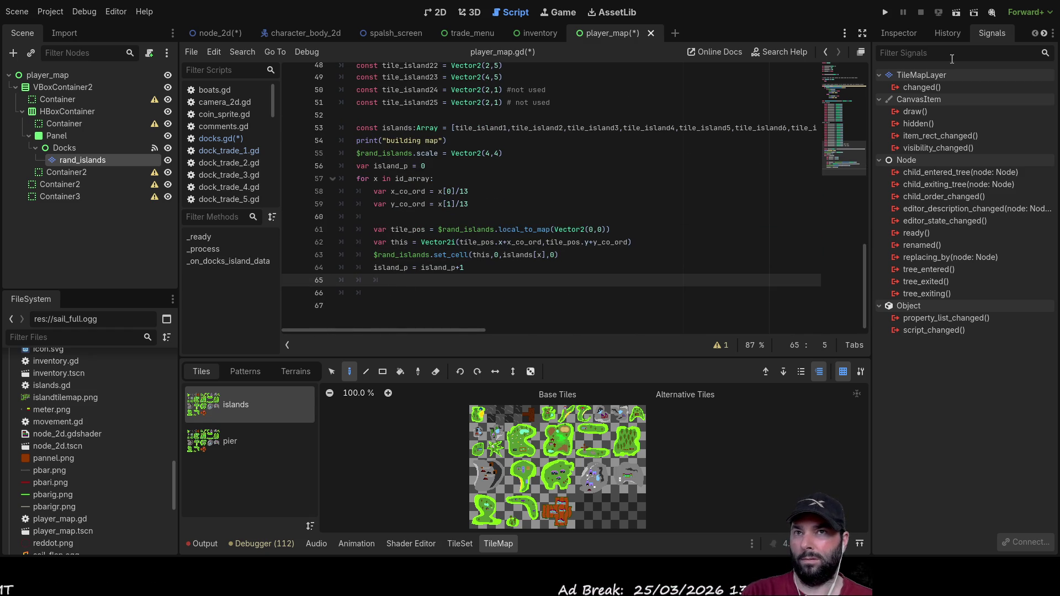
left_click(886, 12)
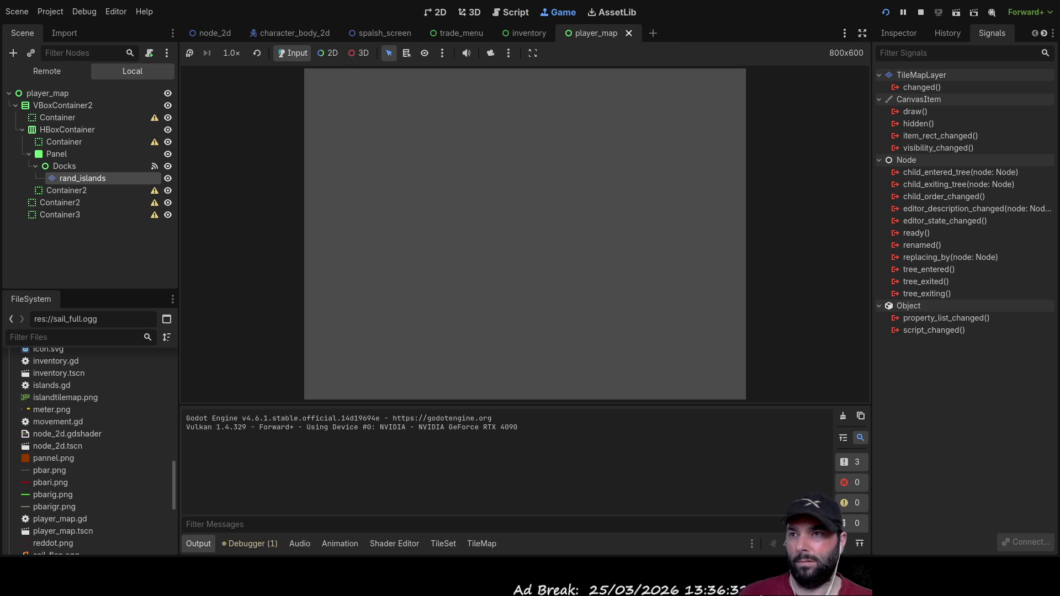
Step: Start the game from its menu, then stop it
left_click(483, 88)
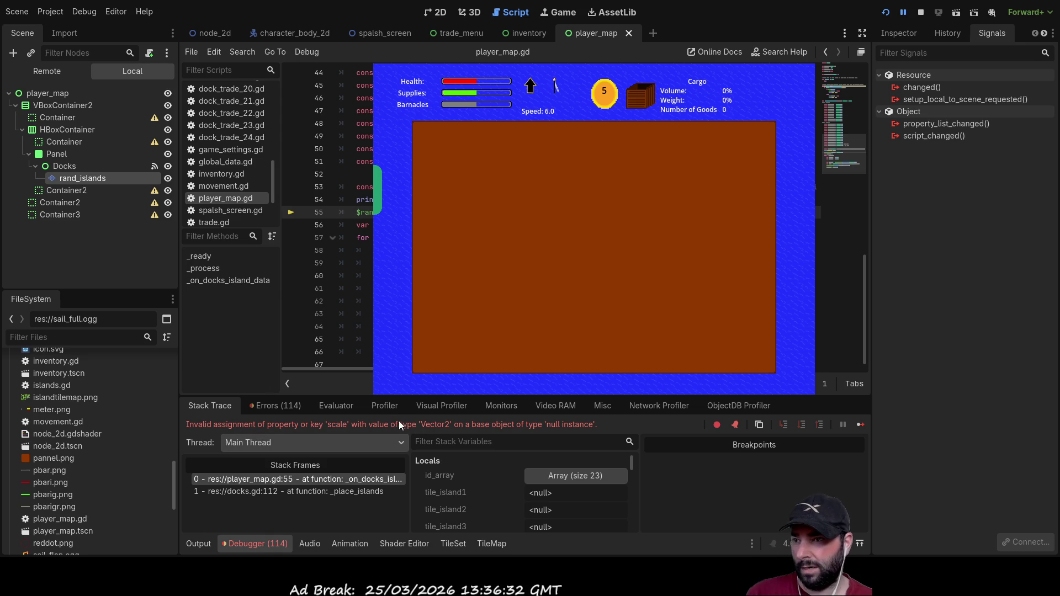
left_click(923, 13)
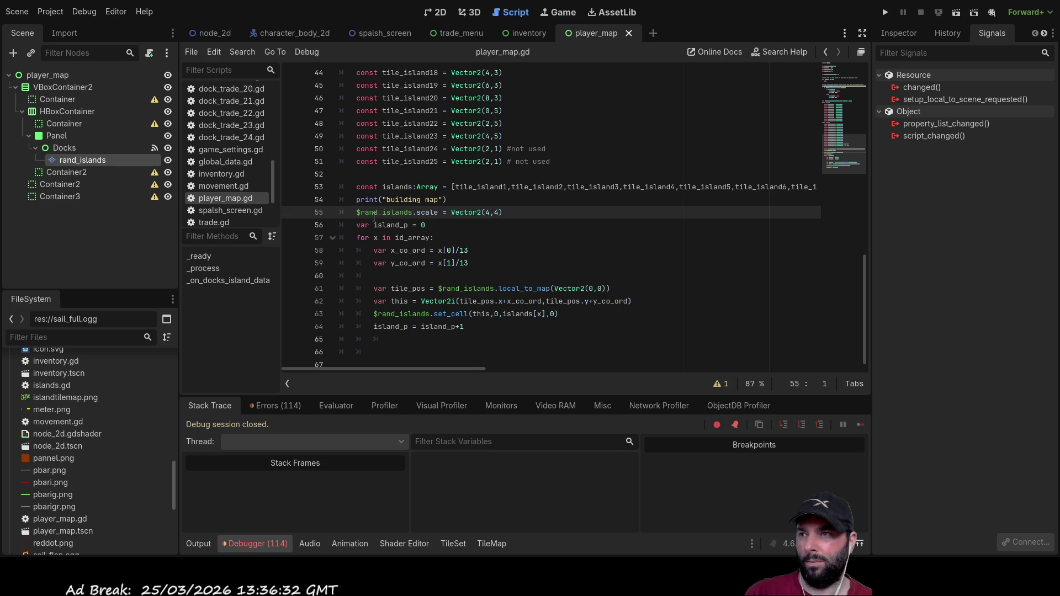
left_click(256, 547)
left_click(257, 546)
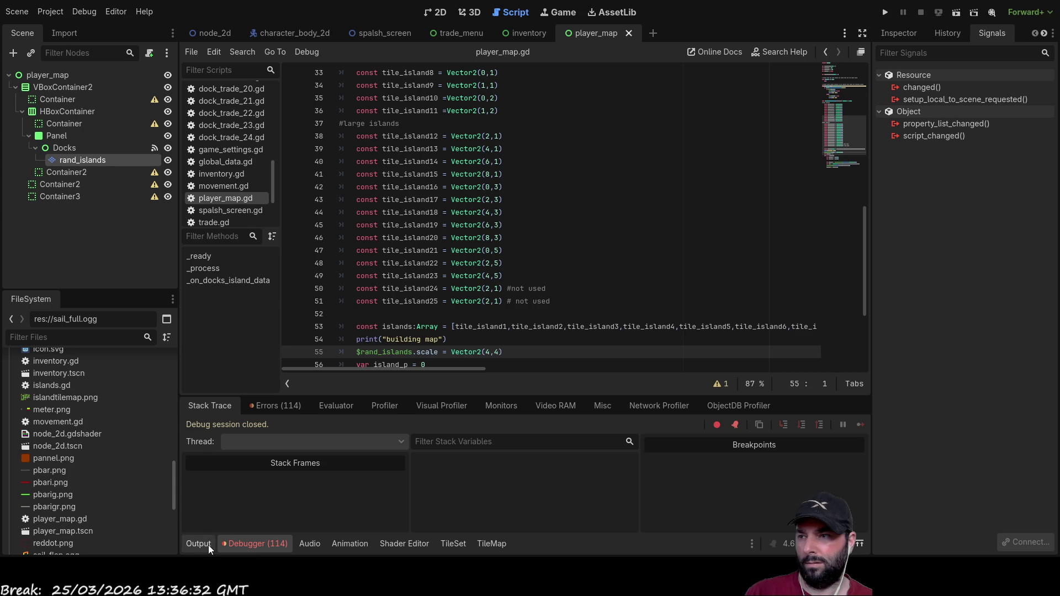
Step: Jump to the line 55 rand_islands node-not-found error and delete its $rand_islands reference
left_click(277, 406)
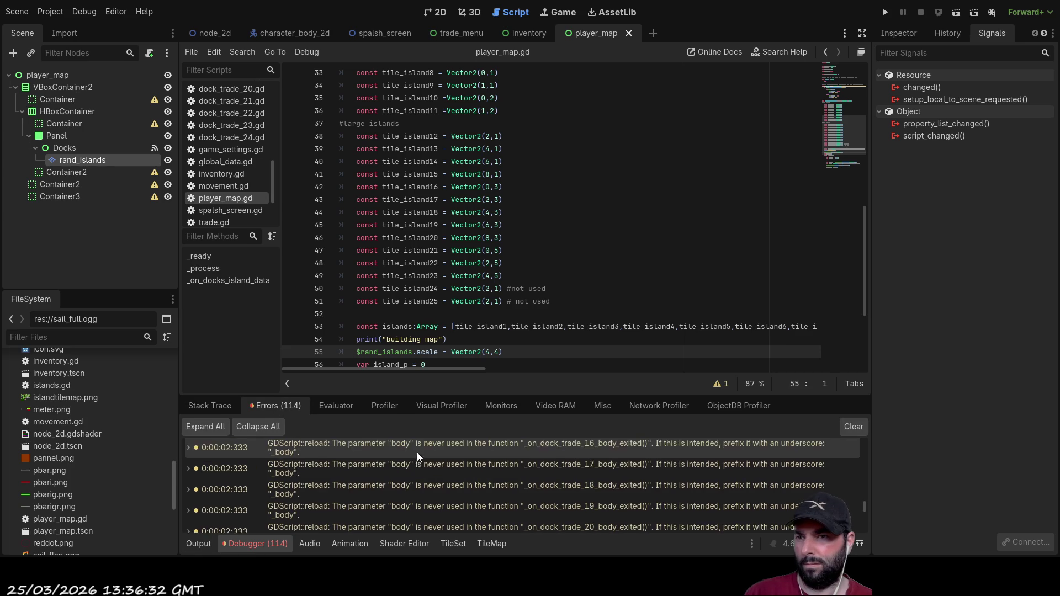
scroll(423, 456, "down", 10)
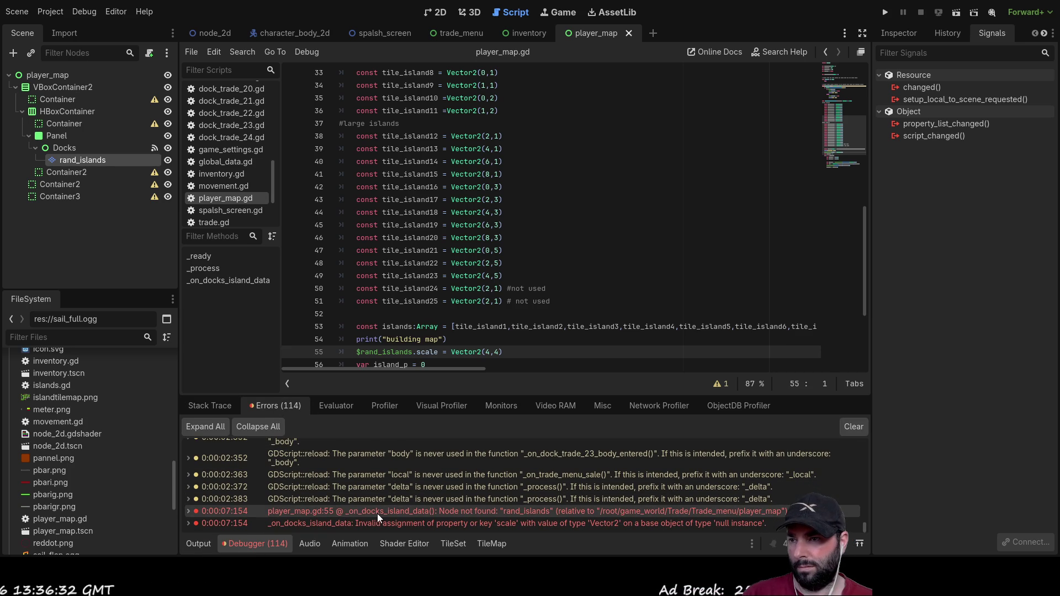
left_click(378, 513)
double_click(379, 514)
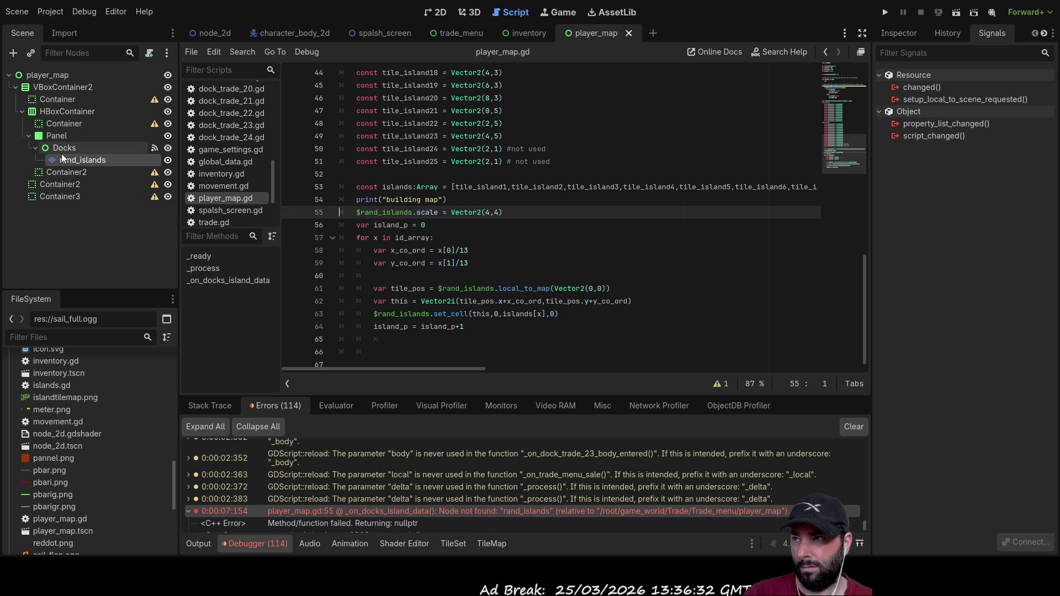
double_click(396, 214)
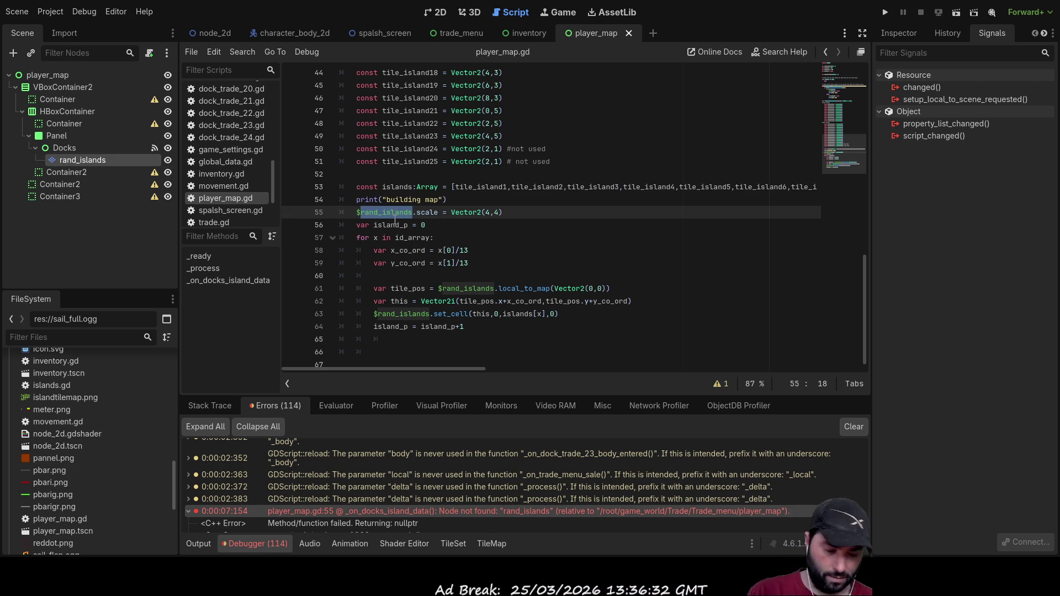
key("BackSpace")
Step: Replace $rand_islands on lines 55, 61 and 63 with $VBoxContainer2/HBoxContainer/Panel/Docks/rand_islands, then run again
mouse_move(83, 160)
left_mouse_down()
mouse_move(375, 220)
mouse_move(353, 211)
left_mouse_up()
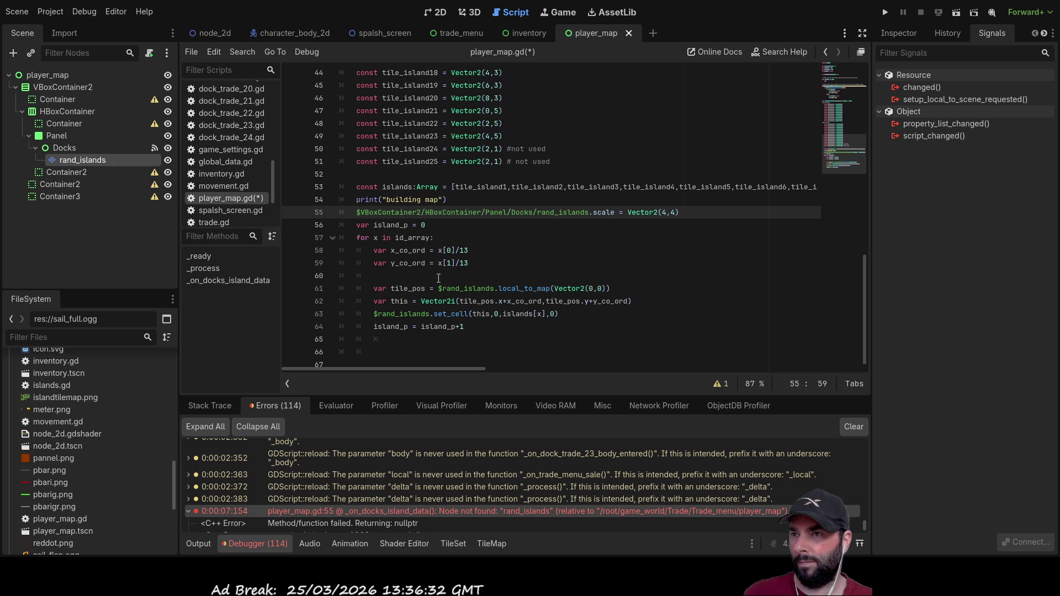
left_click(470, 290)
double_click(470, 289)
key("BackSpace")
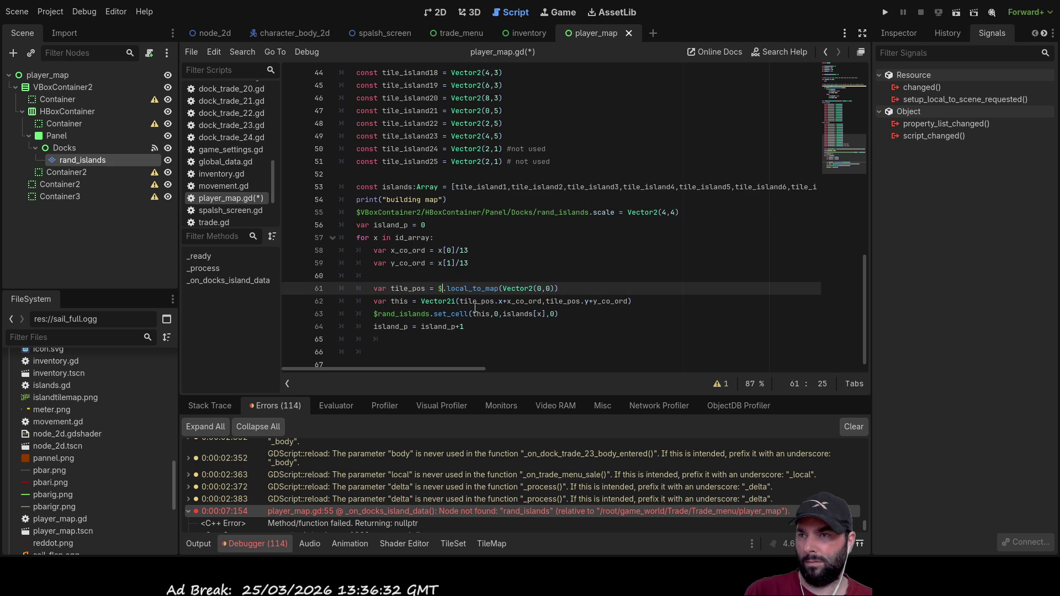
left_click_drag(64, 162, 437, 291)
double_click(406, 314)
key("BackSpace")
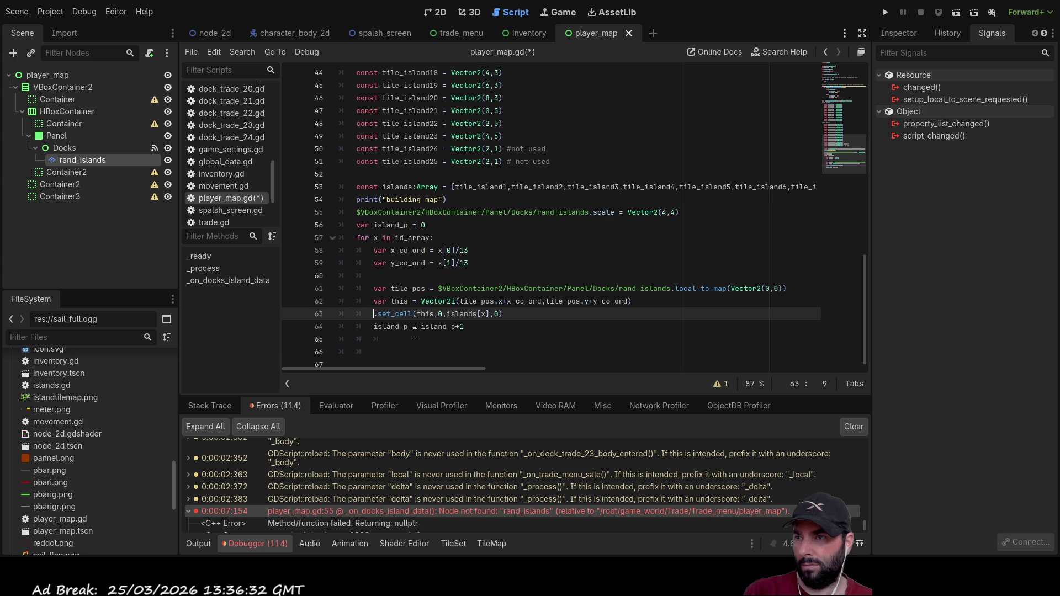
left_click_drag(85, 158, 373, 315)
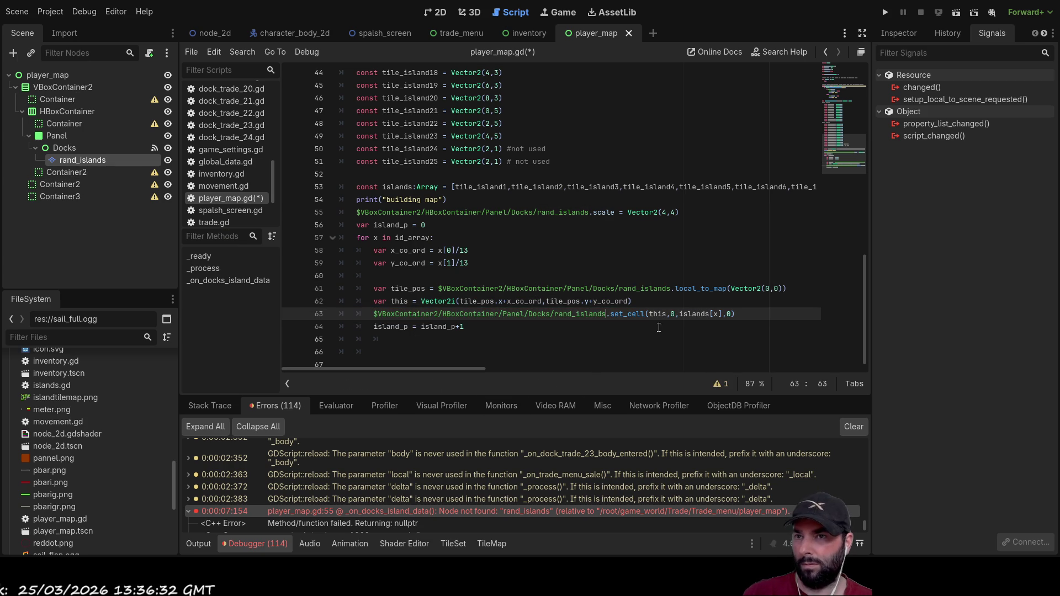
left_click(884, 12)
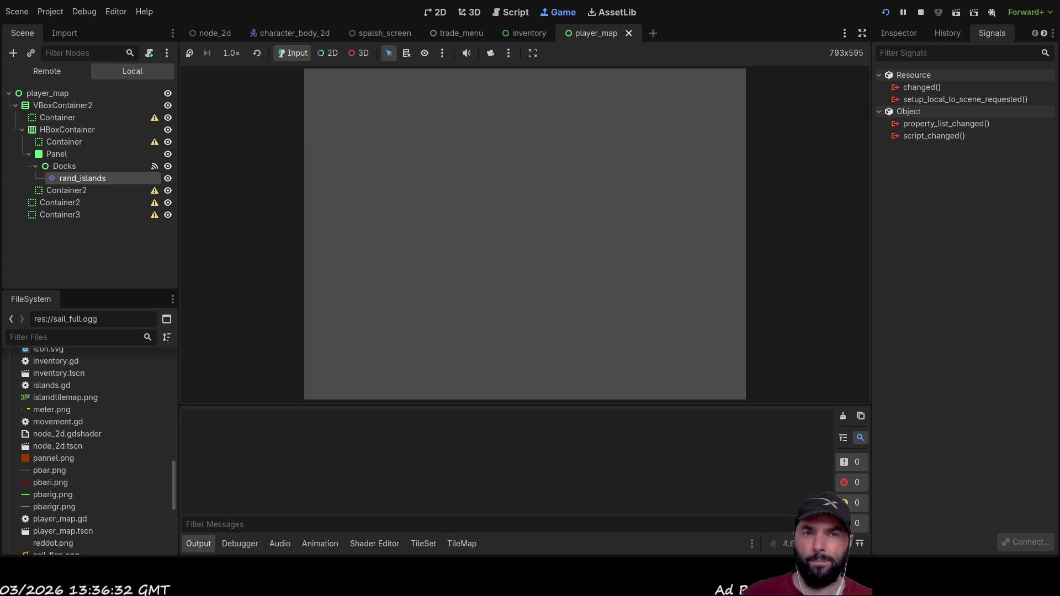
Step: Play the game to view the empty map, then stop it after the line 63 Array error
left_click(454, 87)
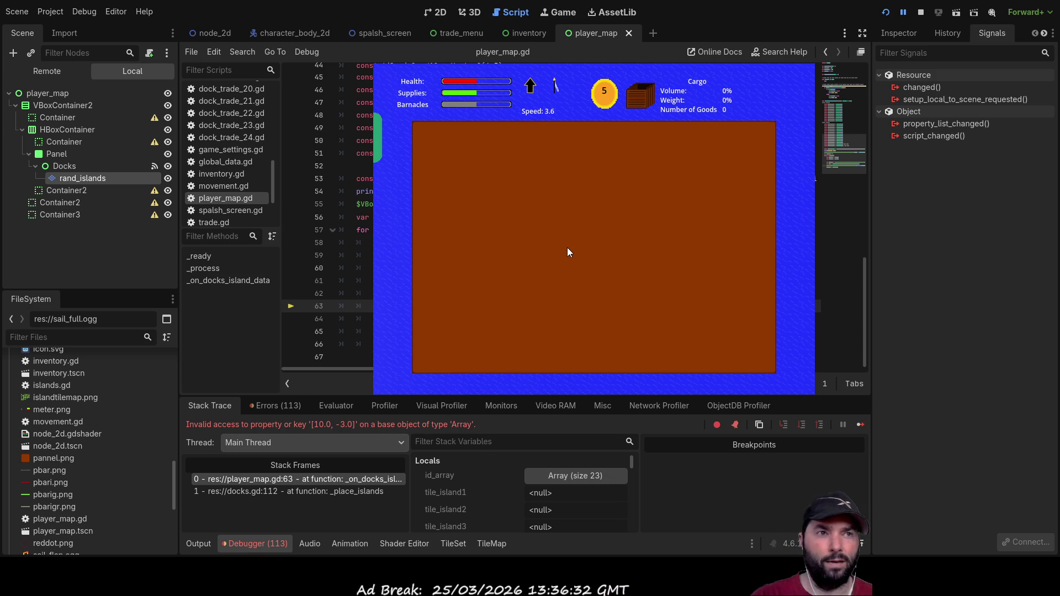
key("F8")
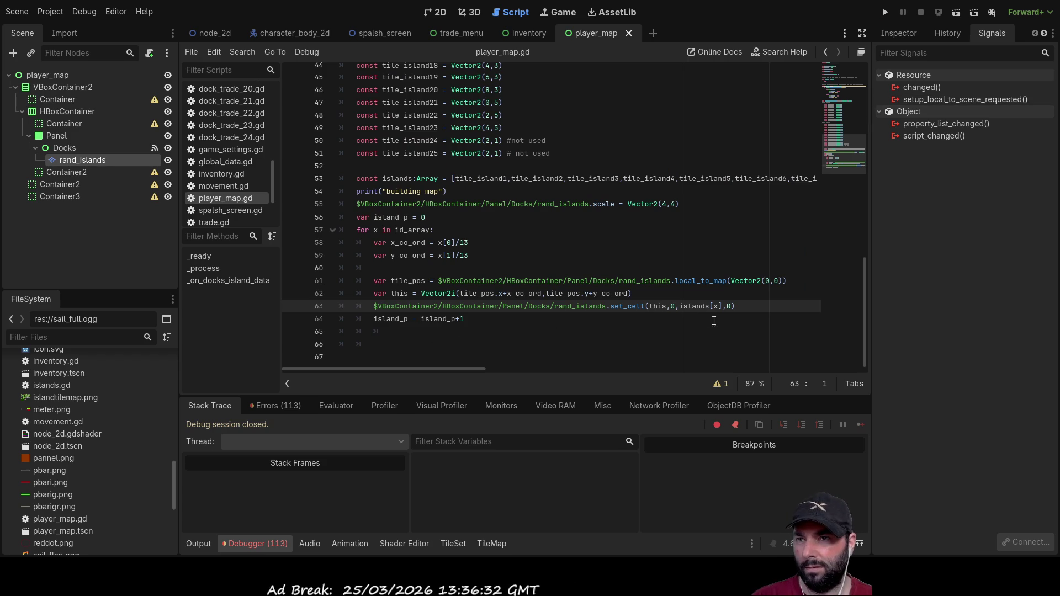
Step: Review the line 63 islands array access against the debugger's error list
double_click(695, 306)
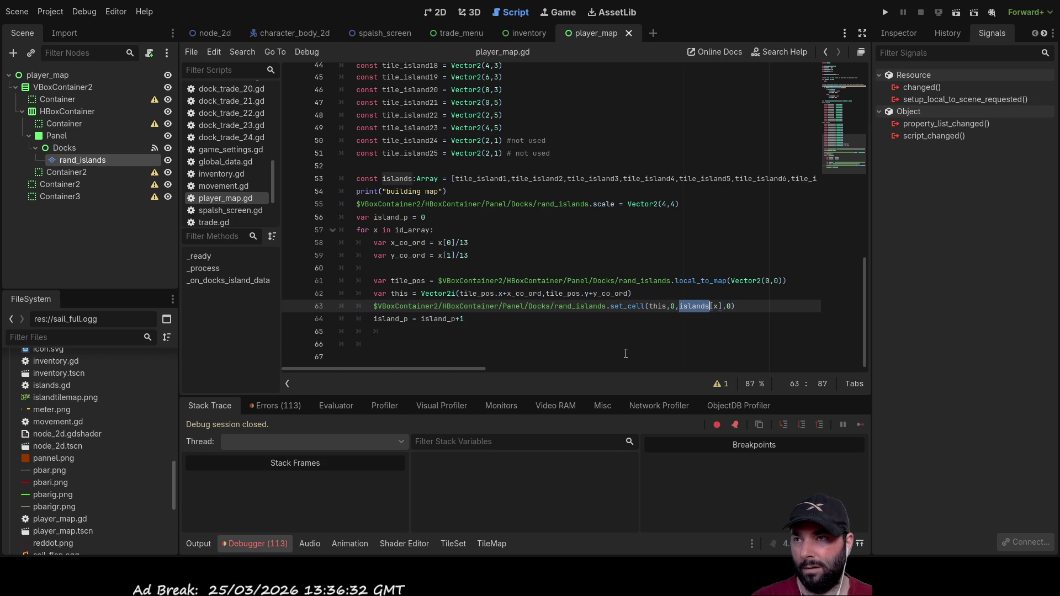
scroll(535, 286, "up", 8)
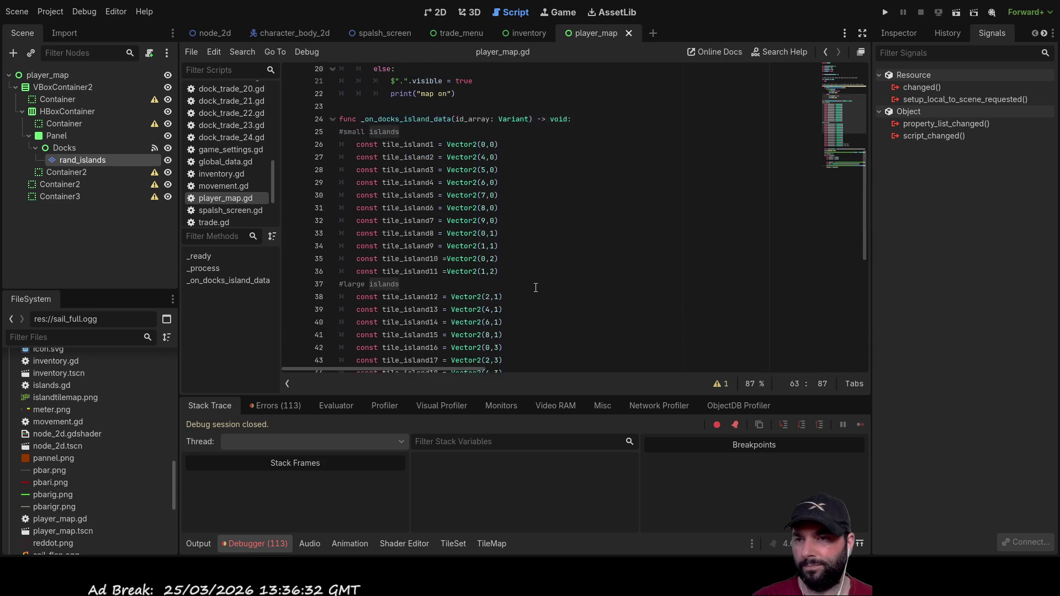
scroll(536, 287, "down", 8)
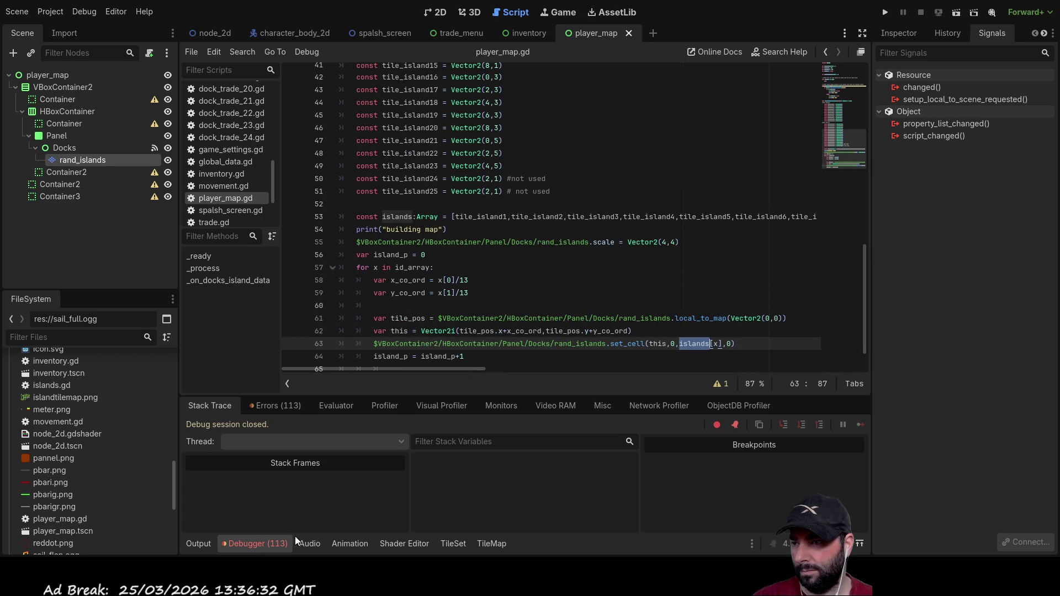
left_click(279, 404)
scroll(436, 470, "down", 3)
scroll(448, 473, "down", 10)
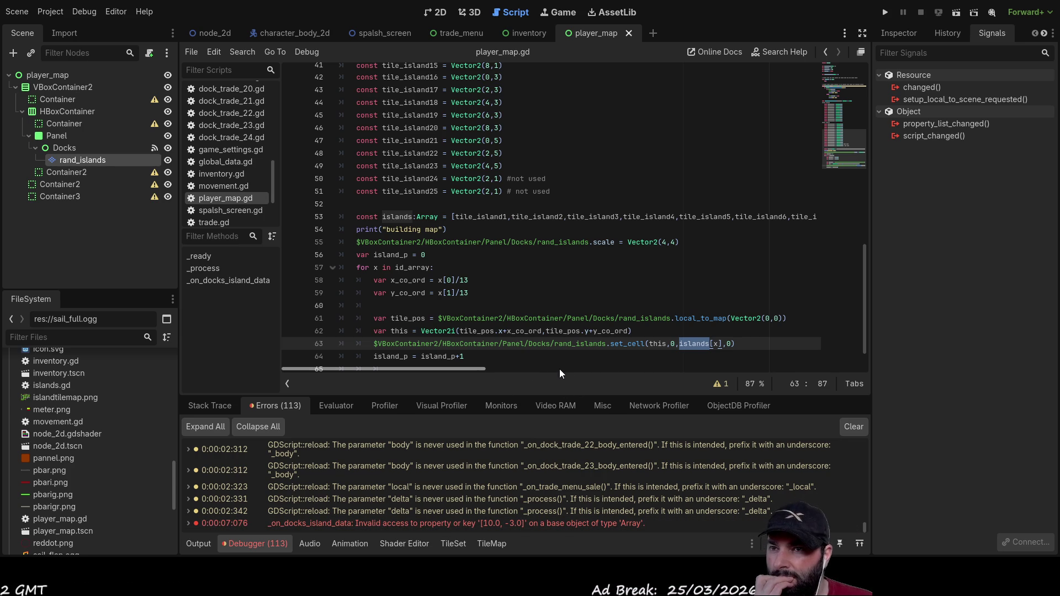
scroll(547, 348, "down", 1)
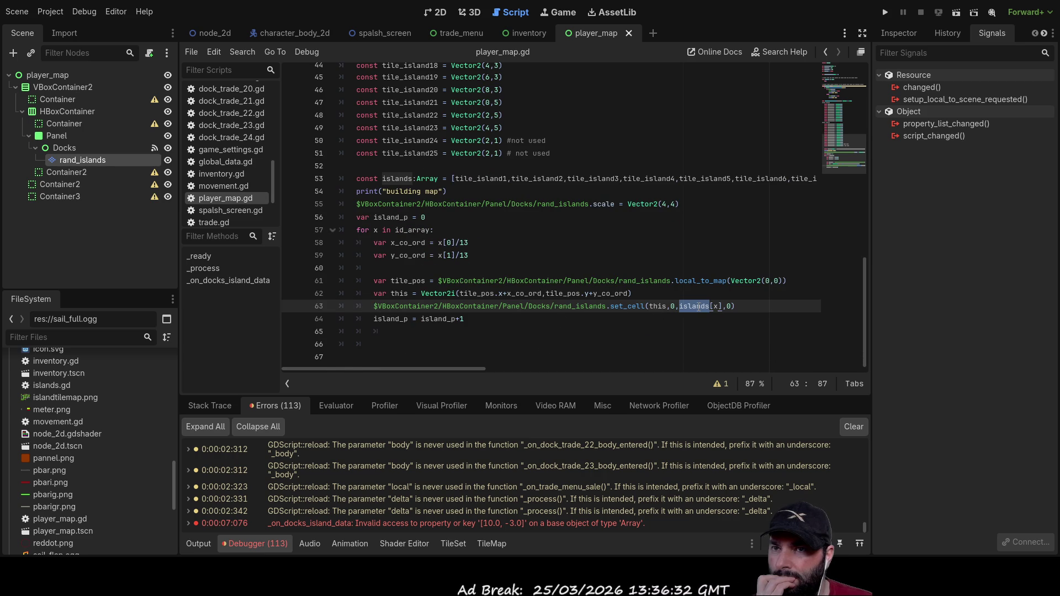
Step: Change islands[x] to islands[island_p] on line 63 and run the project
double_click(716, 307)
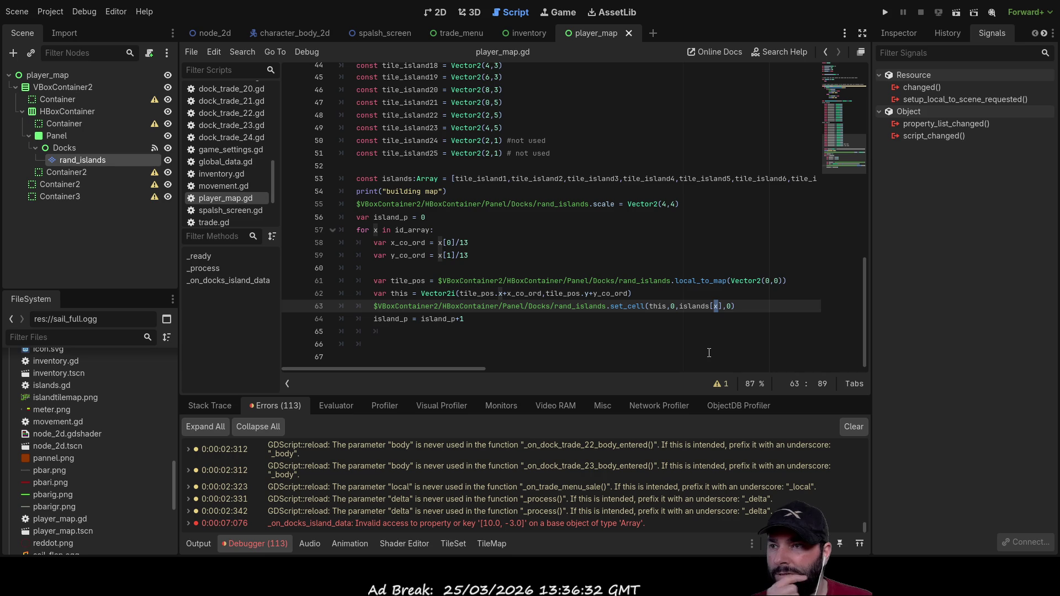
double_click(389, 320)
key("ctrl+c")
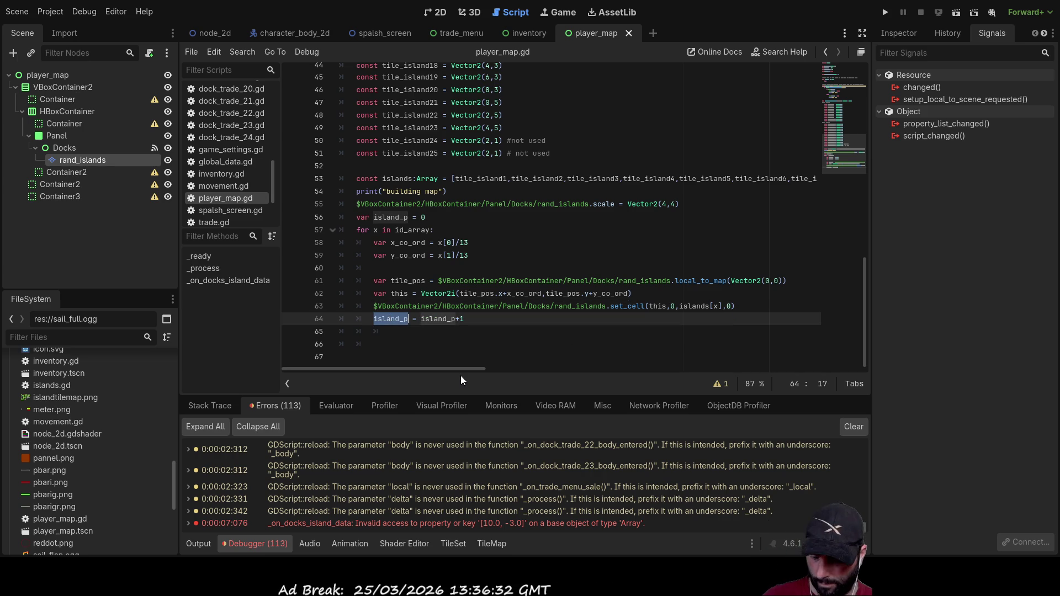
left_click(737, 307)
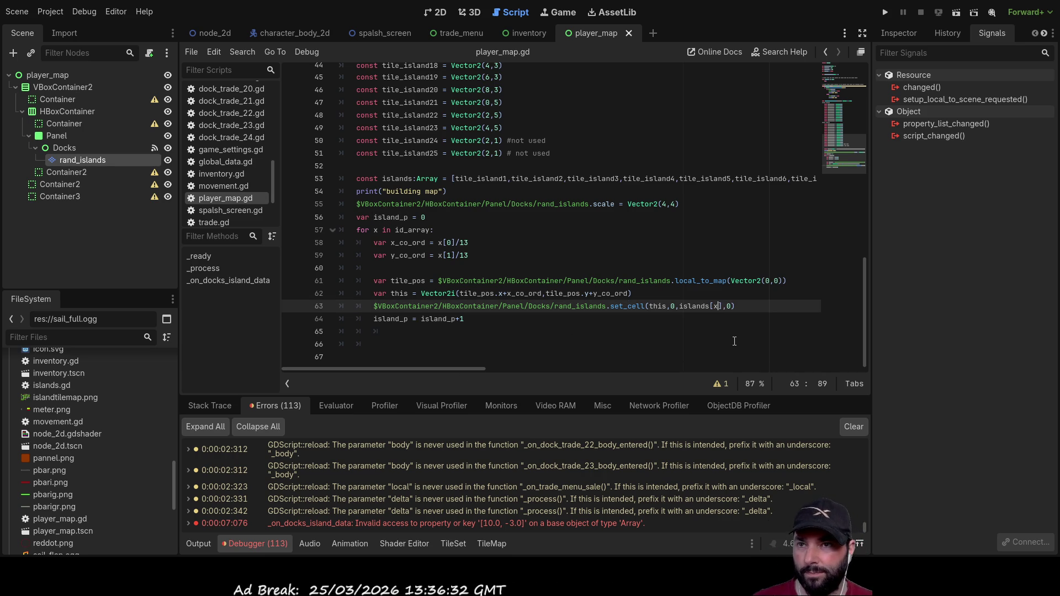
key("BackSpace")
key("ctrl+v")
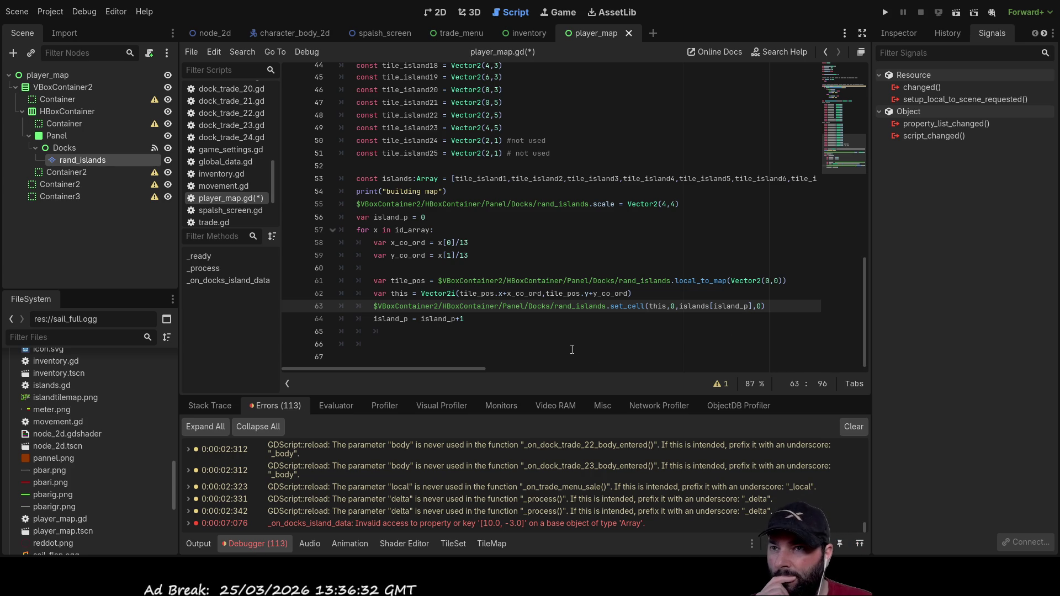
left_click(887, 13)
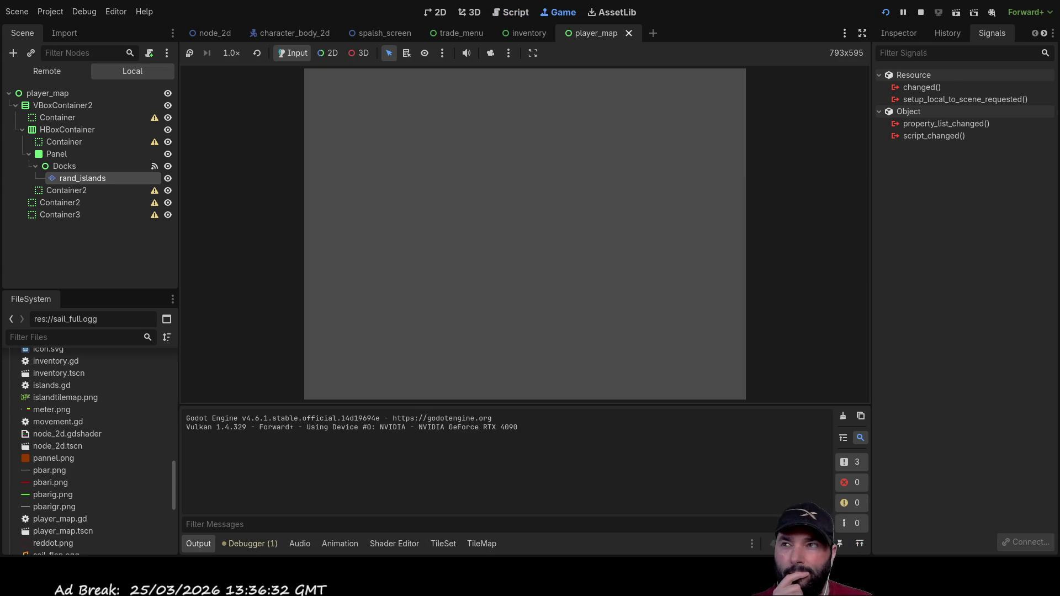
Step: Start a game from the title menu and toggle the island map with the M key
left_click(493, 88)
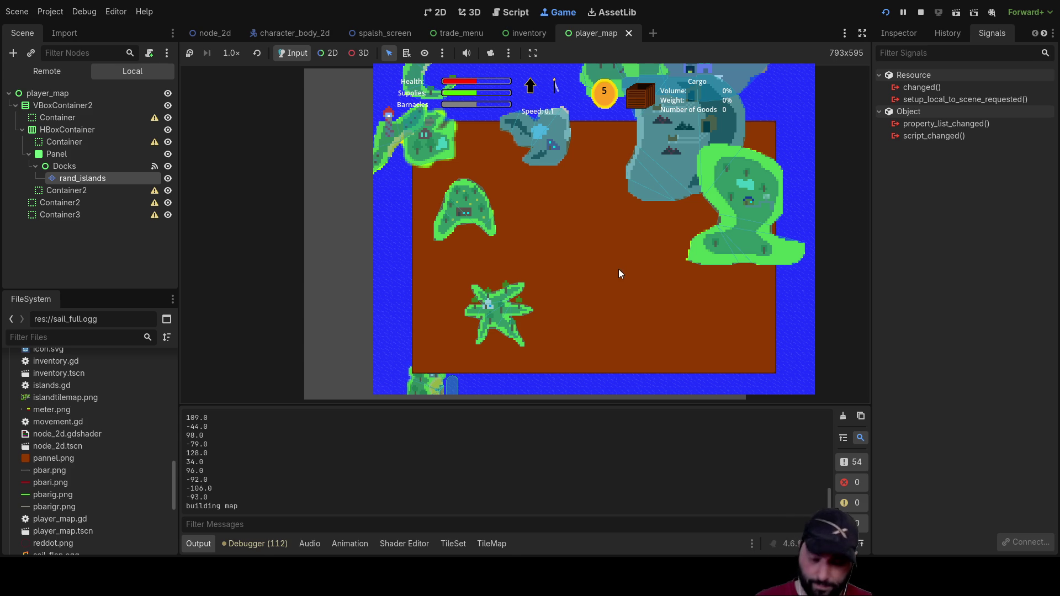
key("m")
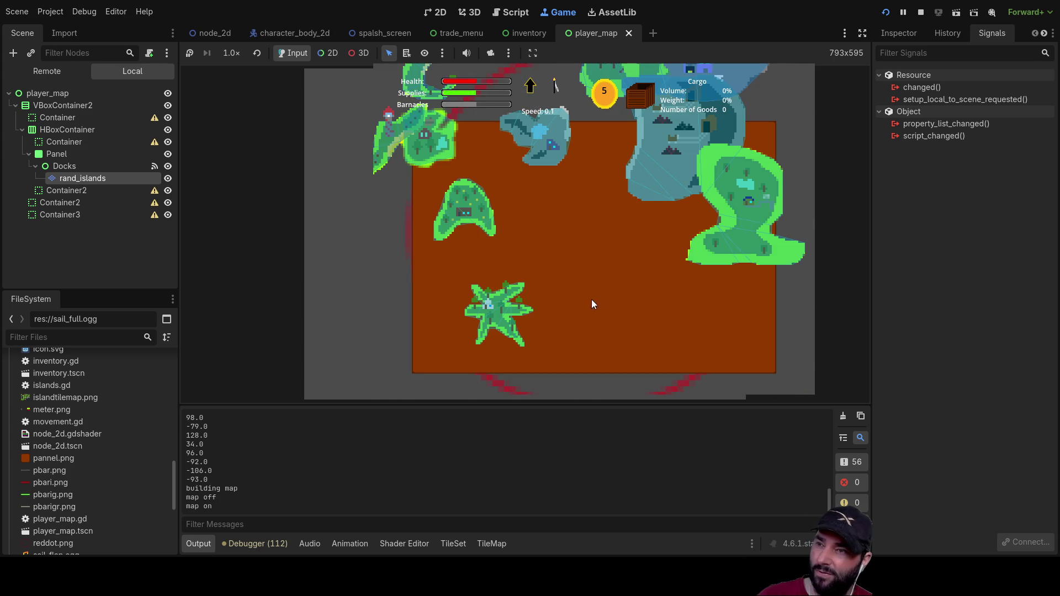
Step: Show the in-game island map and zoom in and out to inspect it
key("m")
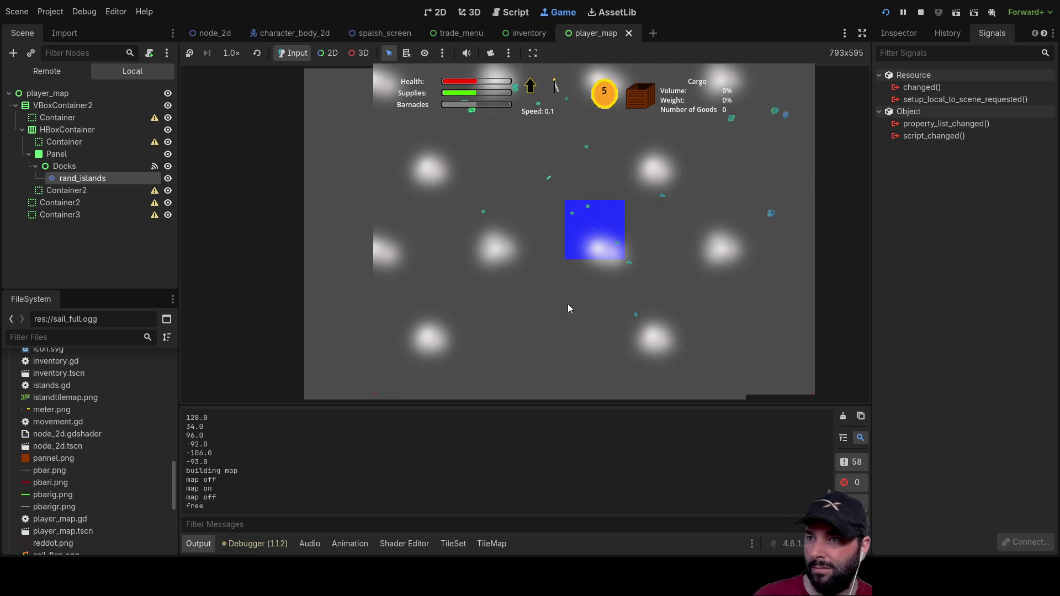
scroll(568, 303, "down", 3)
scroll(562, 294, "up", 3)
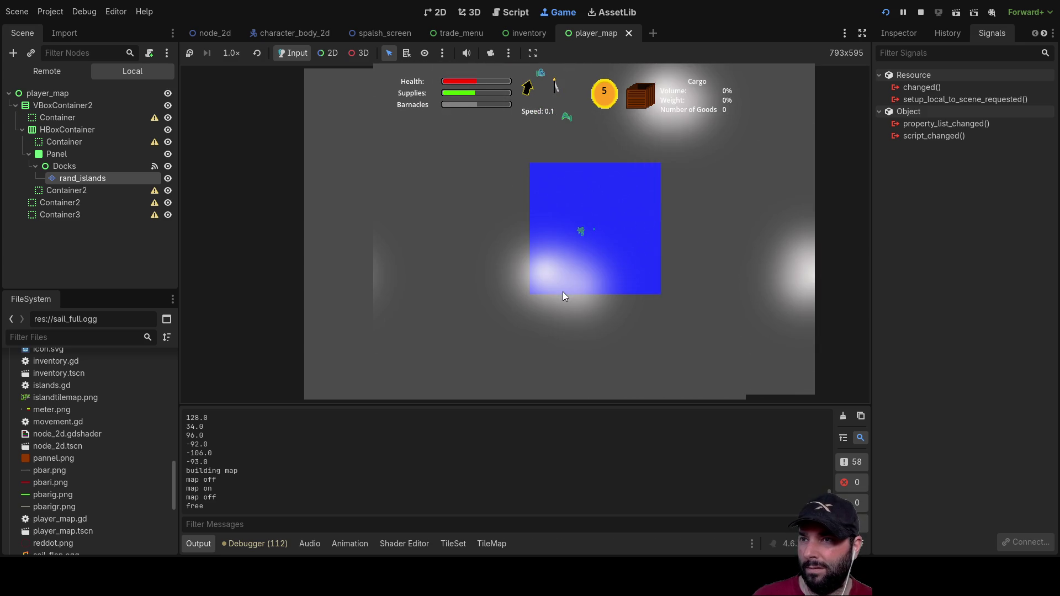
scroll(706, 253, "down", 3)
scroll(654, 257, "up", 5)
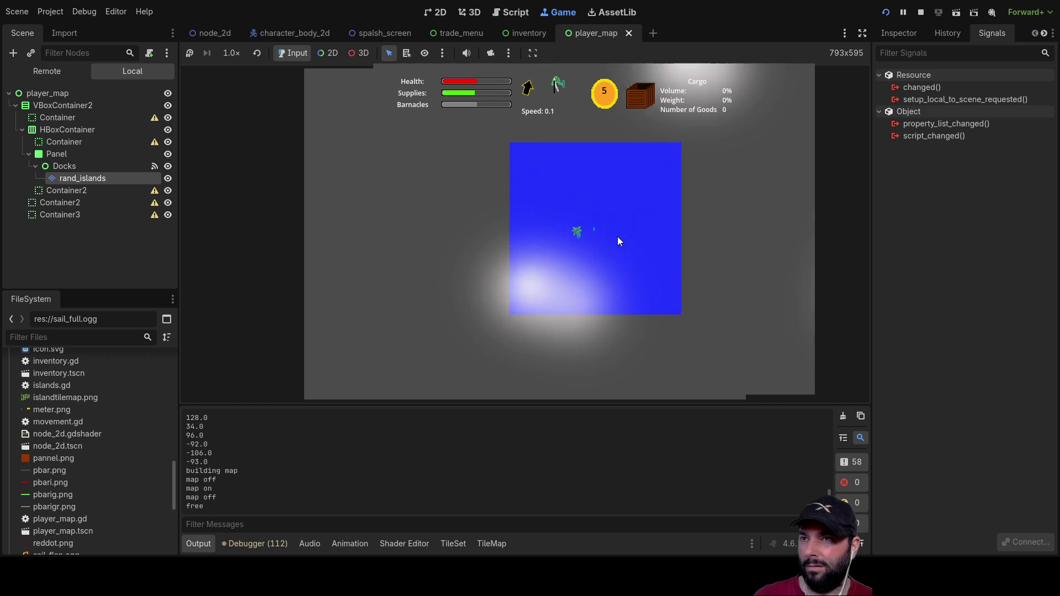
scroll(618, 236, "up", 3)
scroll(549, 220, "down", 5)
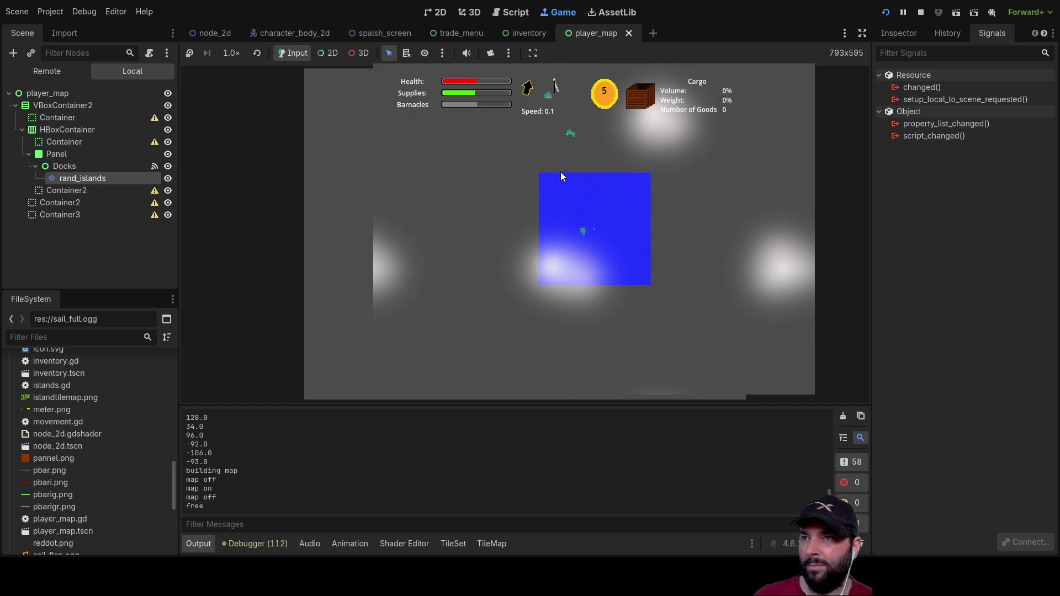
Step: Toggle the island map on and off with M a few more times, then stop the game
key("m")
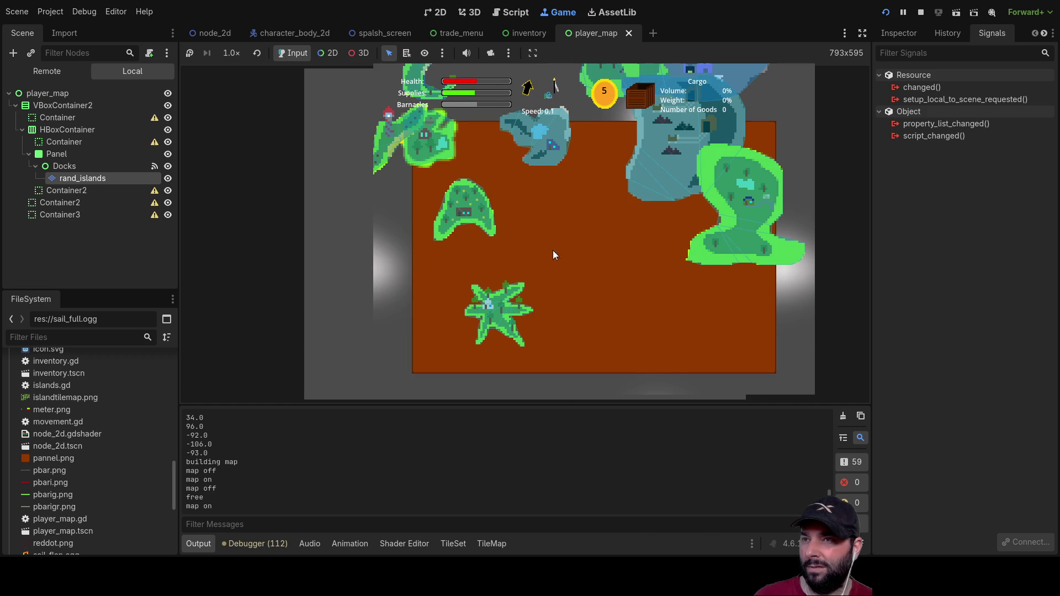
key("m")
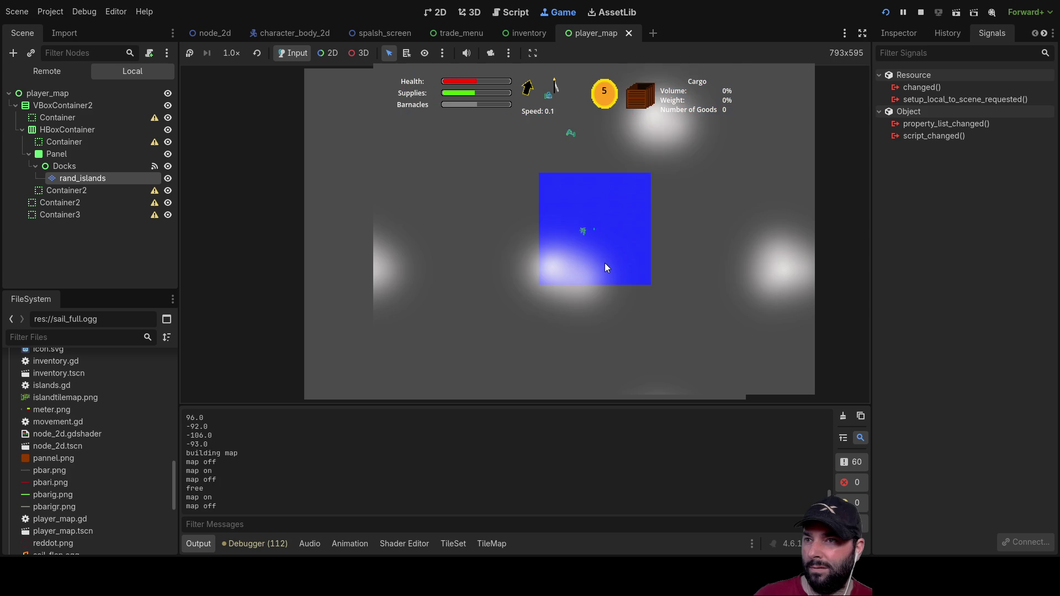
scroll(611, 271, "down", 4)
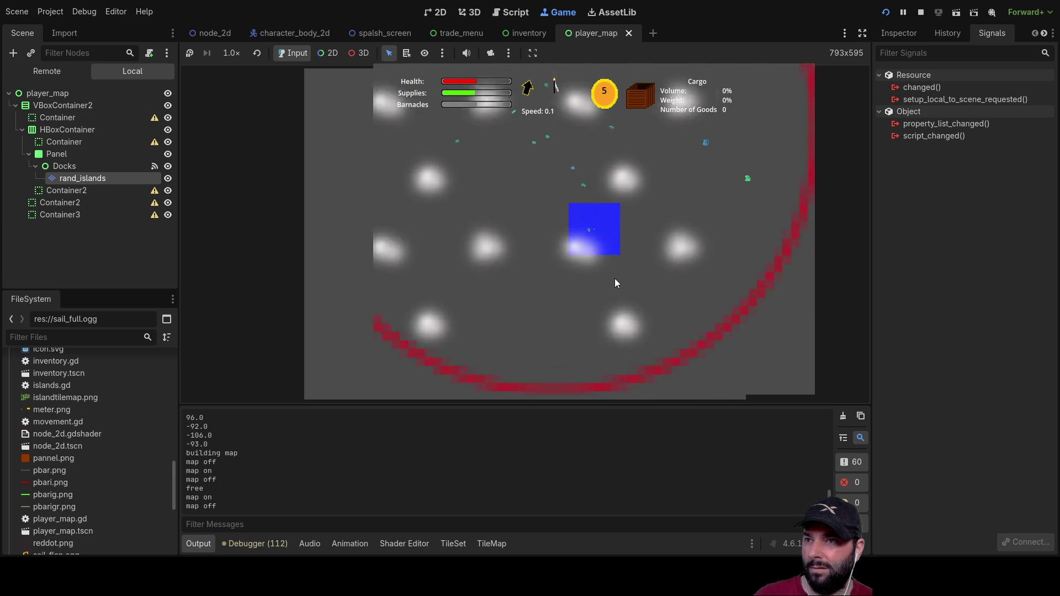
key("m")
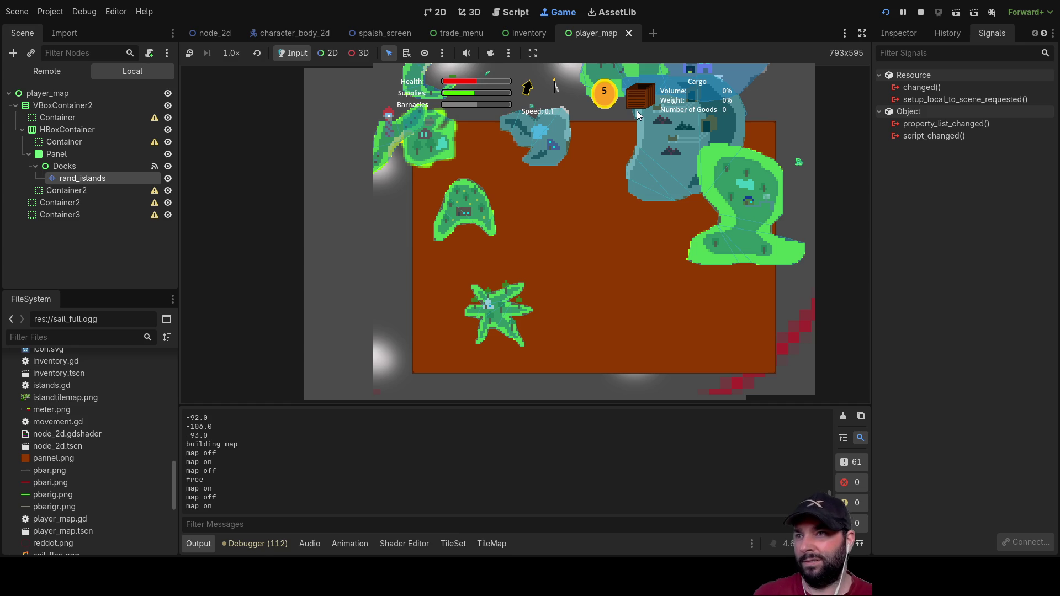
key("m")
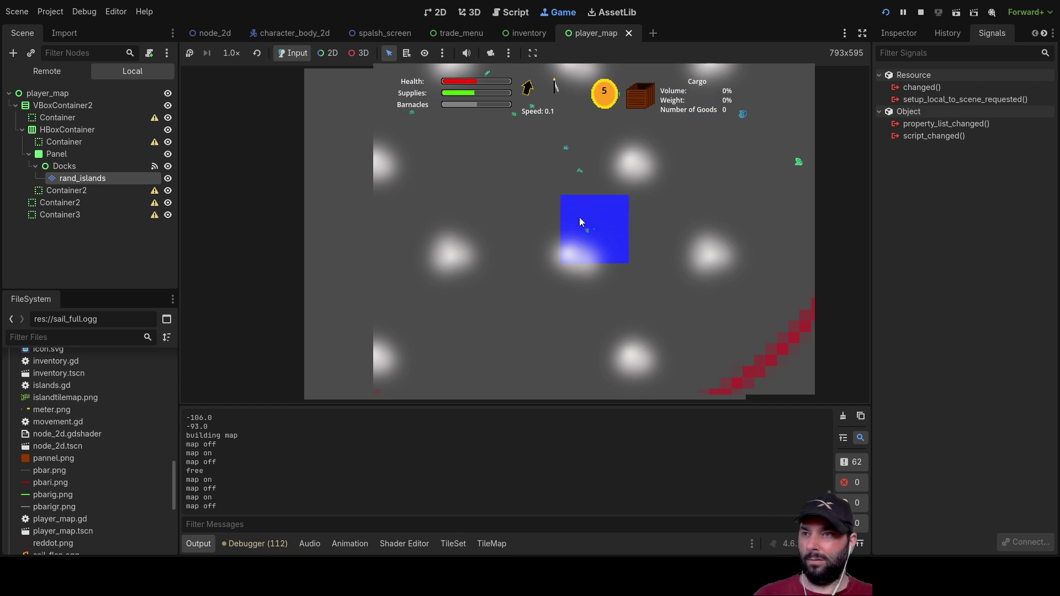
left_click(921, 11)
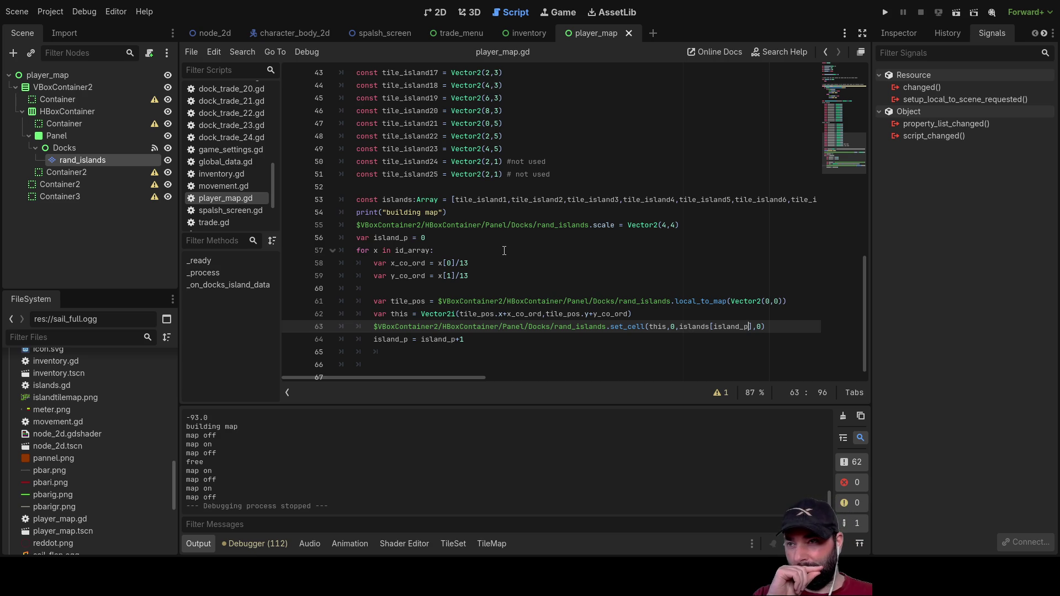
Step: Set the island scale on line 55 to Vector2(1,1)
scroll(530, 248, "up", 5)
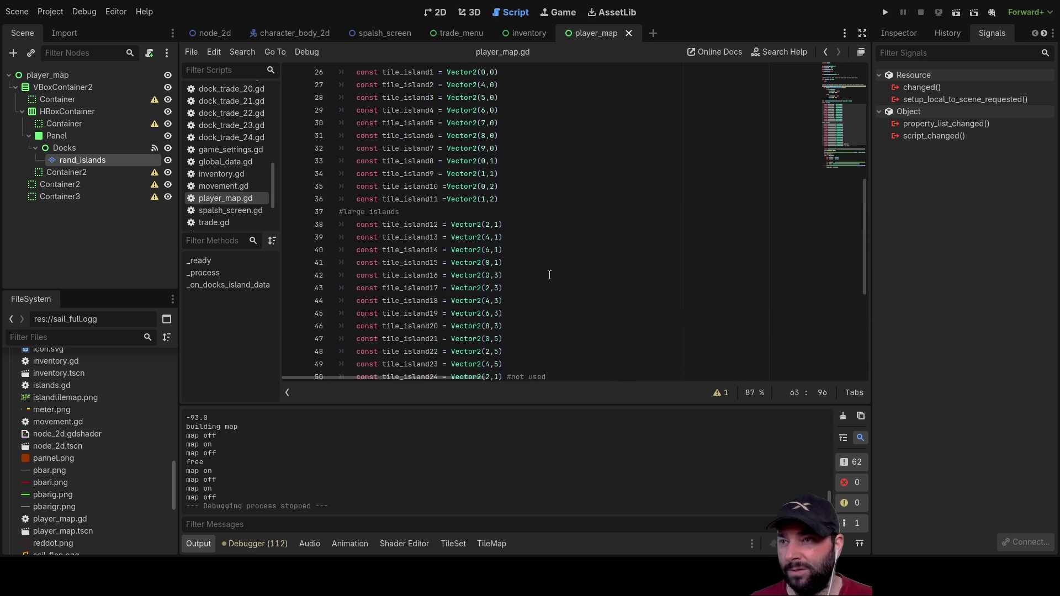
scroll(548, 273, "down", 5)
left_click(667, 228)
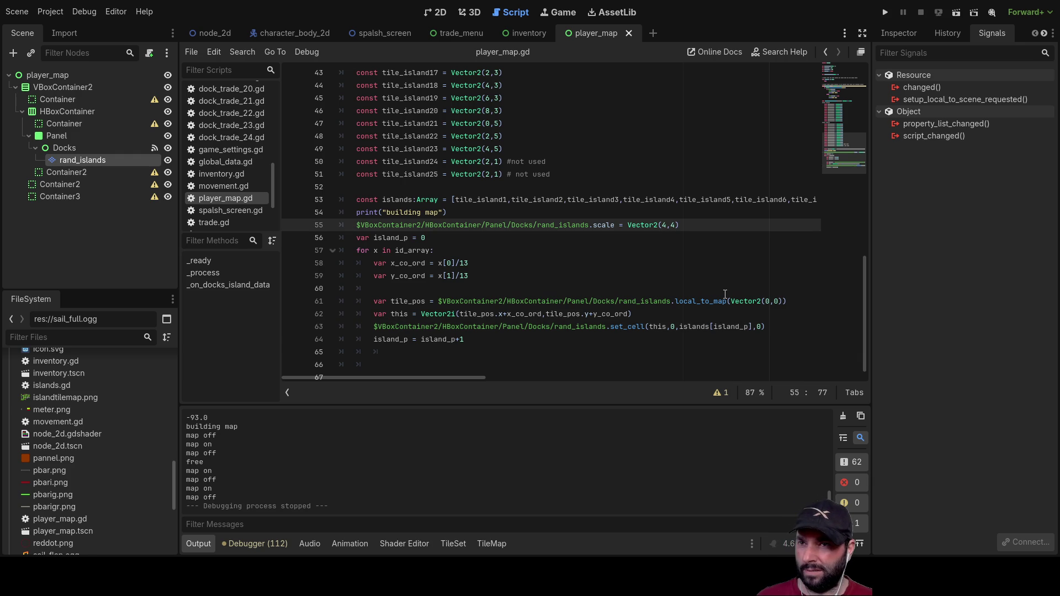
key("BackSpace")
type("2")
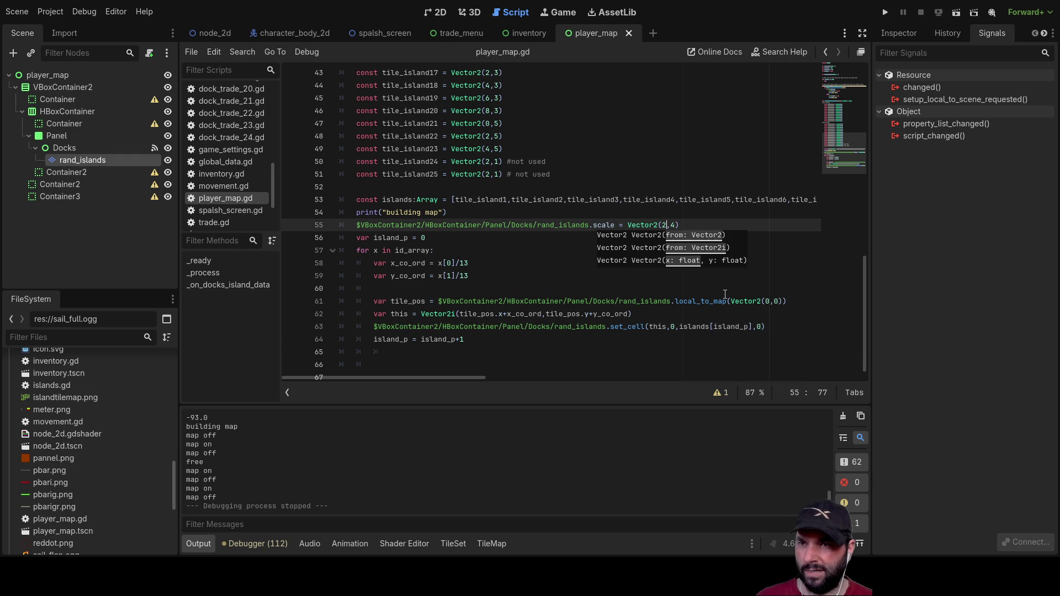
key("Left")
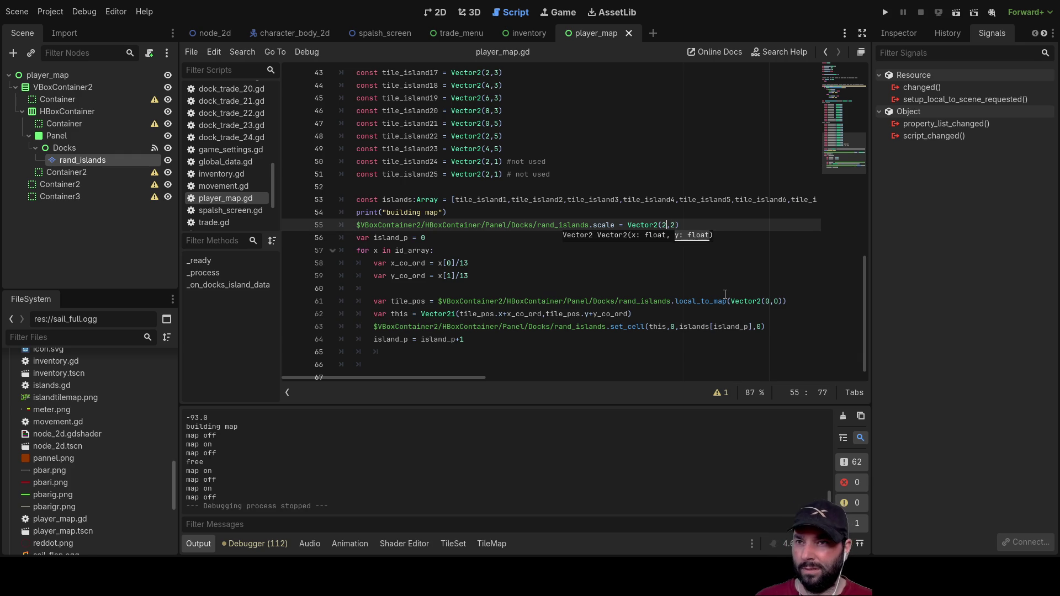
key("Right")
key("BackSpace")
type("1")
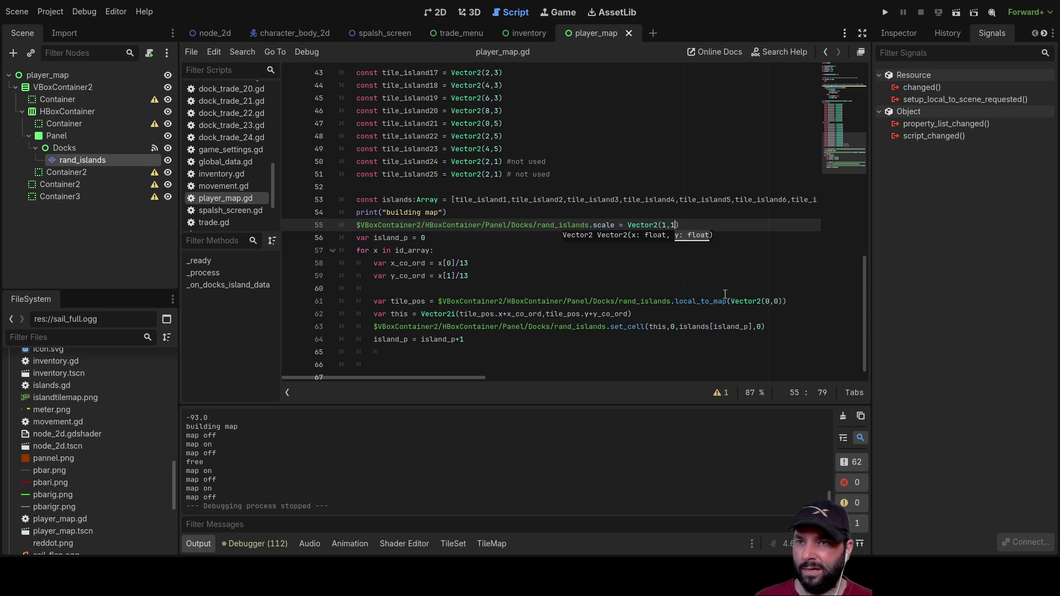
left_click(569, 286)
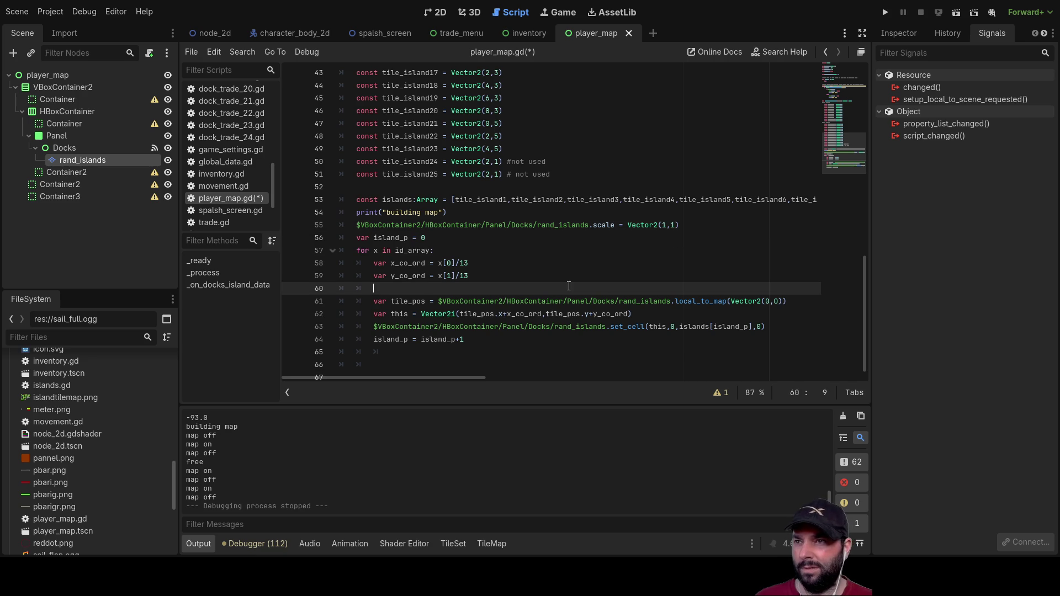
Step: Change the x and y coordinate divisors on lines 58–59 from 13 to 14 and run the game
left_click(485, 259)
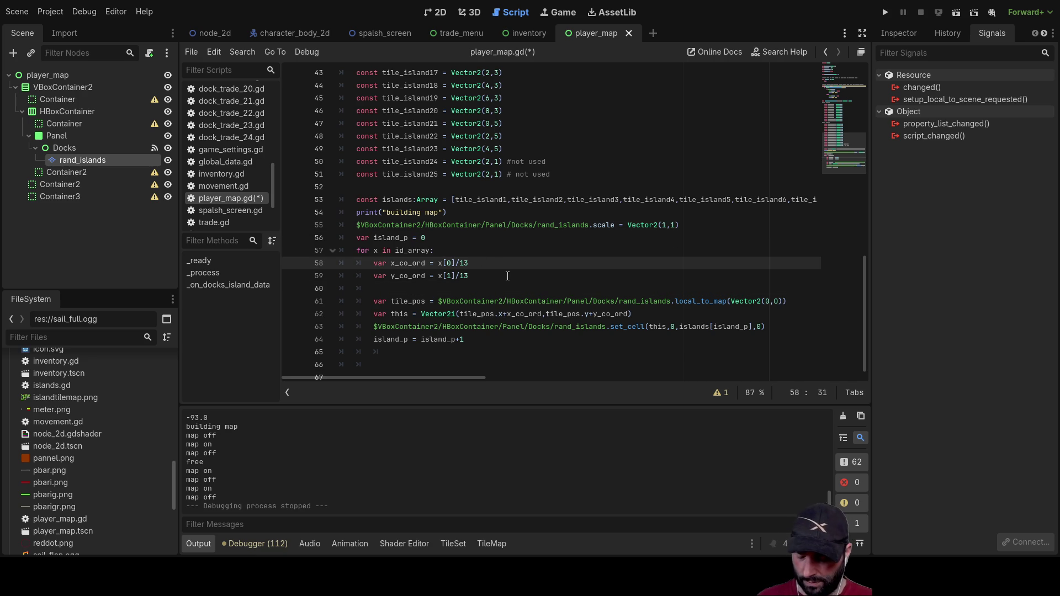
type("4")
left_click(507, 276)
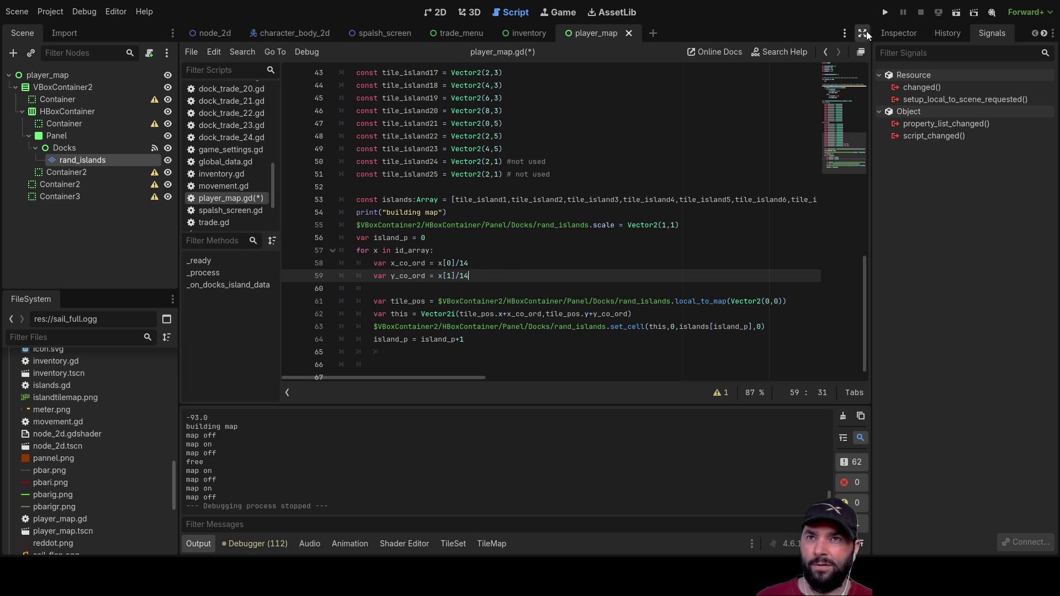
left_click(882, 16)
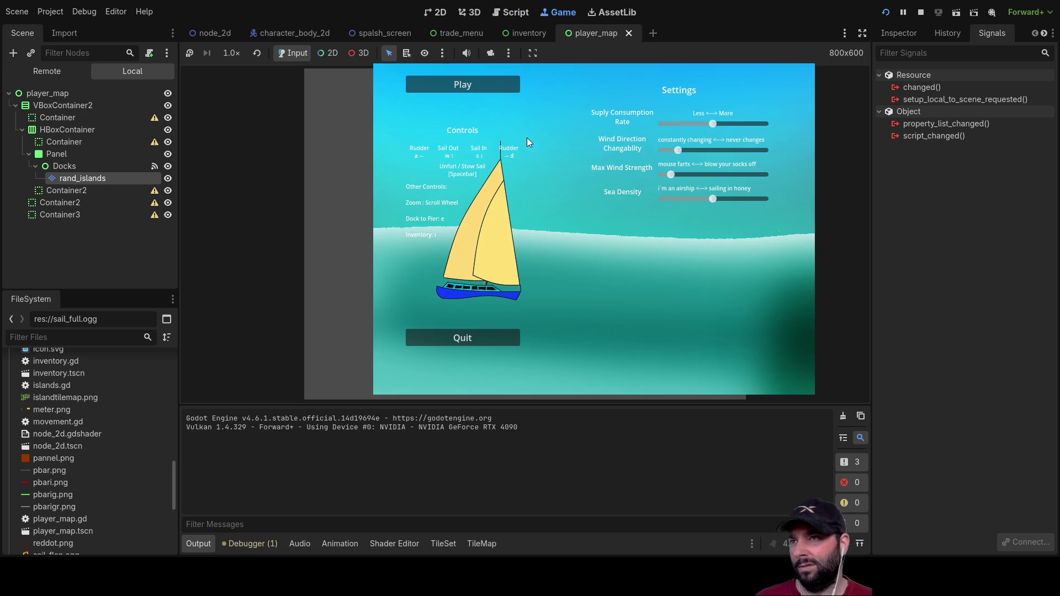
Step: Start a game from the title menu, toggle the rescaled island map with M several times, then stop
left_click(495, 81)
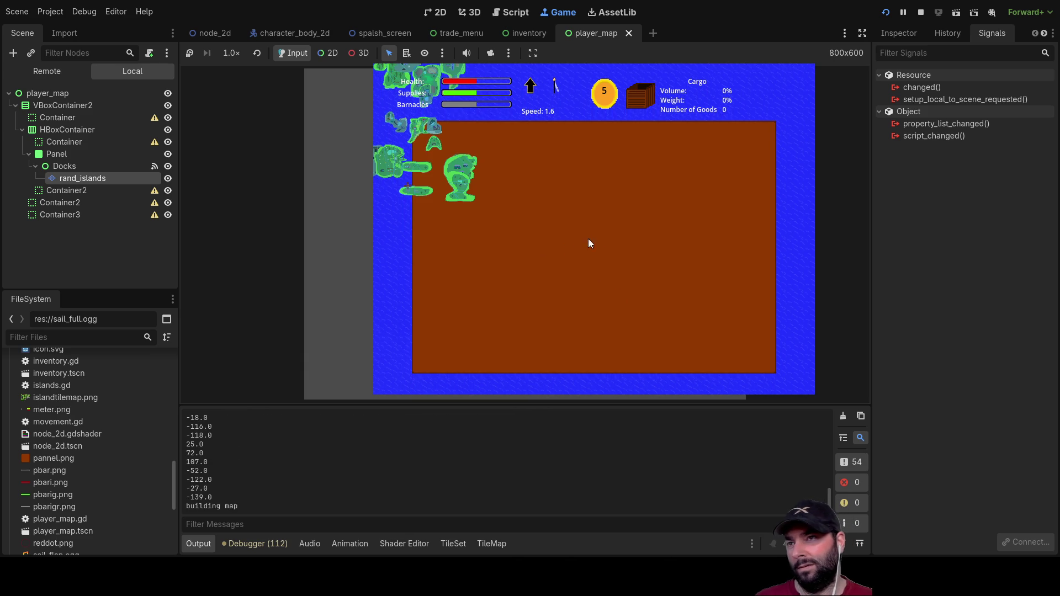
key("m")
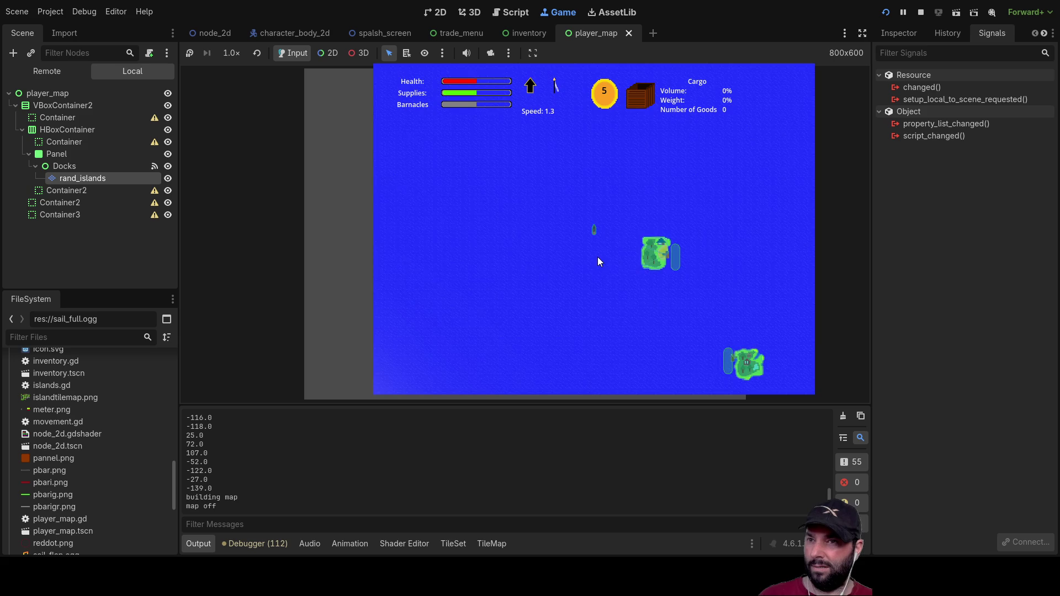
scroll(589, 314, "down", 5)
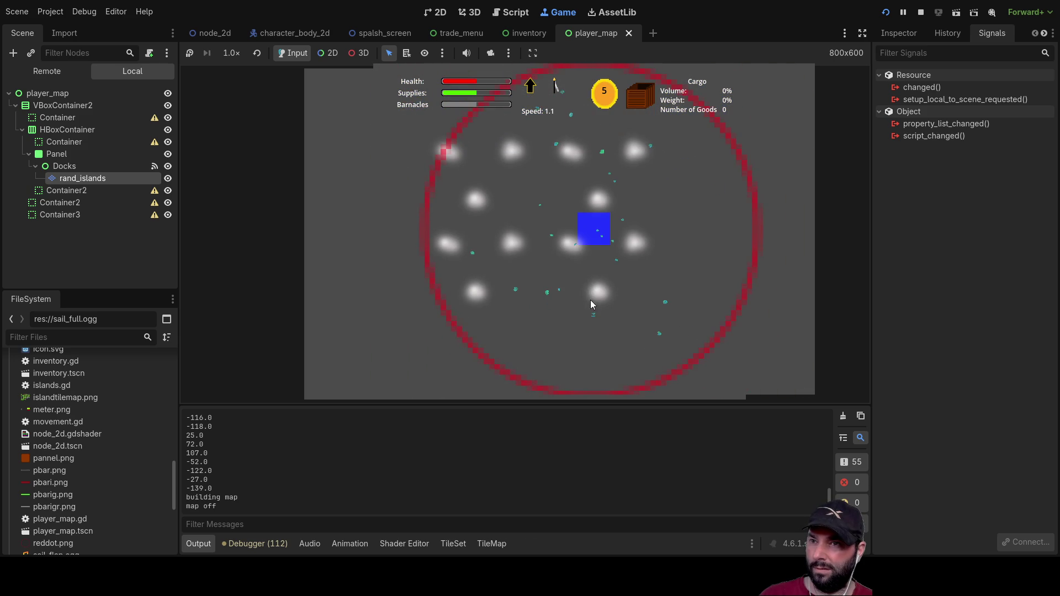
key("m")
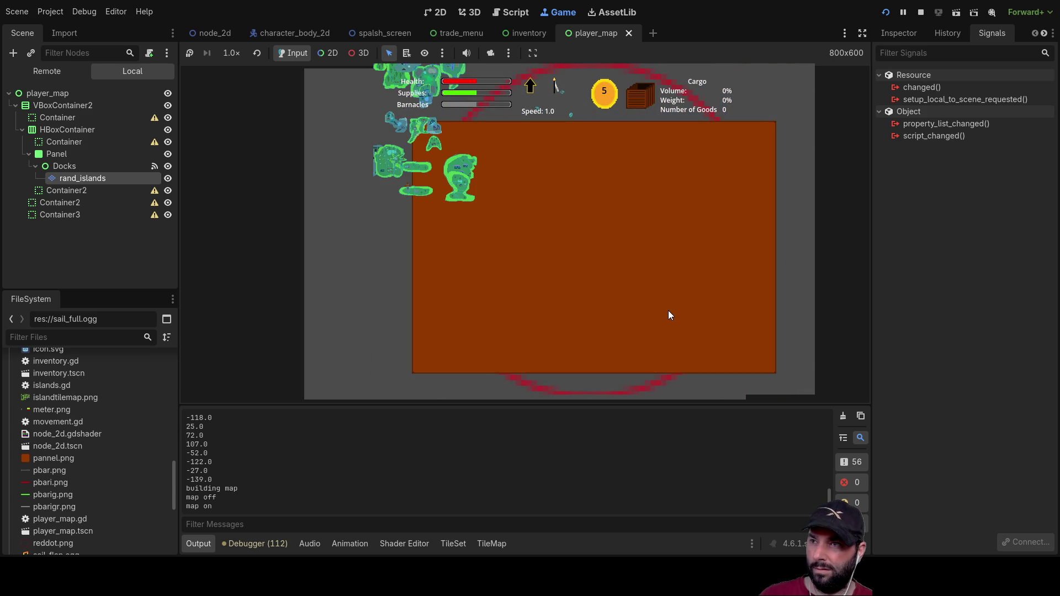
key("m")
key("m")
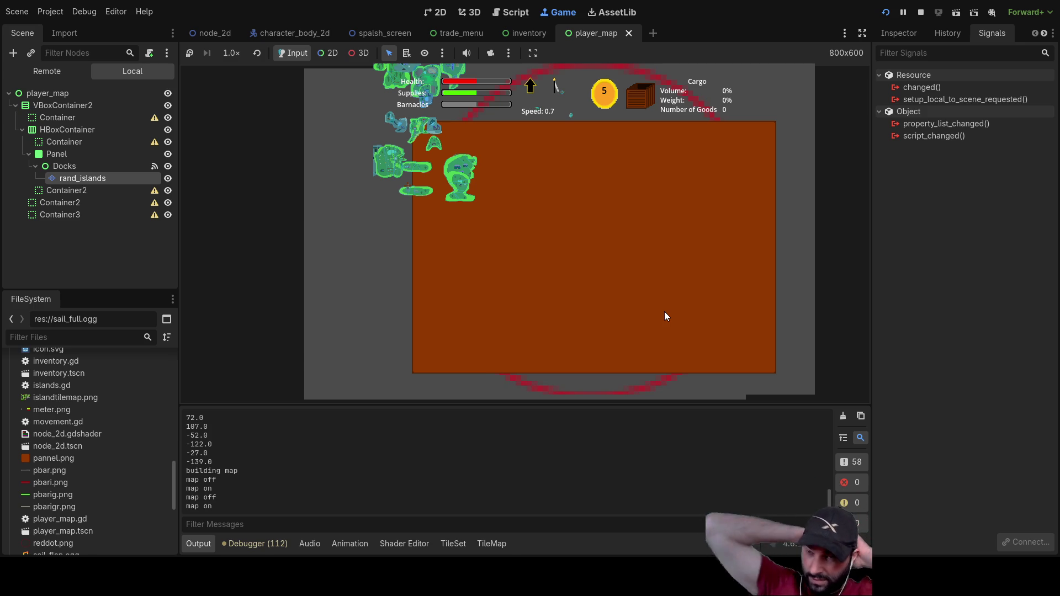
key("m")
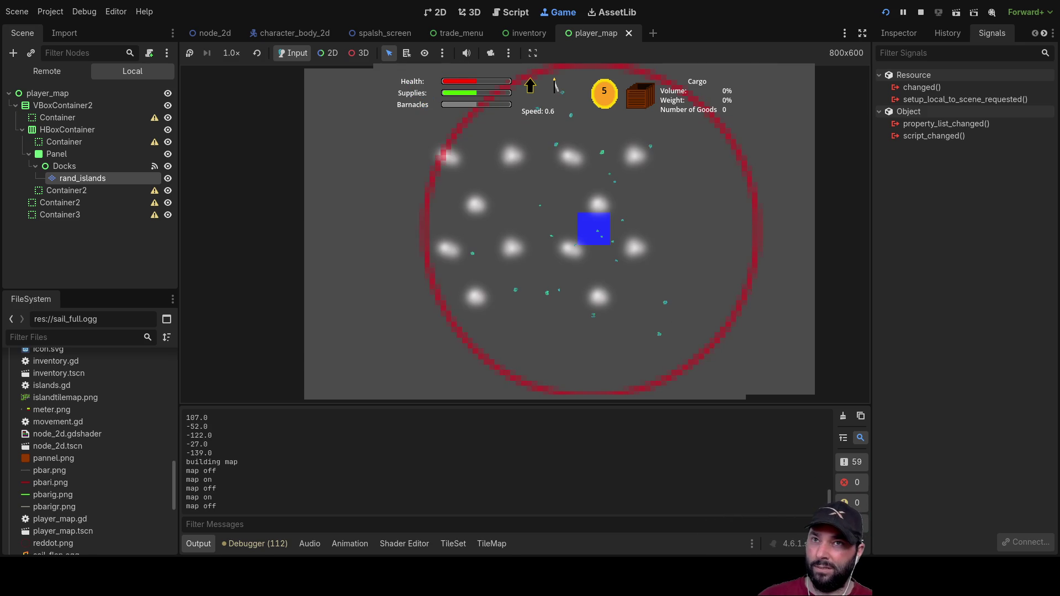
left_click(920, 12)
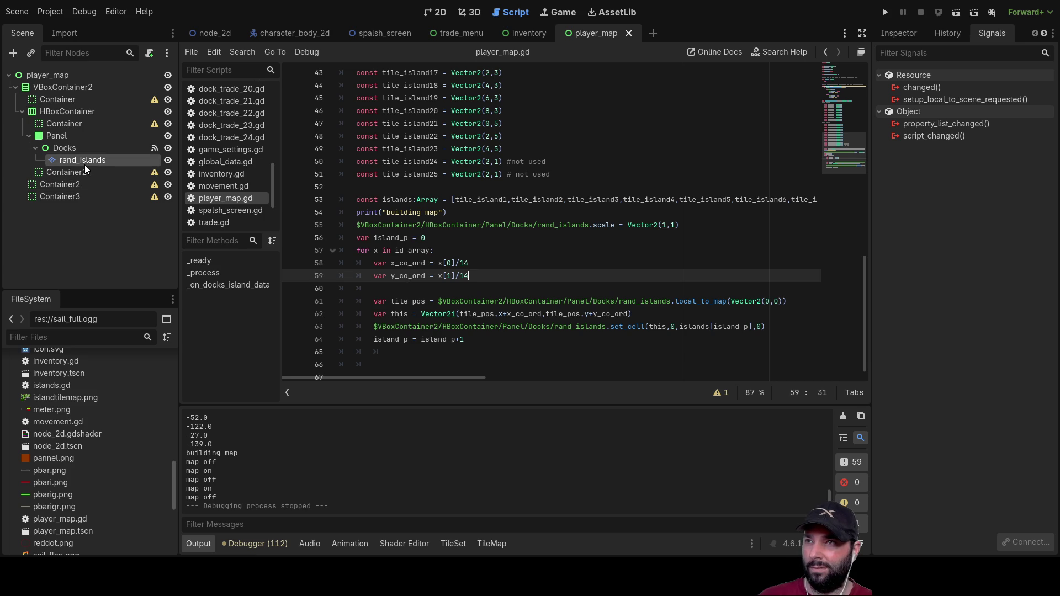
Step: Switch to the player_map scene's 2D view and zoom in on the map panel's corner
left_click(445, 14)
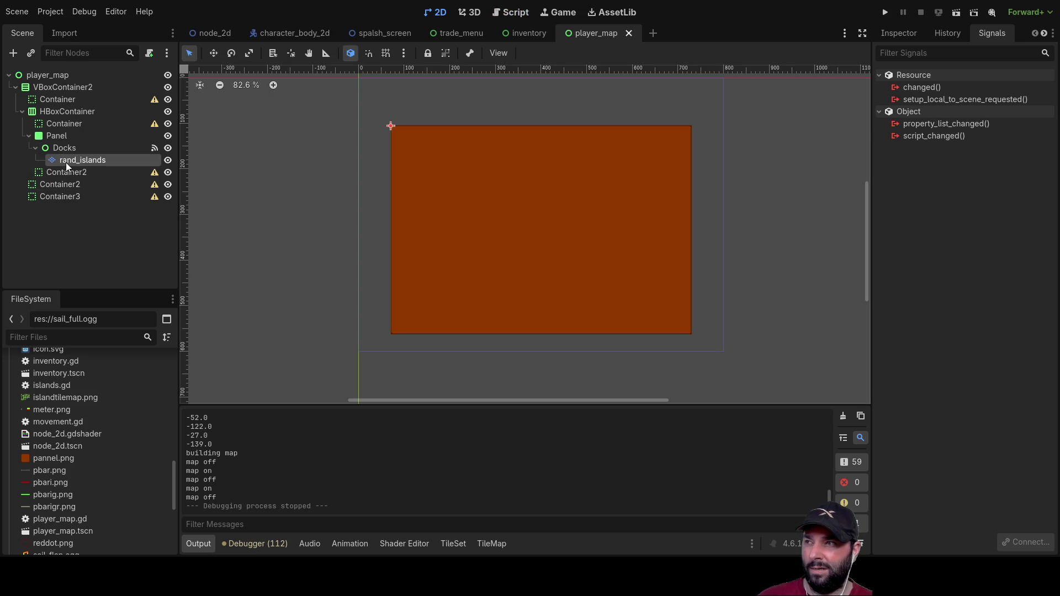
scroll(390, 127, "up", 20)
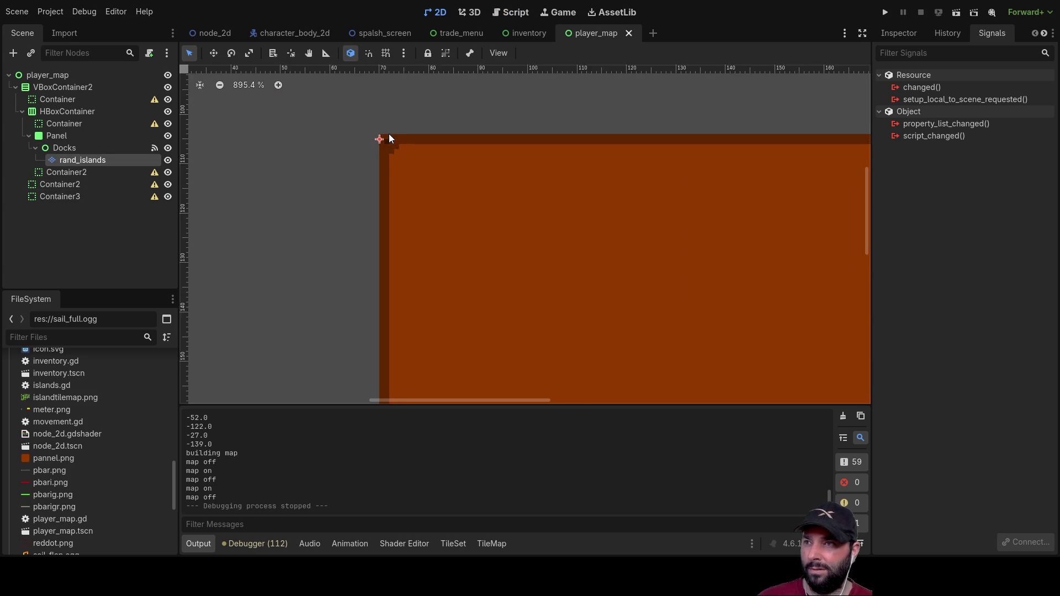
scroll(349, 158, "up", 3)
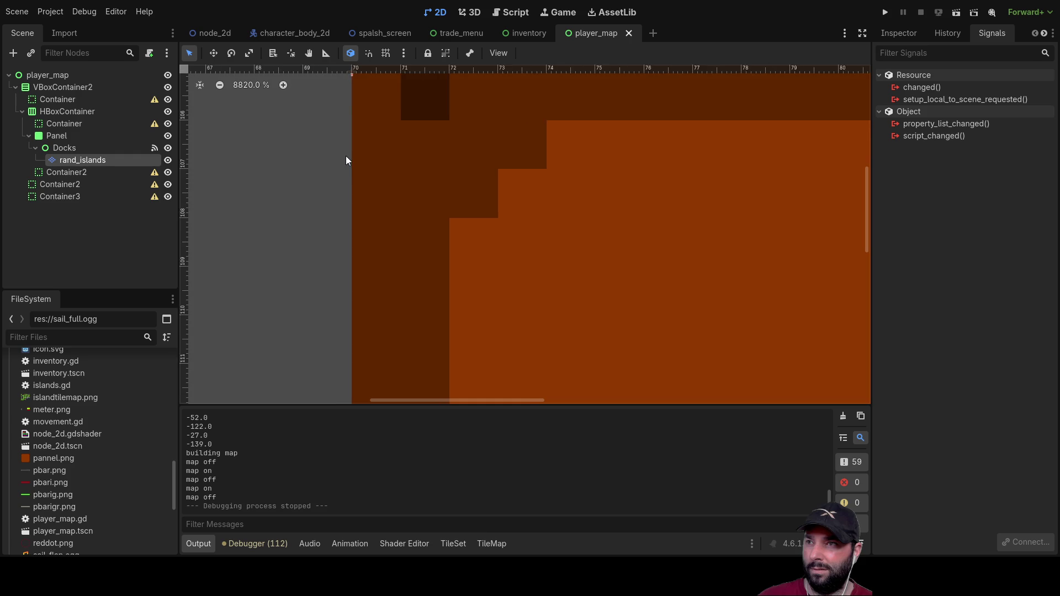
left_click(351, 115)
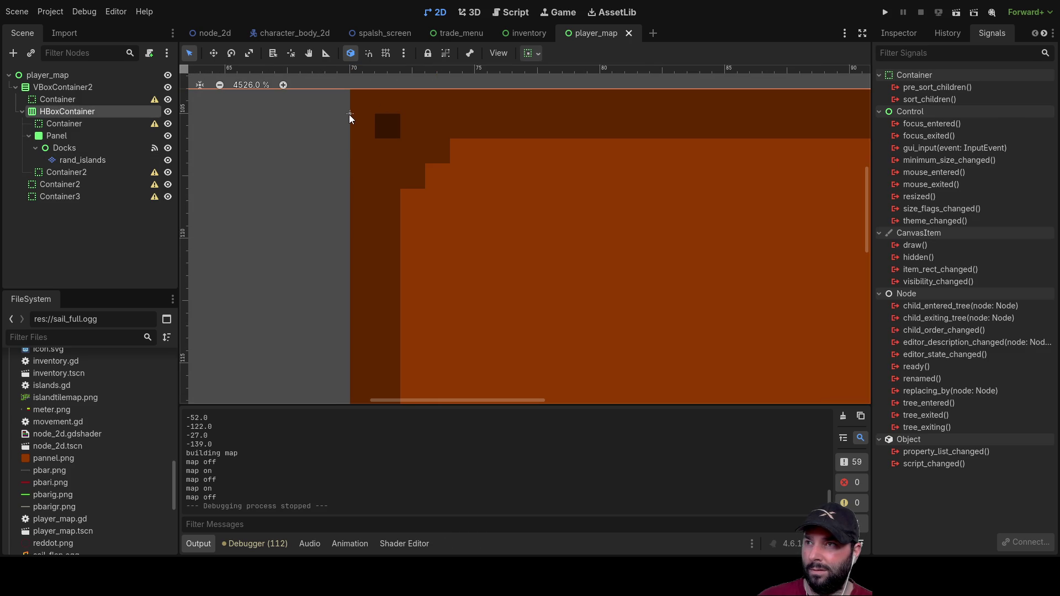
scroll(395, 194, "down", 1)
scroll(396, 199, "down", 6)
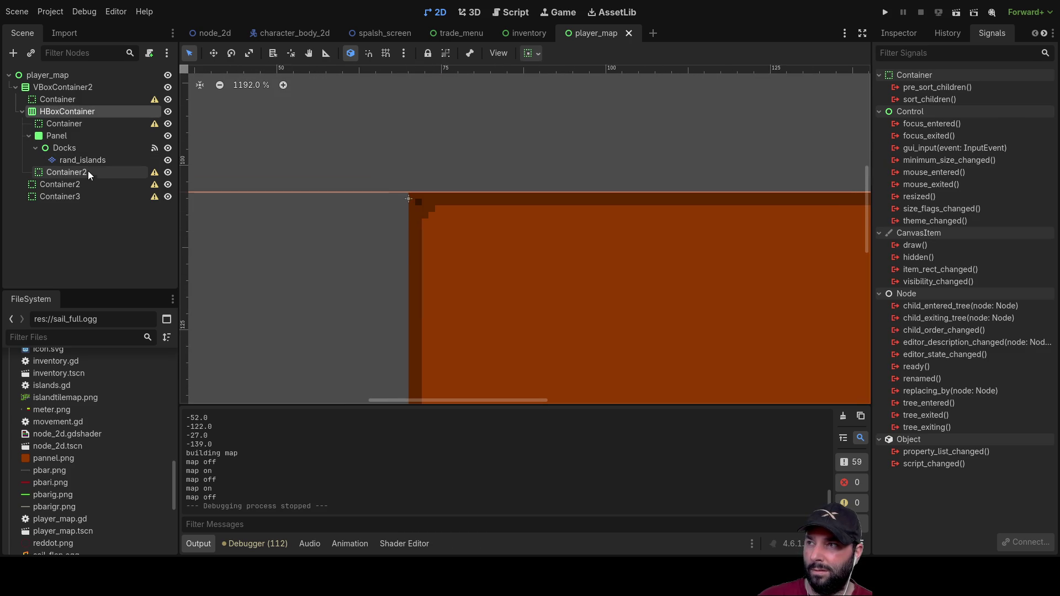
Step: Select the rand_islands TileMapLayer, center the map panel in view, and show its properties
left_click(83, 160)
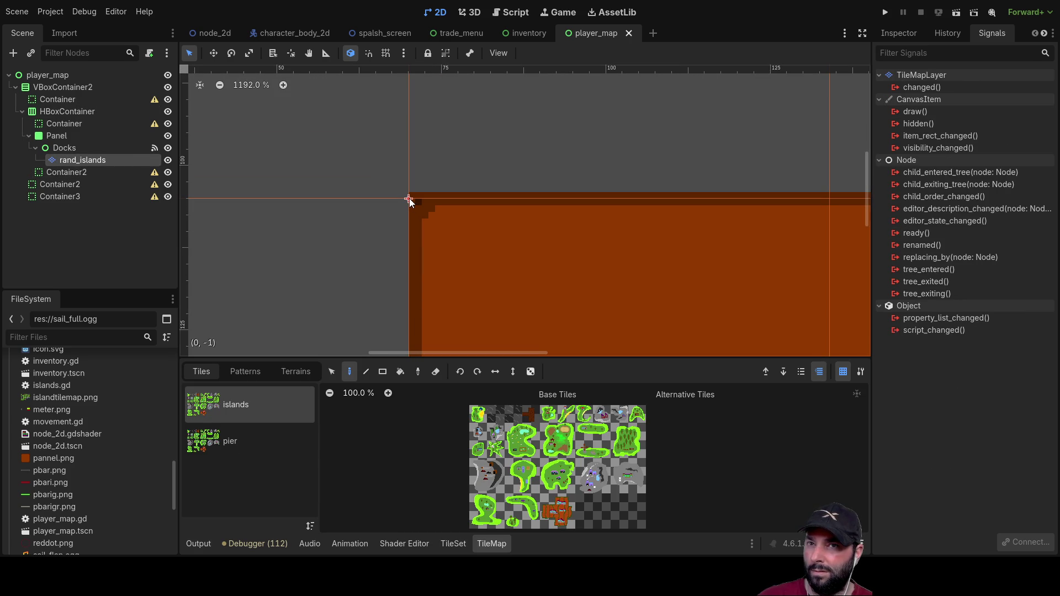
scroll(564, 273, "down", 8)
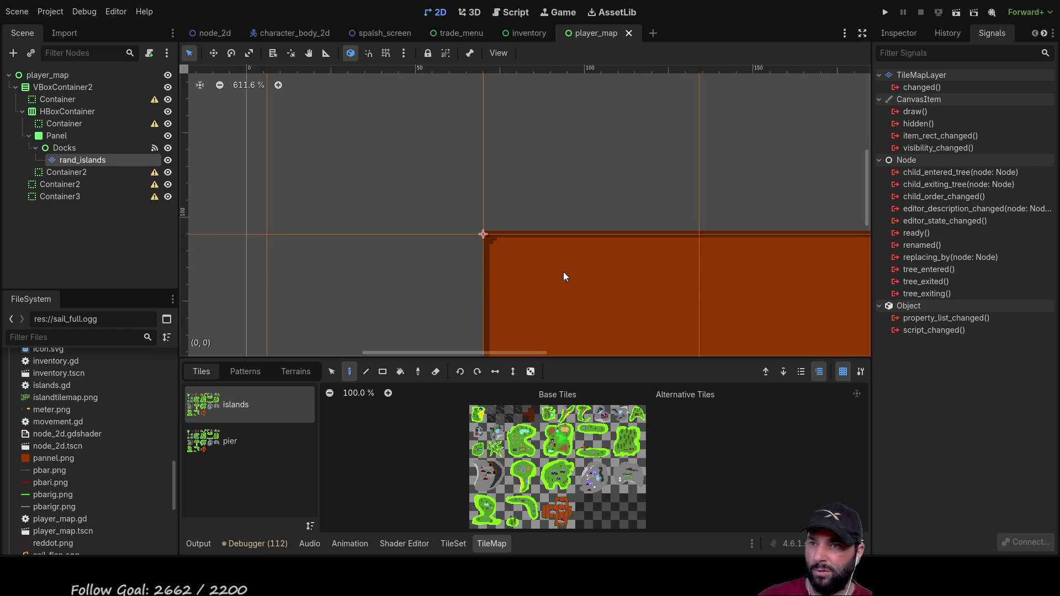
scroll(535, 248, "down", 6)
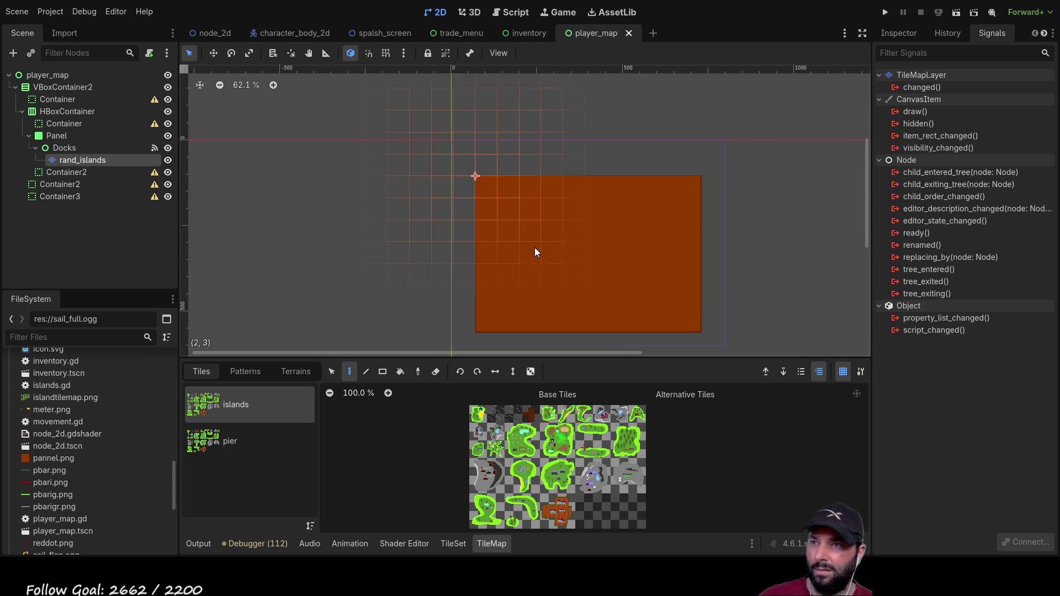
left_click_drag(553, 231, 470, 209)
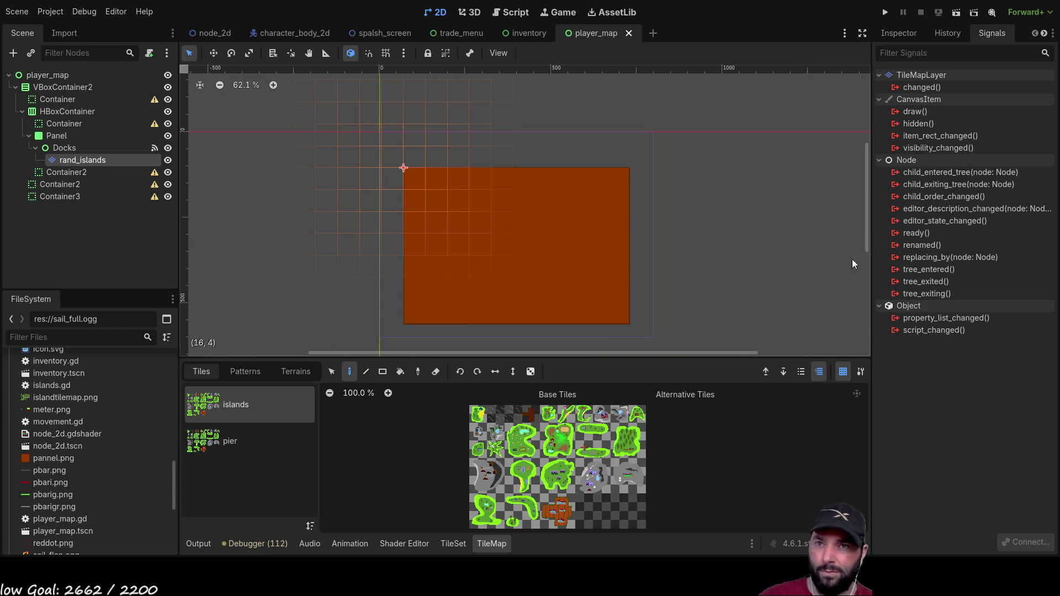
left_click(896, 36)
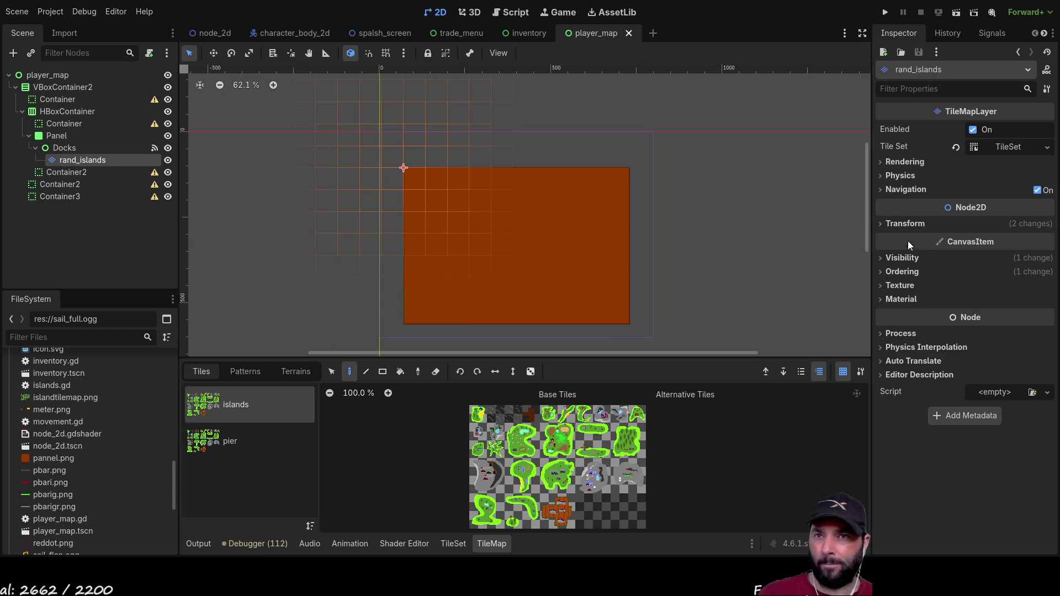
Step: In Transform, try rand_islands positions of 400, 300 and then 300, 200 px
left_click(887, 224)
left_click(991, 239)
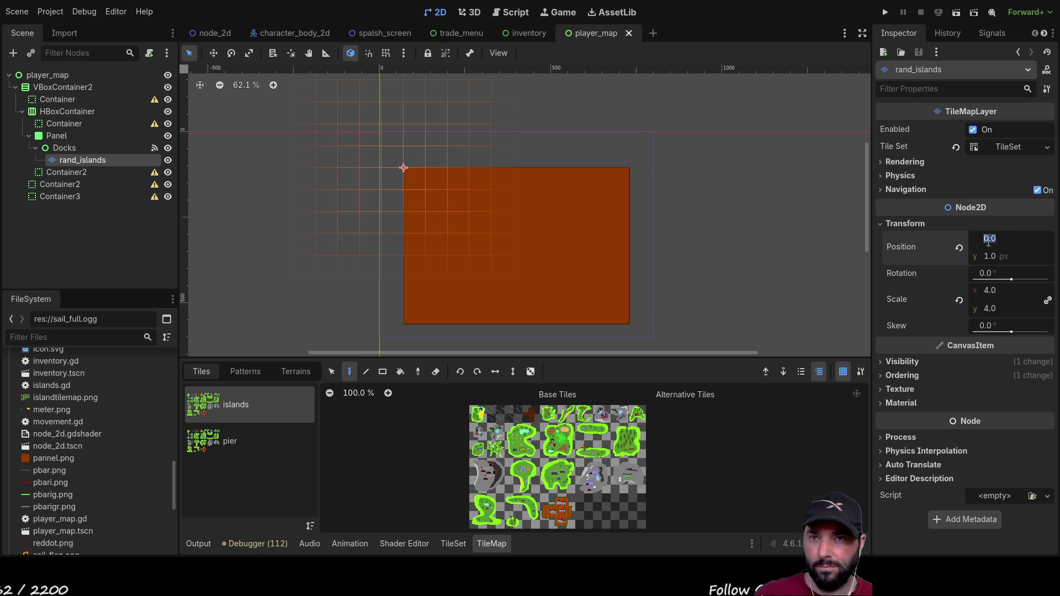
type("400")
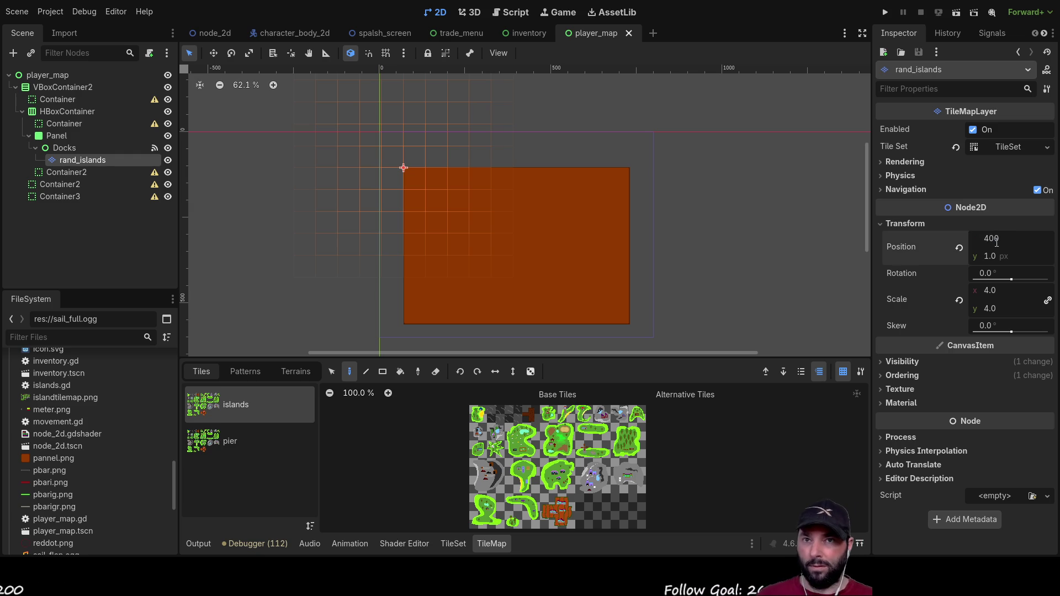
key("Tab")
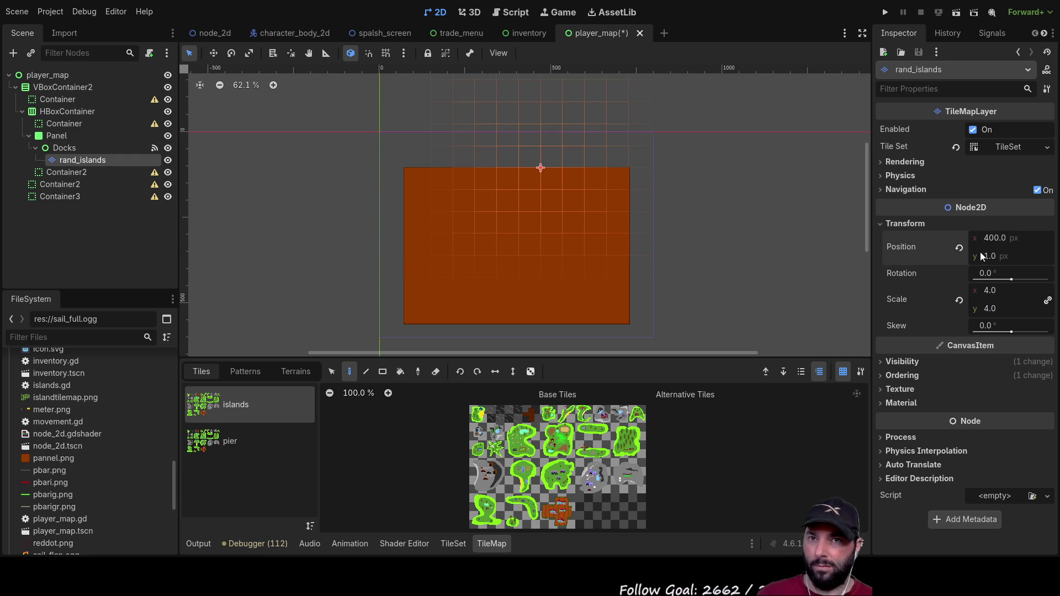
type("300")
key("Return")
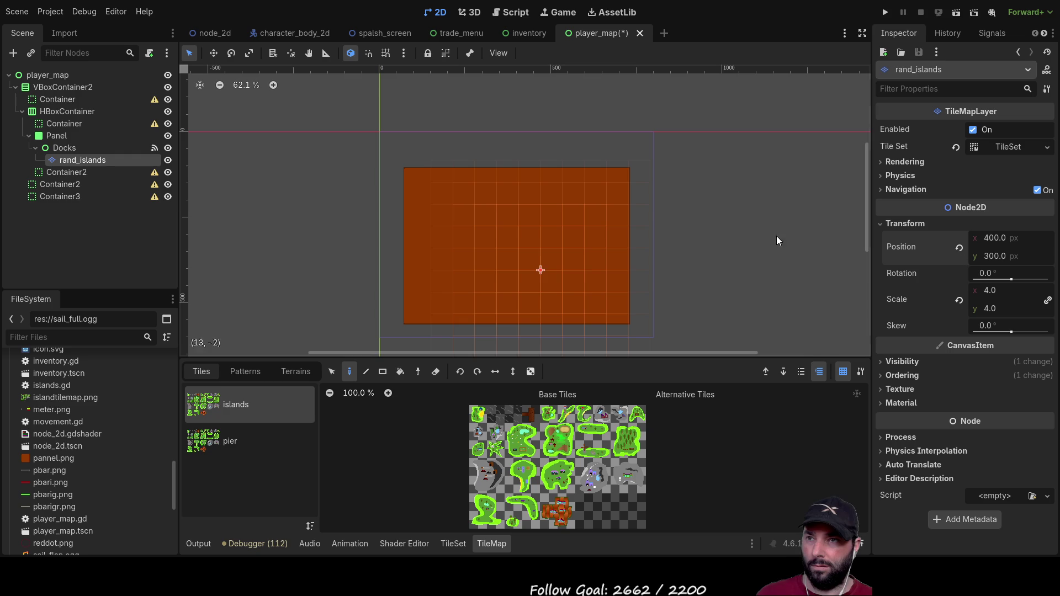
scroll(574, 250, "down", 2)
left_click(995, 240)
type("300")
key("Return")
left_click(993, 256)
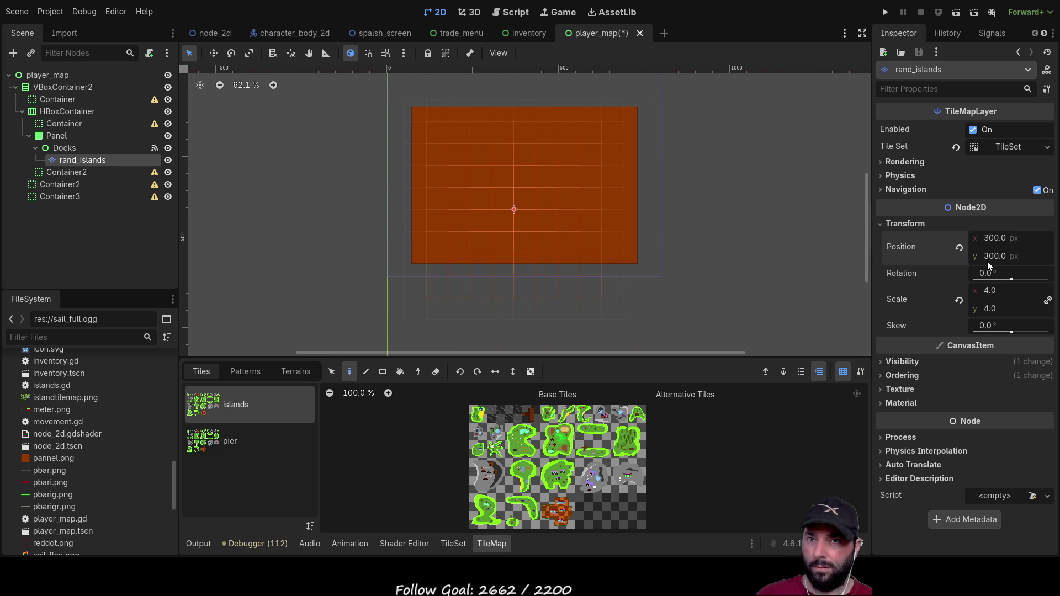
type("200")
key("Return")
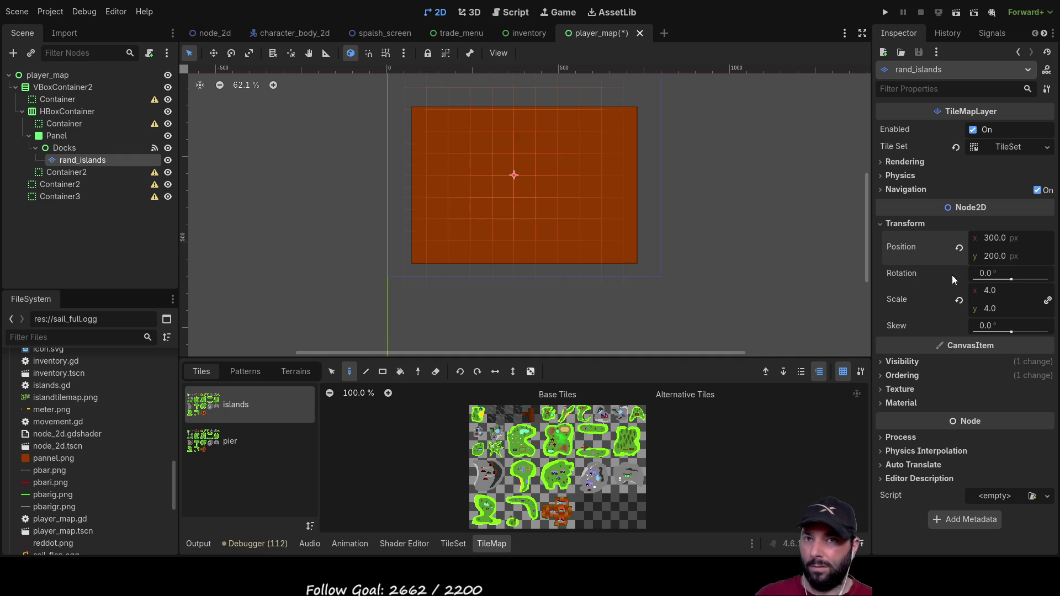
Step: Settle the rand_islands position at 350, 250 px and recenter the view on the map panel
left_click(999, 254)
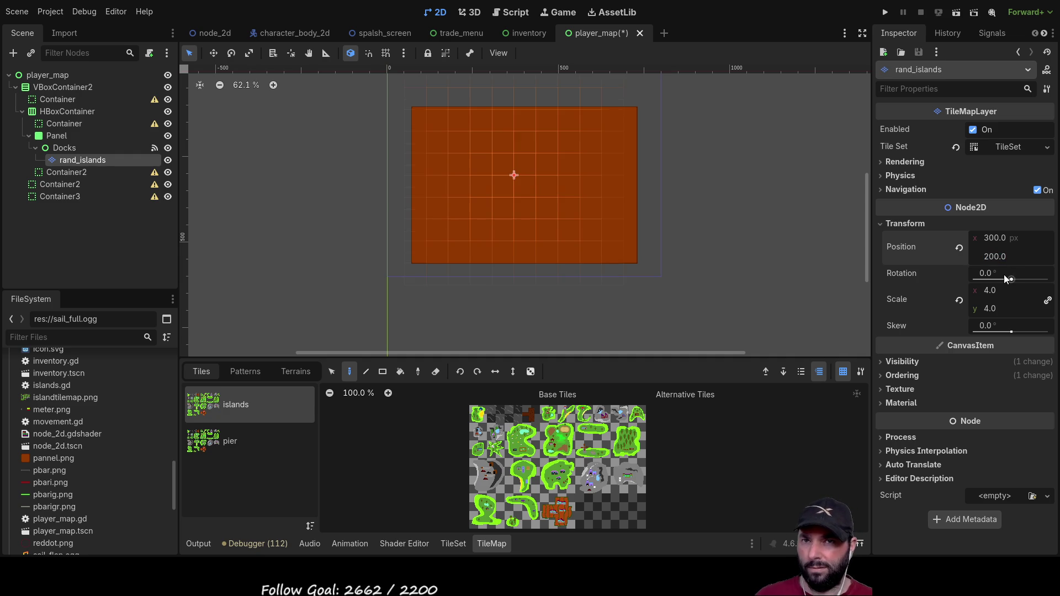
key("BackSpace")
type("5")
key("Return")
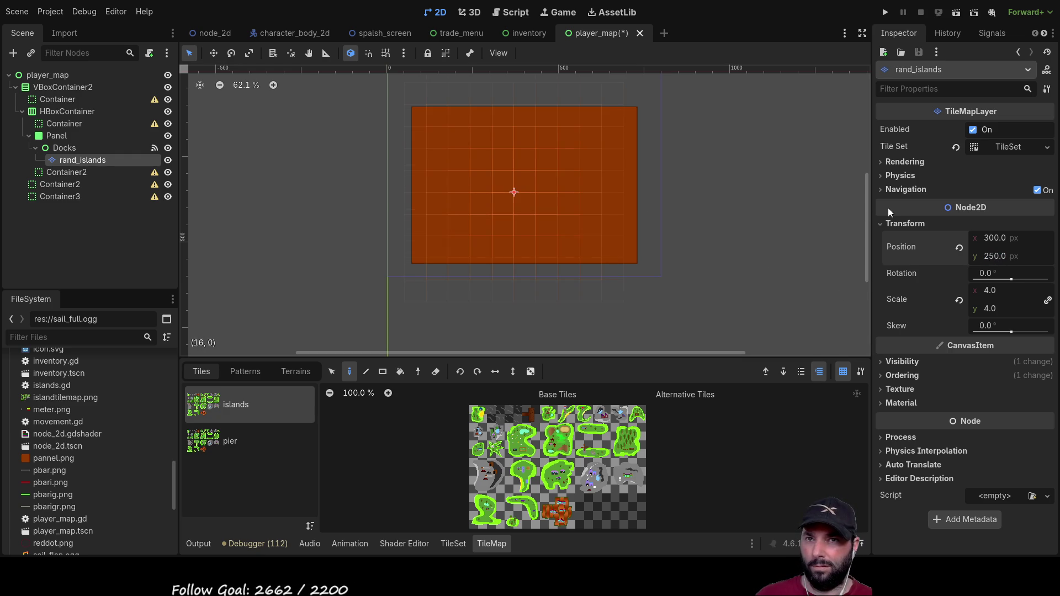
left_click(995, 238)
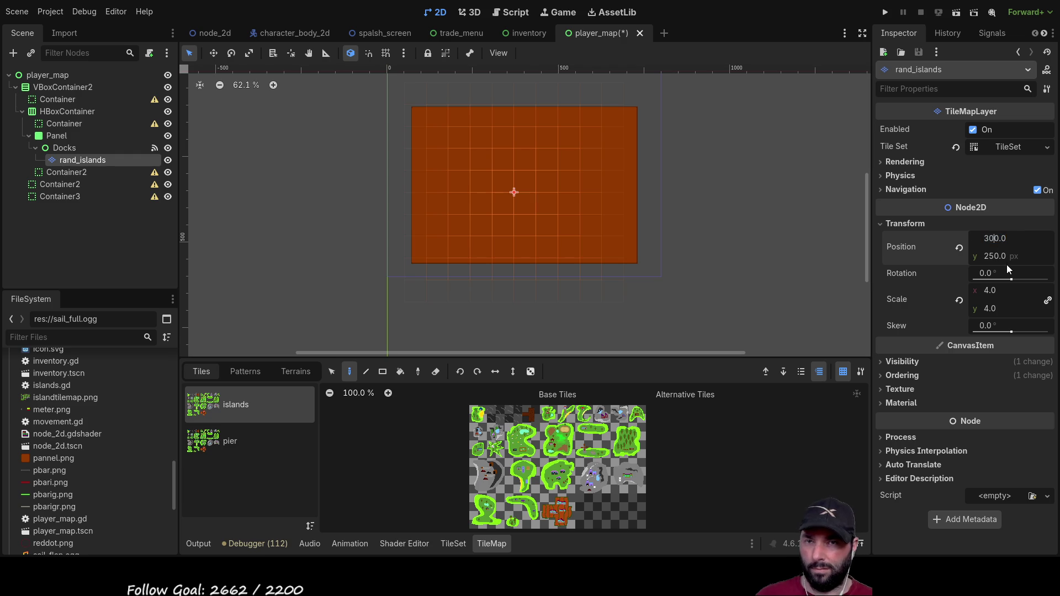
type("350")
key("Return")
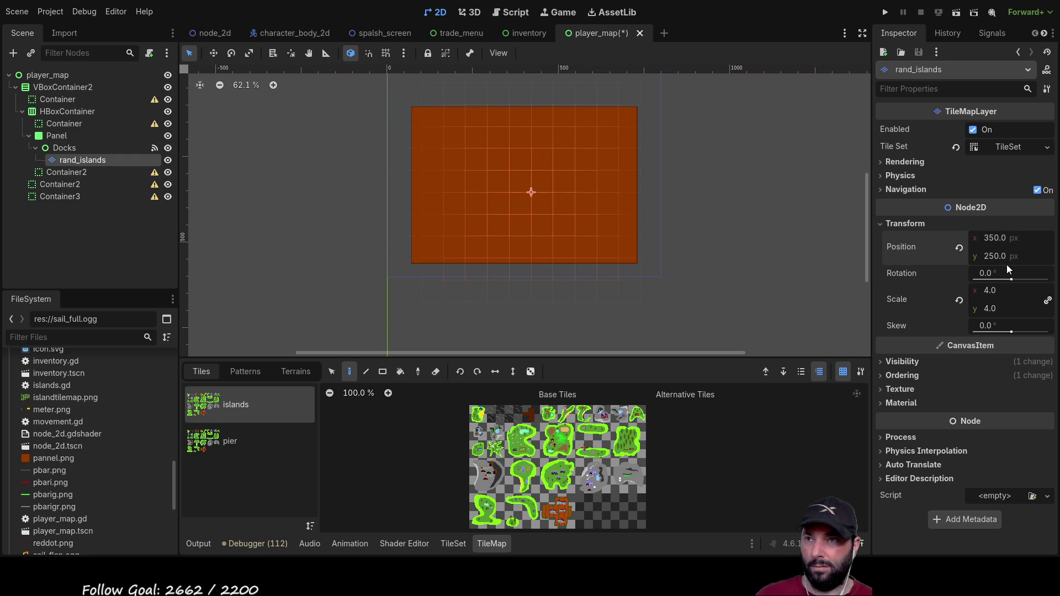
mouse_move(603, 159)
left_mouse_down()
mouse_move(628, 240)
mouse_move(624, 186)
mouse_move(597, 151)
mouse_move(580, 168)
mouse_move(589, 187)
left_mouse_up()
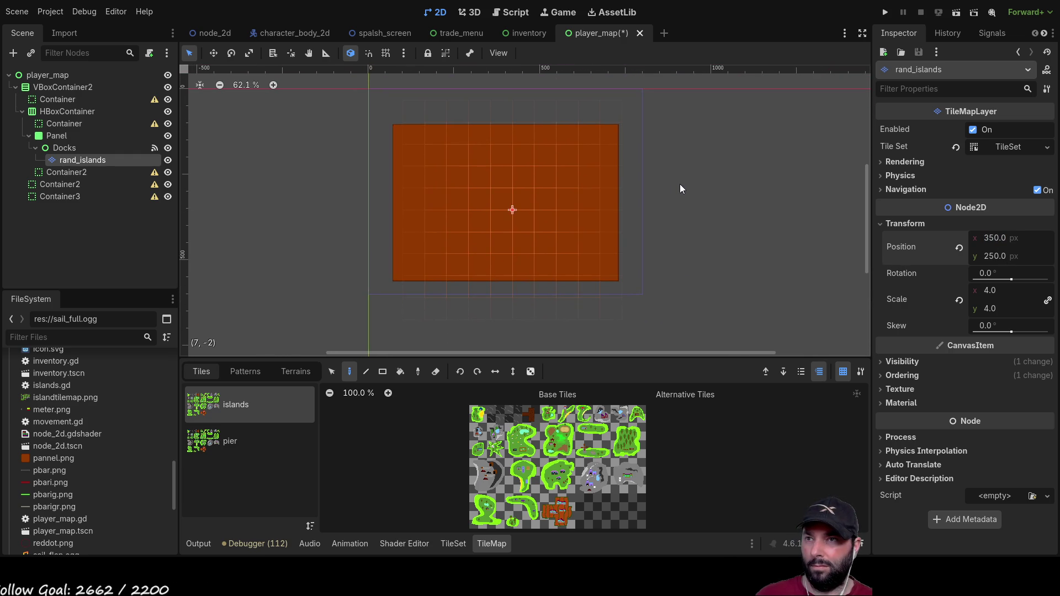
Step: Run the scene to check islands scattered across the brown map, then stop and return to player_map.gd
left_click(885, 12)
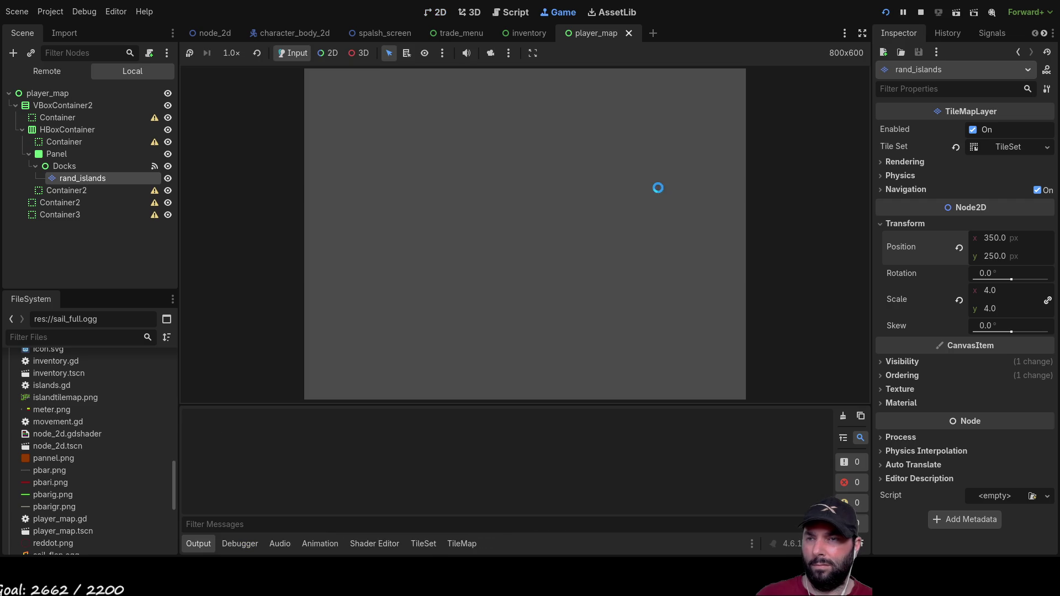
left_click(454, 85)
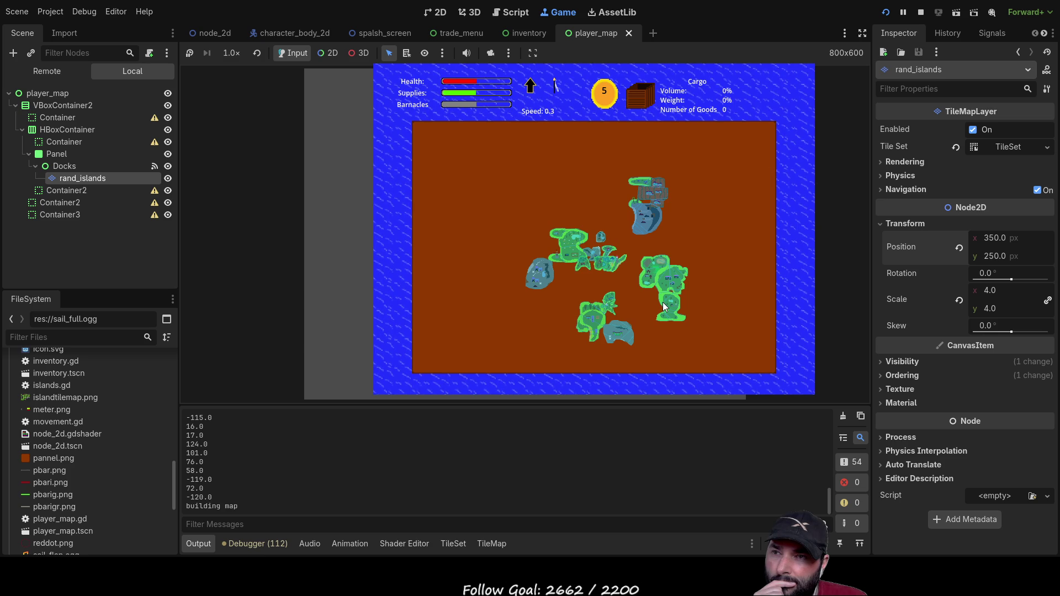
left_click(921, 12)
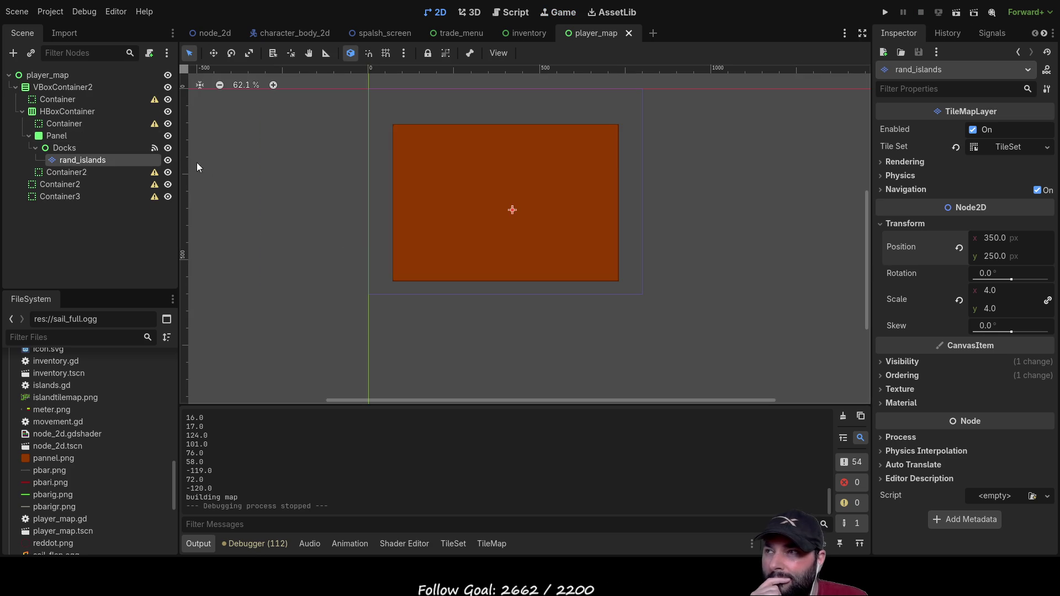
left_click(510, 12)
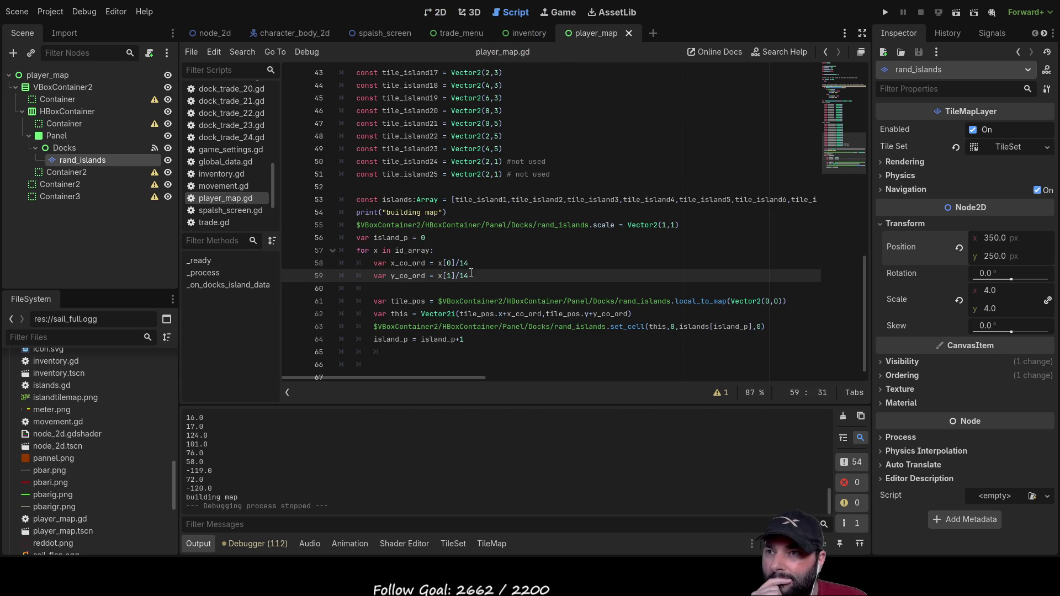
Step: Change both coordinate divisors on lines 58–59 back from 14 to 13
key("Up")
key("BackSpace")
type("3")
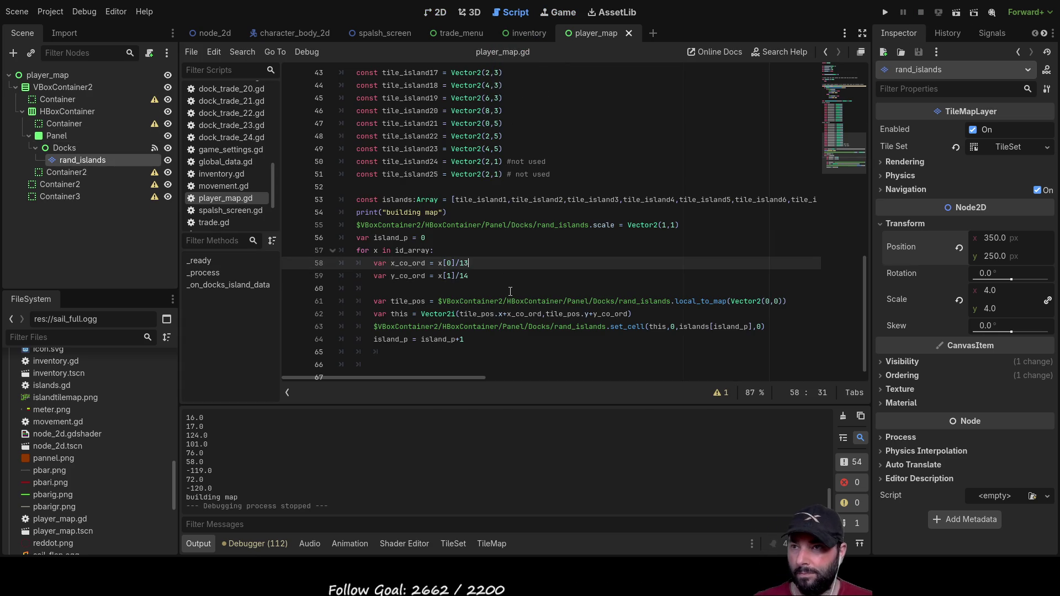
key("Down")
key("BackSpace")
type("3")
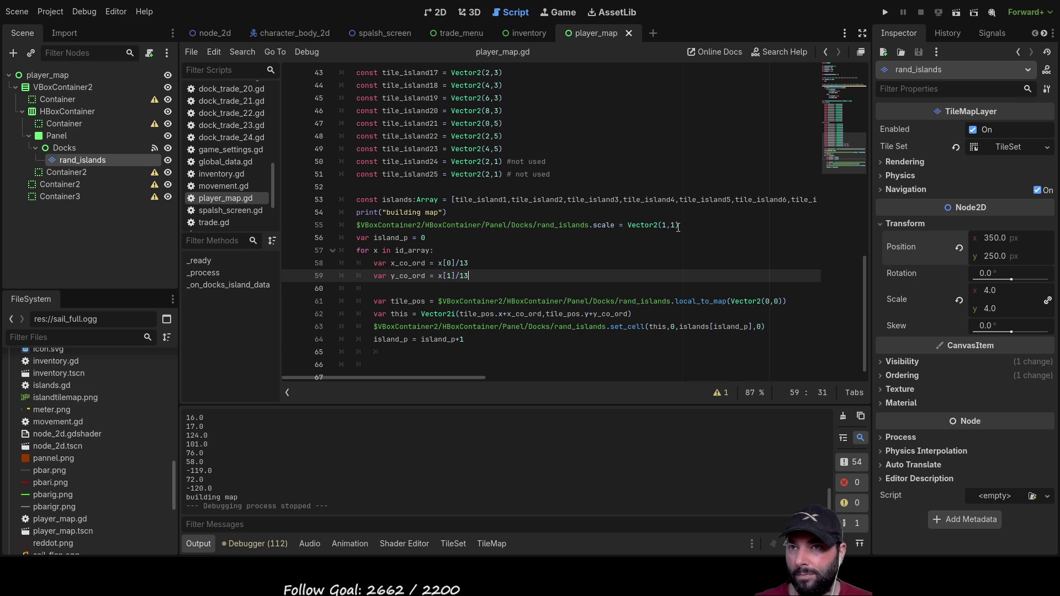
Step: Set the rand_islands scale on line 55 to Vector2(0.75,0.74)
left_click(666, 225)
key("BackSpace")
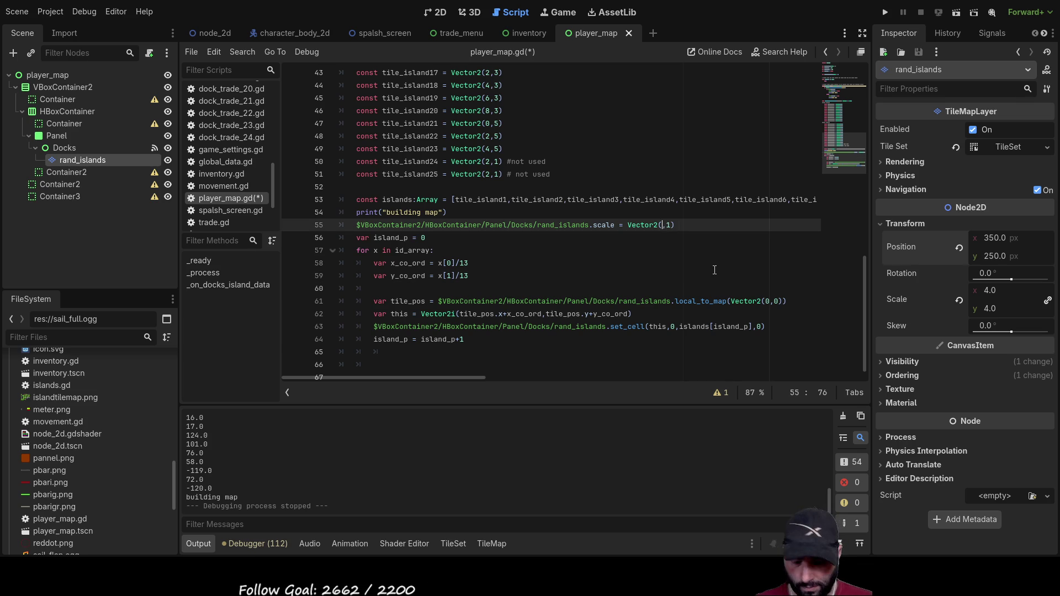
type("0.75")
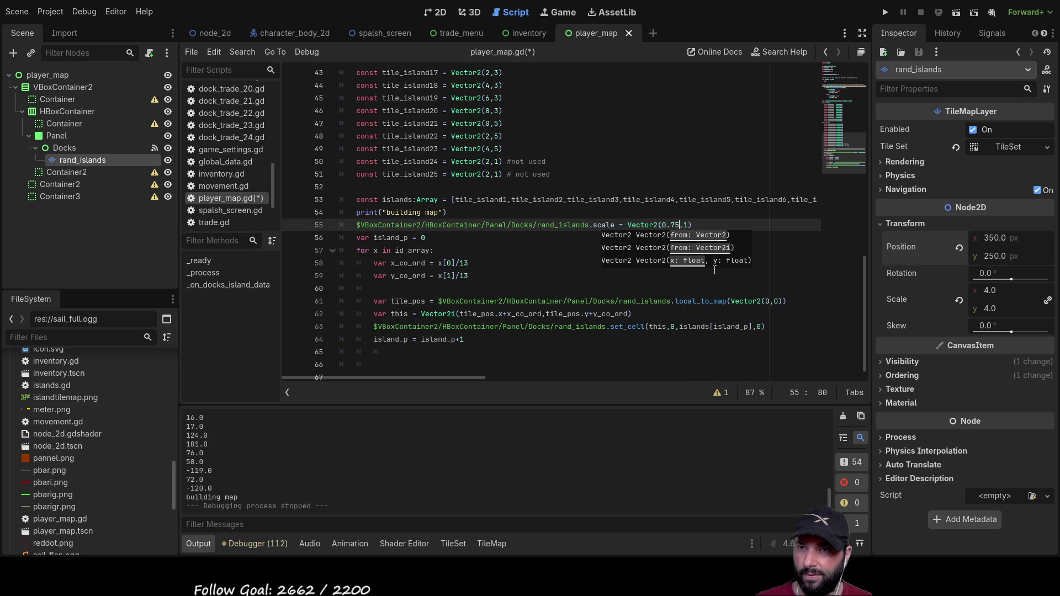
key("Right")
key("Delete")
type("0.")
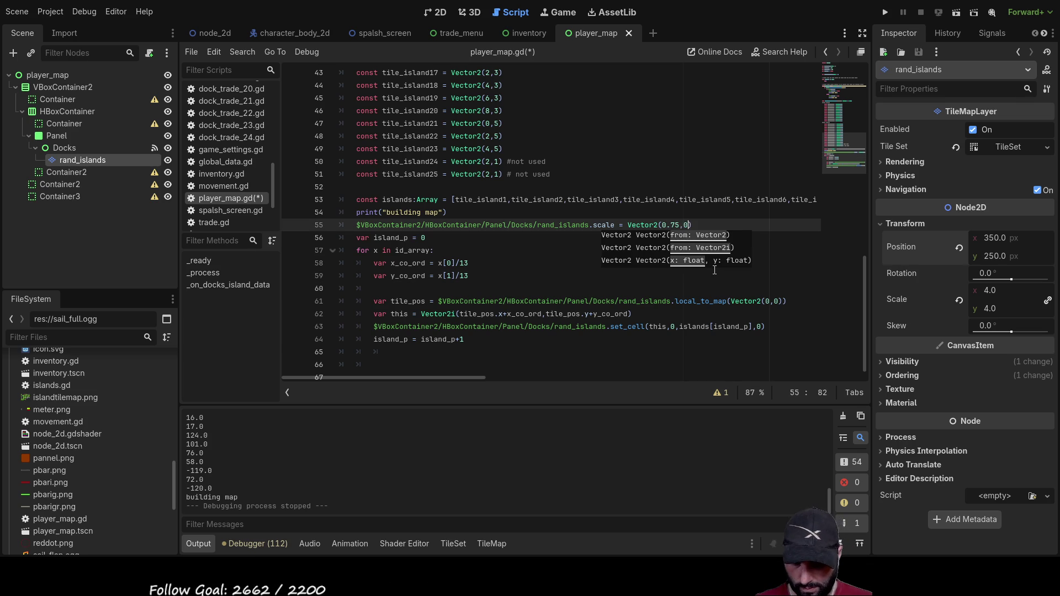
type("74")
left_click(715, 271)
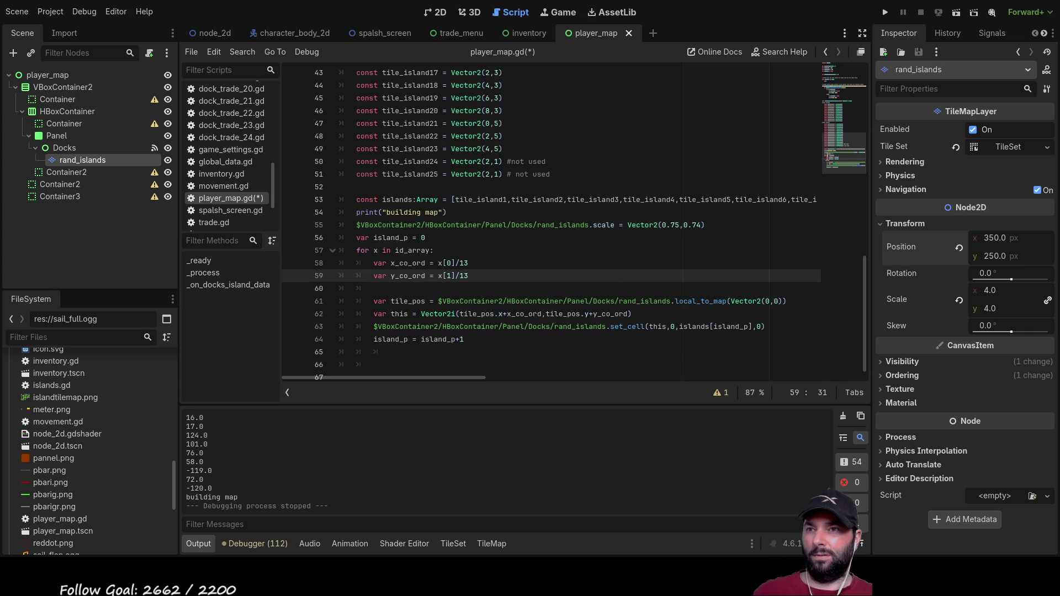
Step: Run the project, play to view the island map, then stop the game
left_click(885, 13)
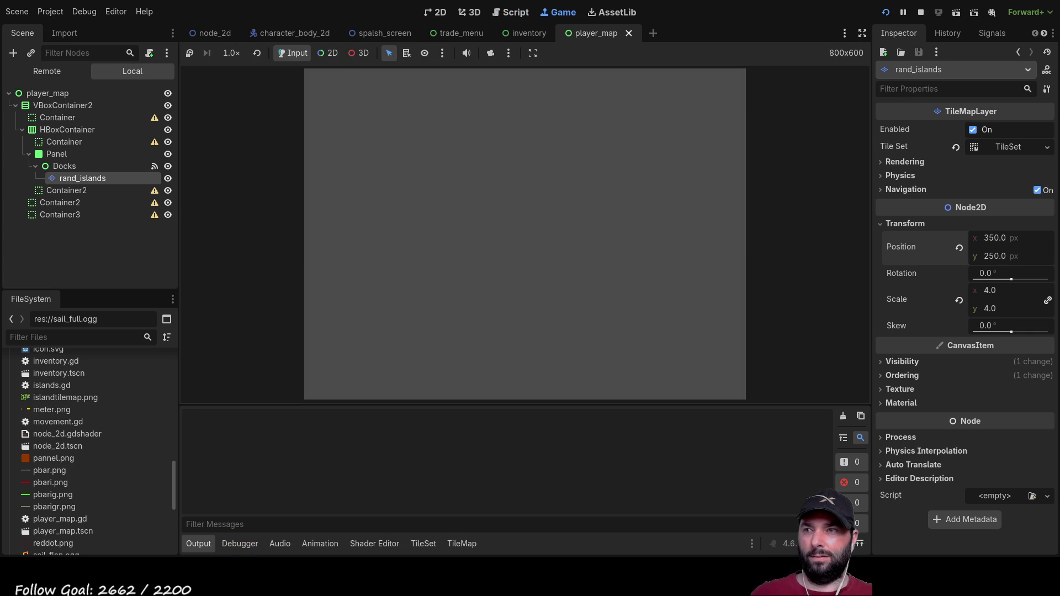
left_click(445, 82)
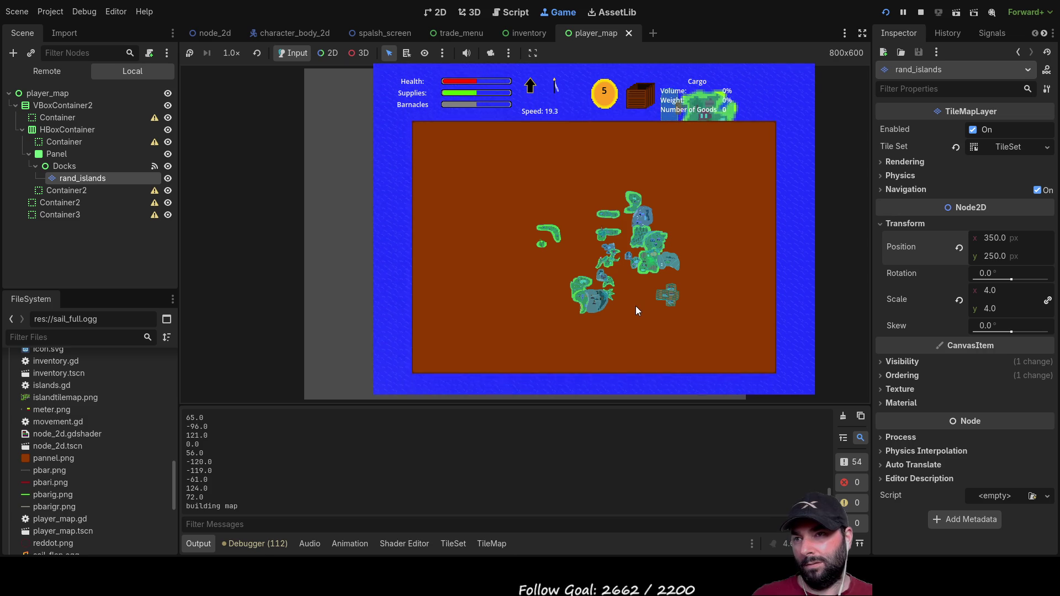
left_click(921, 12)
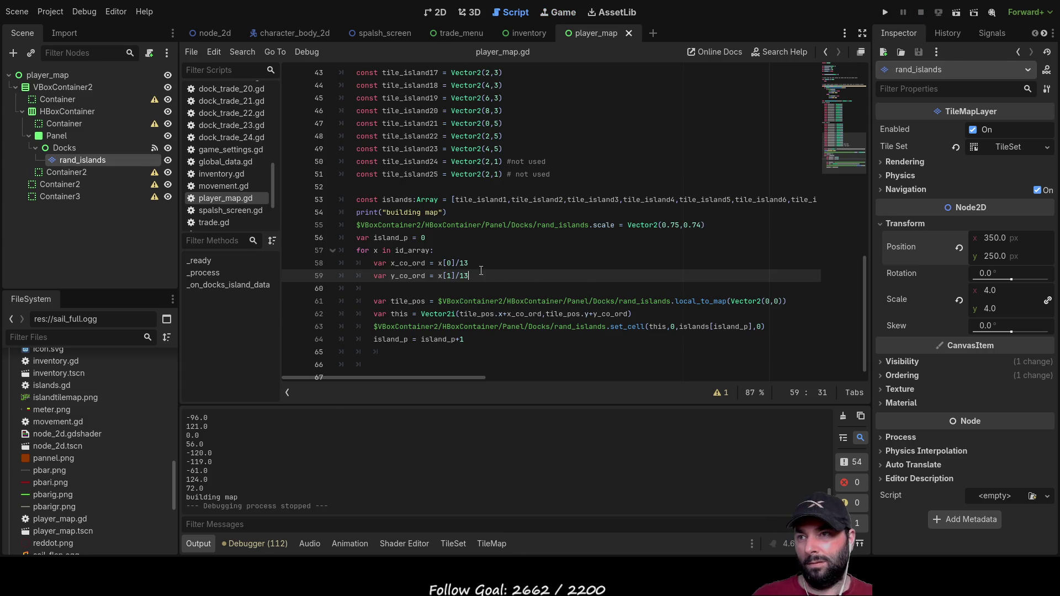
Step: Change the x and y coordinate divisors on lines 58–59 from 13 to 12
left_click(490, 265)
key("BackSpace")
type("2")
left_click(489, 274)
key("BackSpace")
type("2")
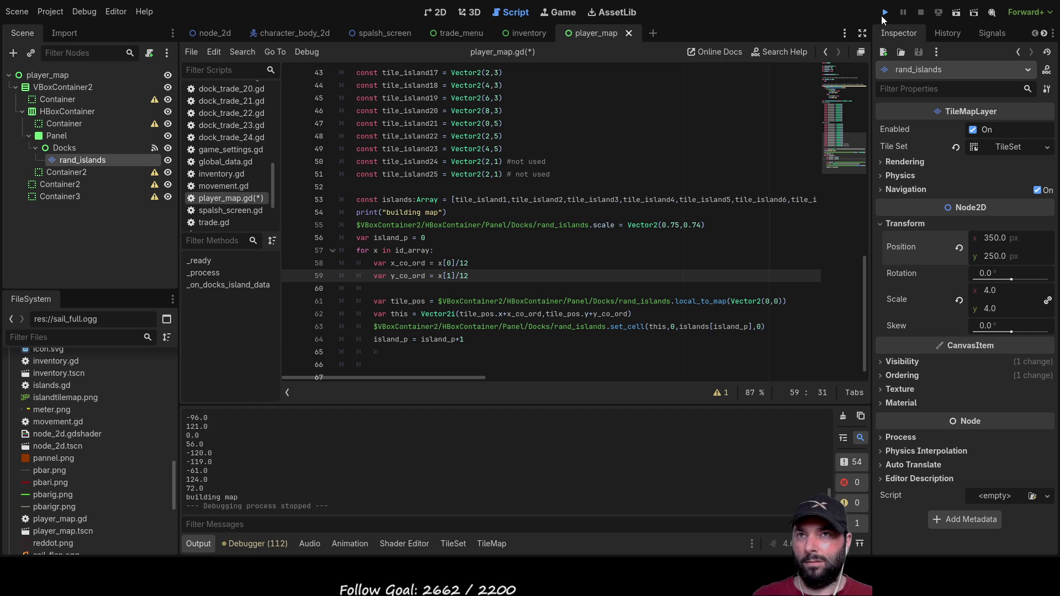
Step: Run the project and play to preview the island spread, then stop and return to line 58
left_click(885, 12)
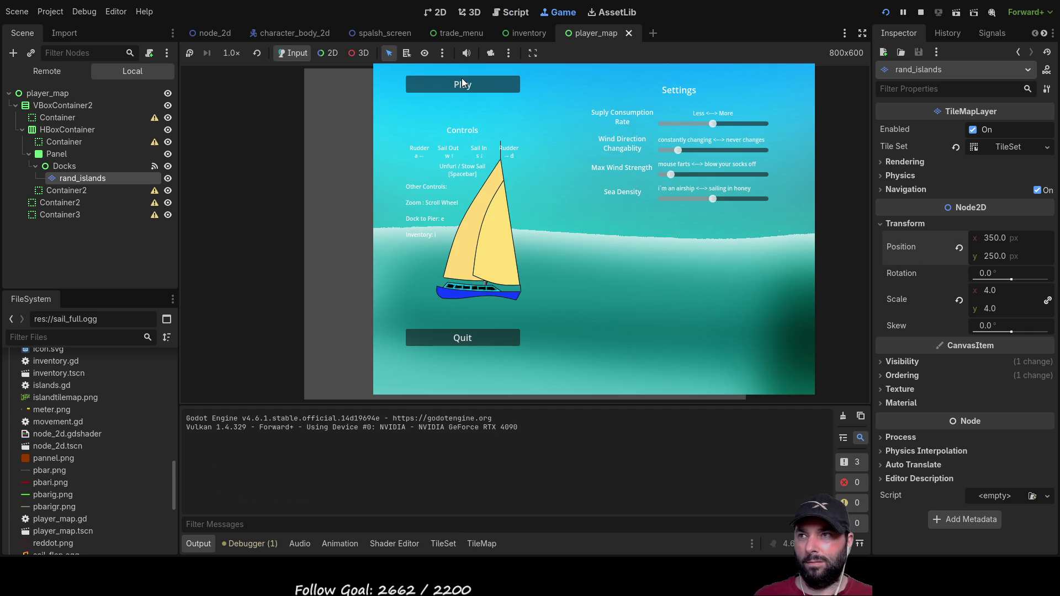
left_click(462, 83)
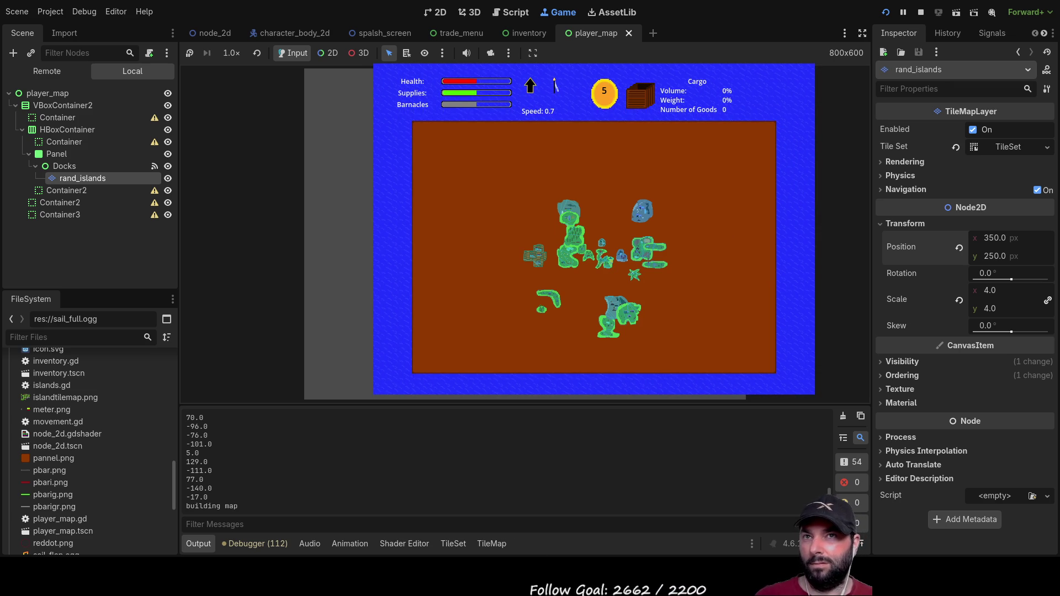
left_click(924, 11)
left_click(484, 265)
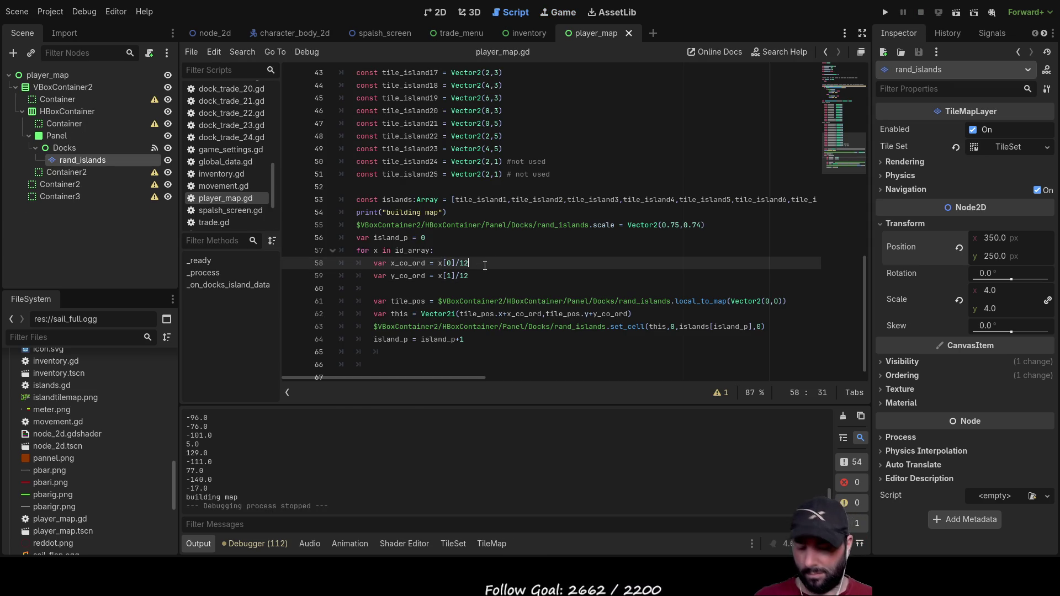
Step: Make both divisors 10, then run and play to check the wider island scatter before stopping with F8
key("ctrl+z")
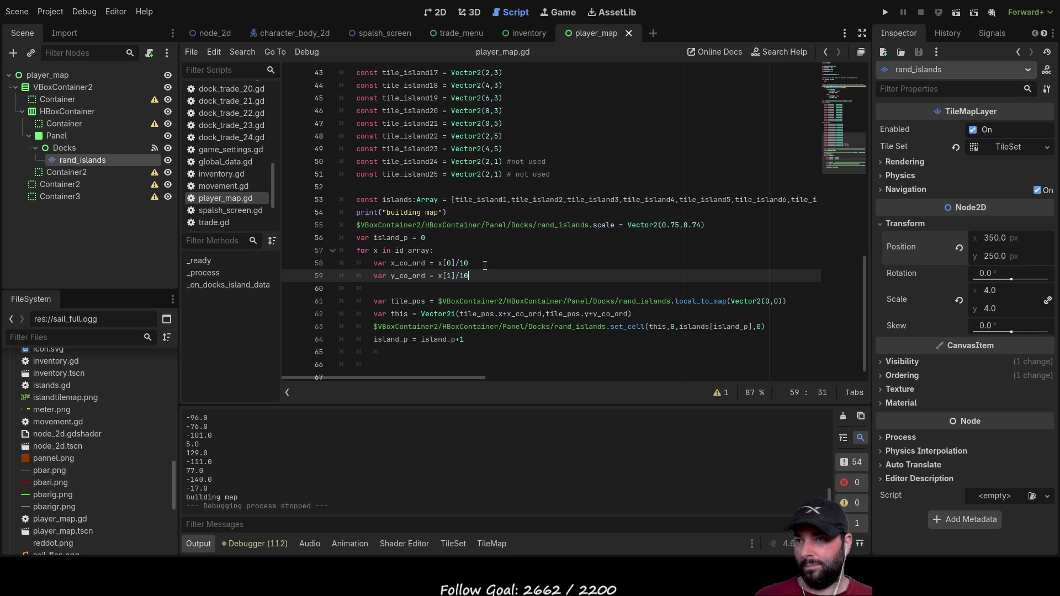
left_click(885, 12)
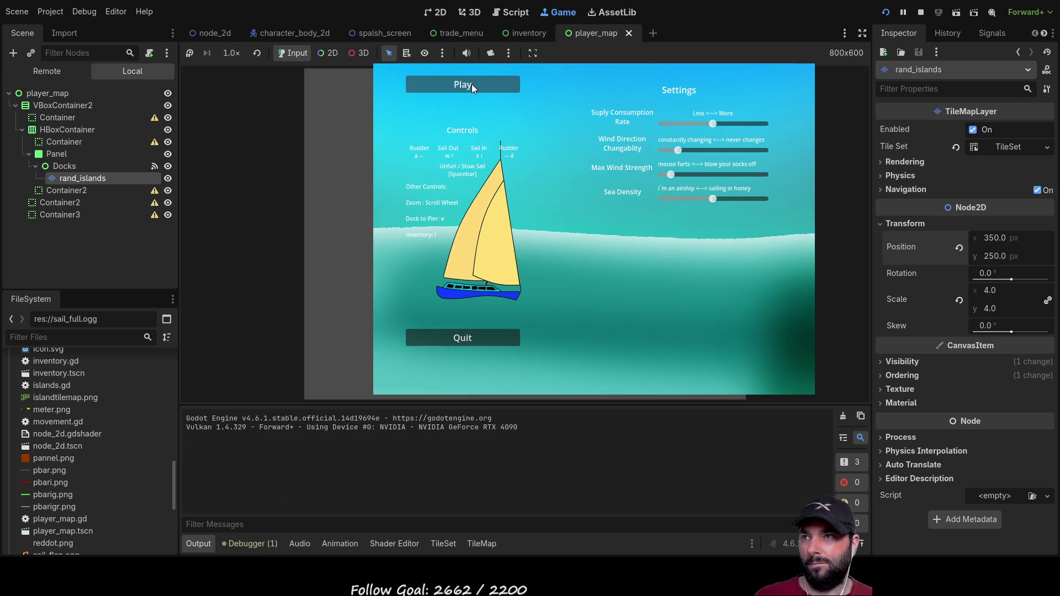
left_click(472, 84)
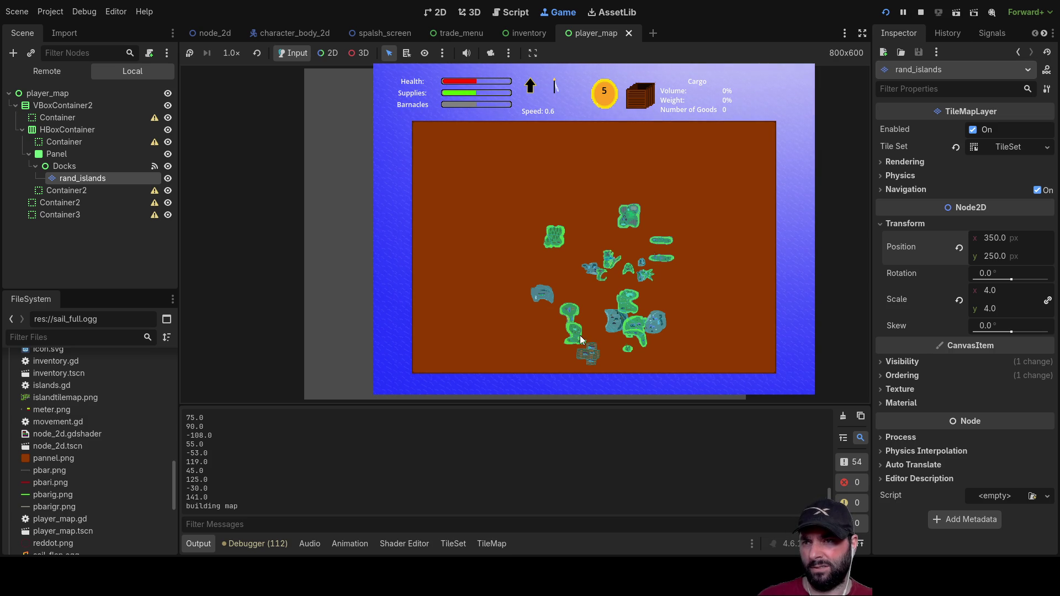
key("F8")
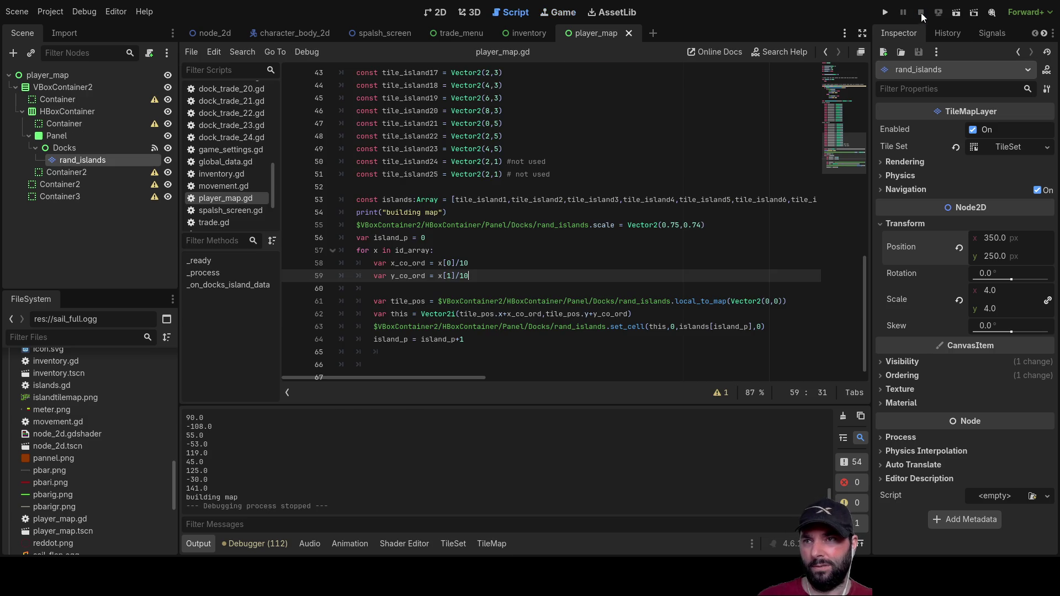
Step: Set the coordinate divisors on lines 58 and 59 to 8
left_click(472, 264)
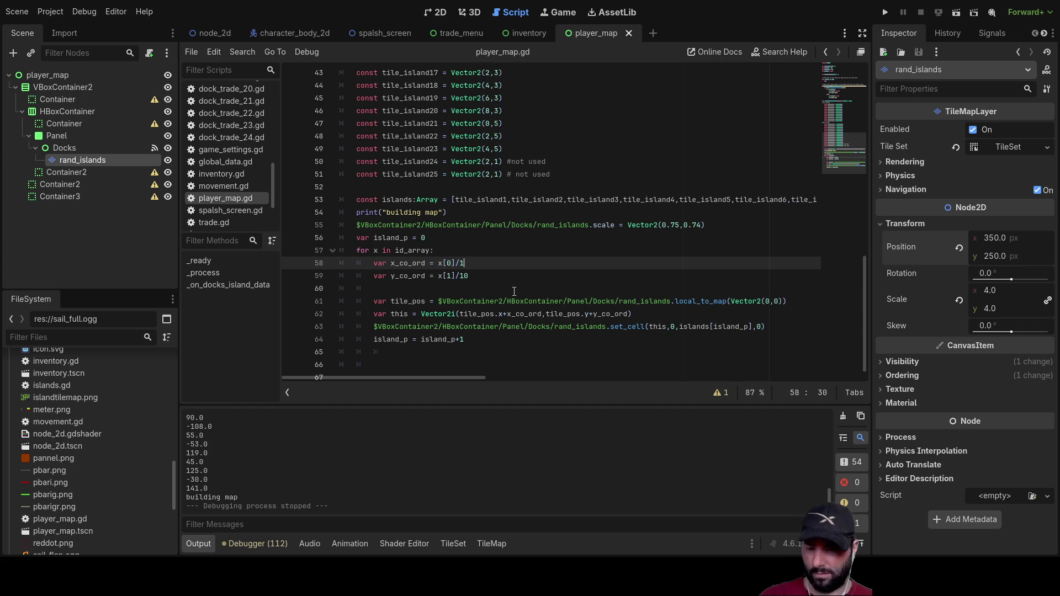
type("8")
key("Down")
key("Up")
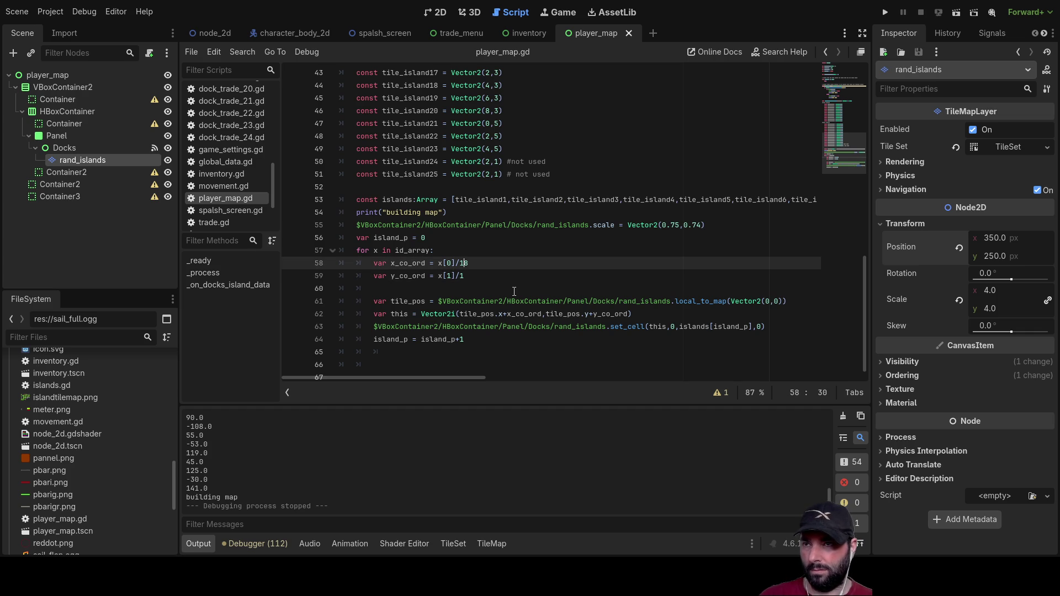
type("8")
key("Down")
key("Down")
key("Up")
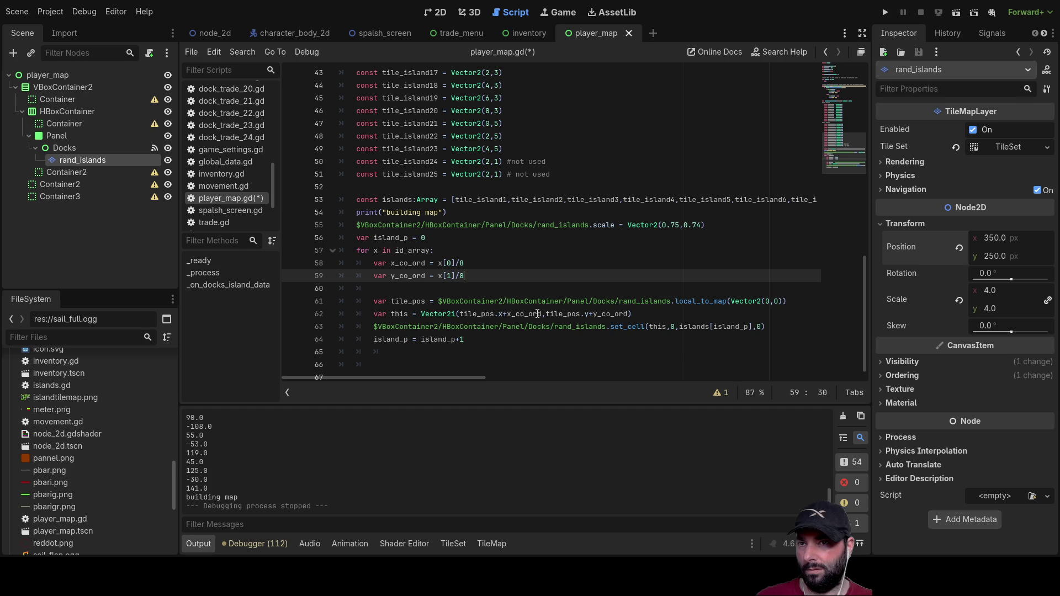
Step: Change the rand_islands scale on line 55 to Vector2(0.5,0.5)
double_click(675, 223)
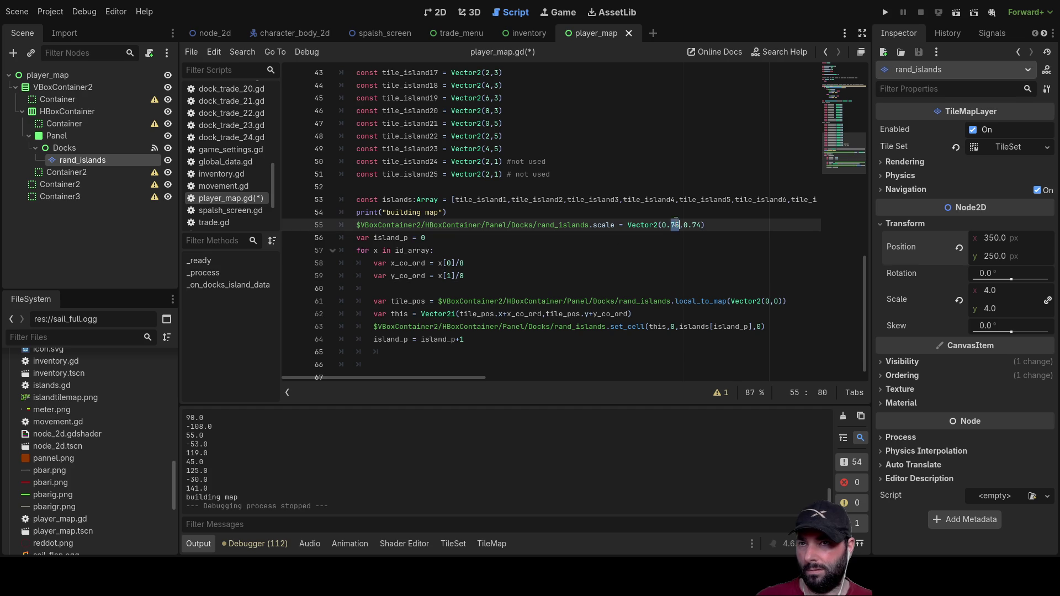
type("5")
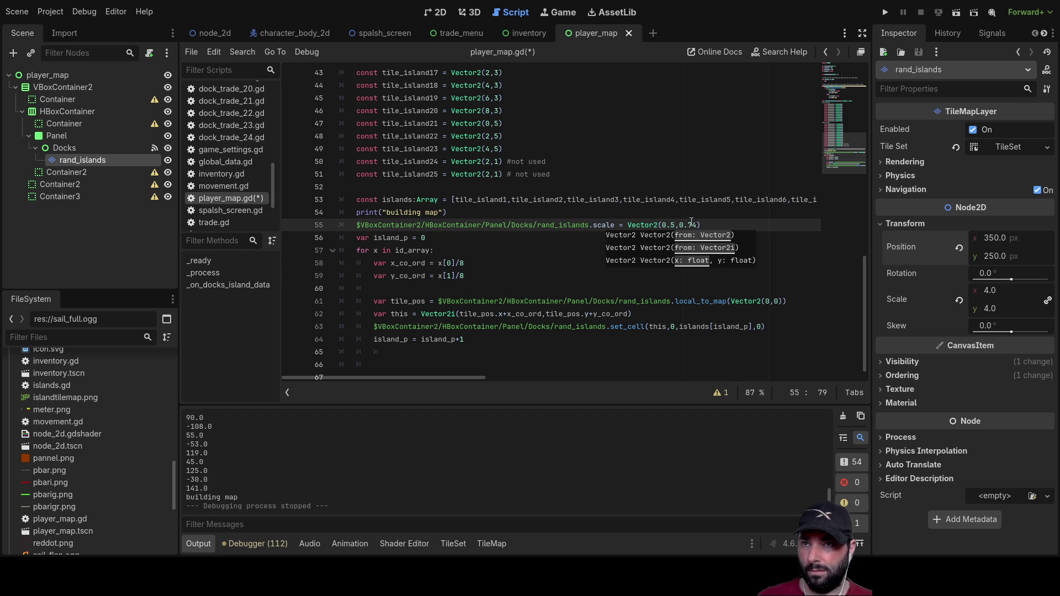
double_click(691, 224)
type("5")
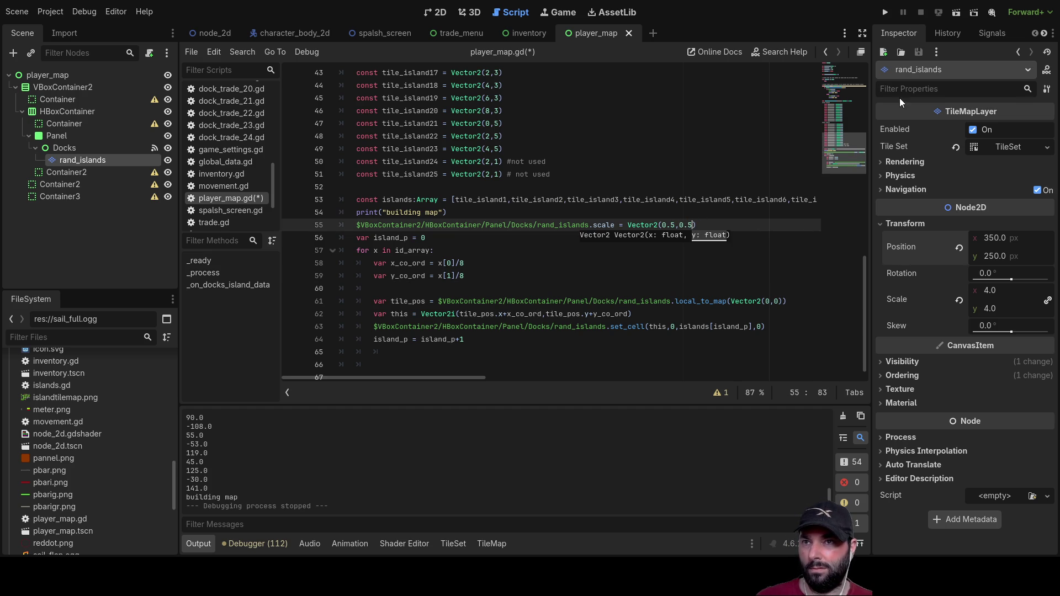
Step: Run and play the game, toggle the island map on and off with M several times, then stop with F8
left_click(887, 12)
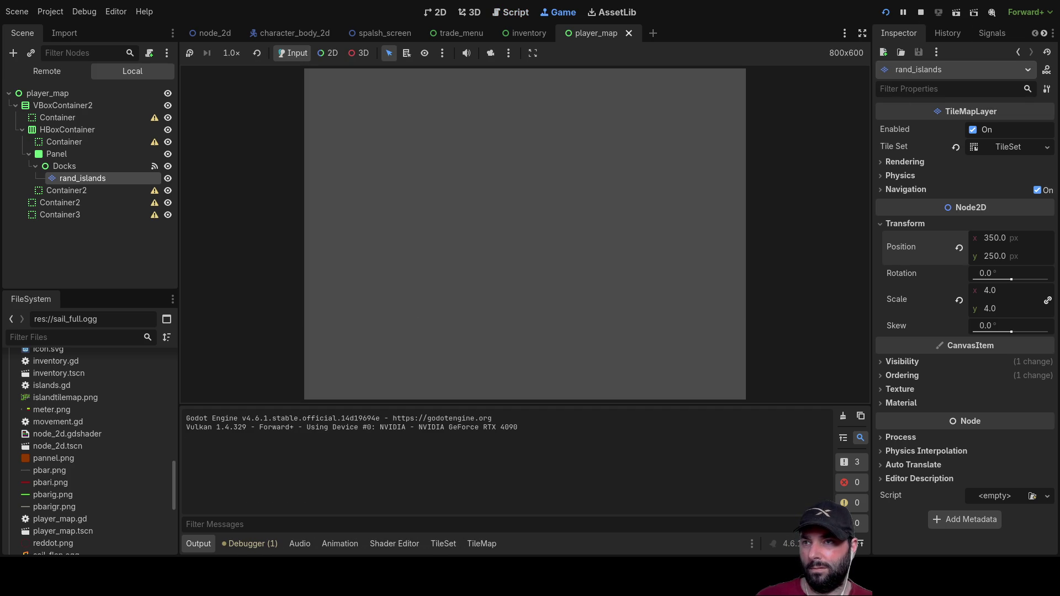
left_click(462, 81)
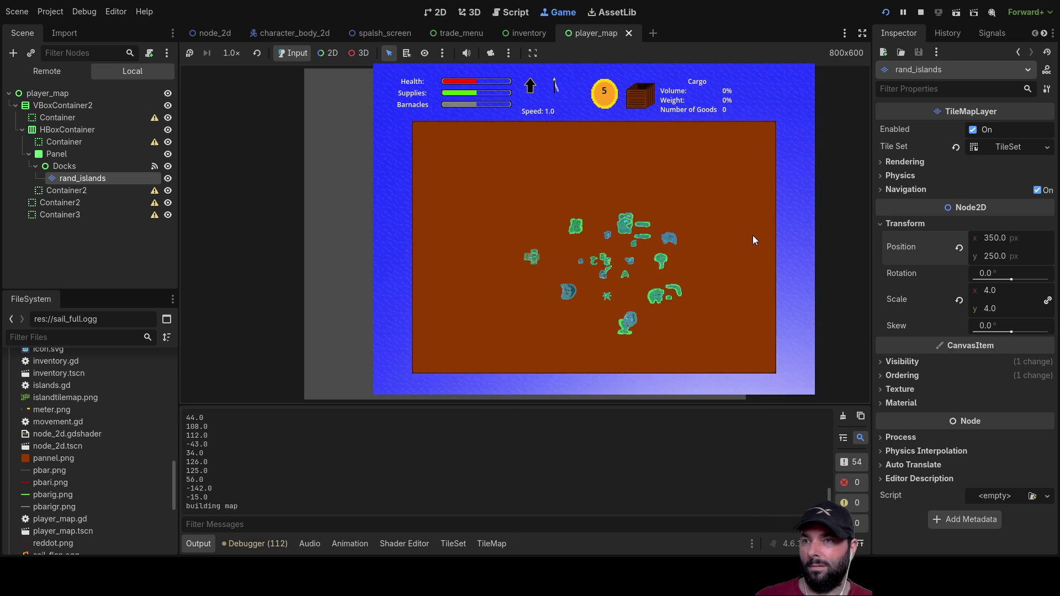
key("m")
key("m")
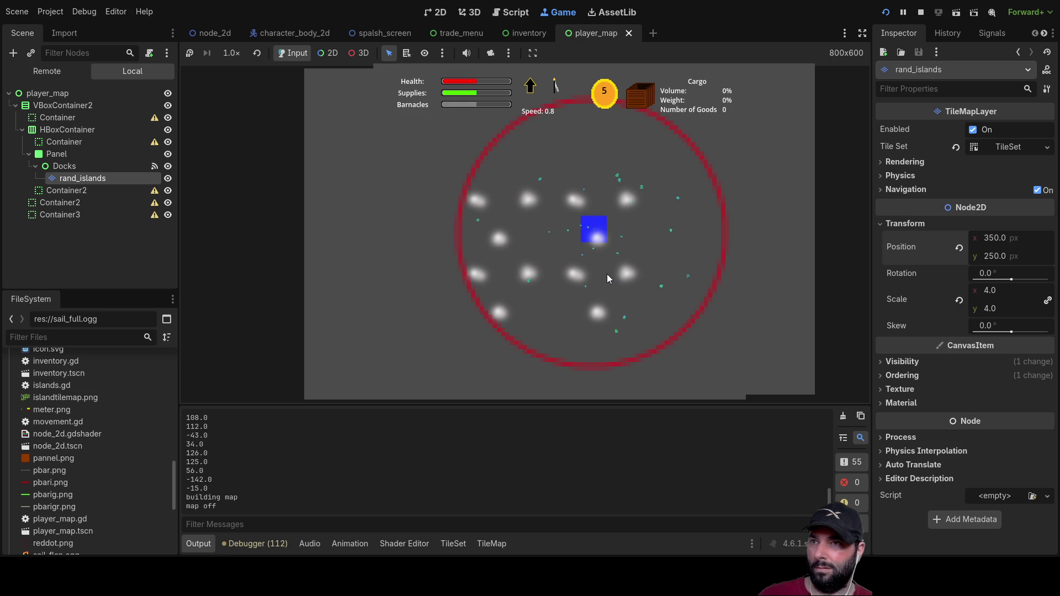
key("m")
key("m")
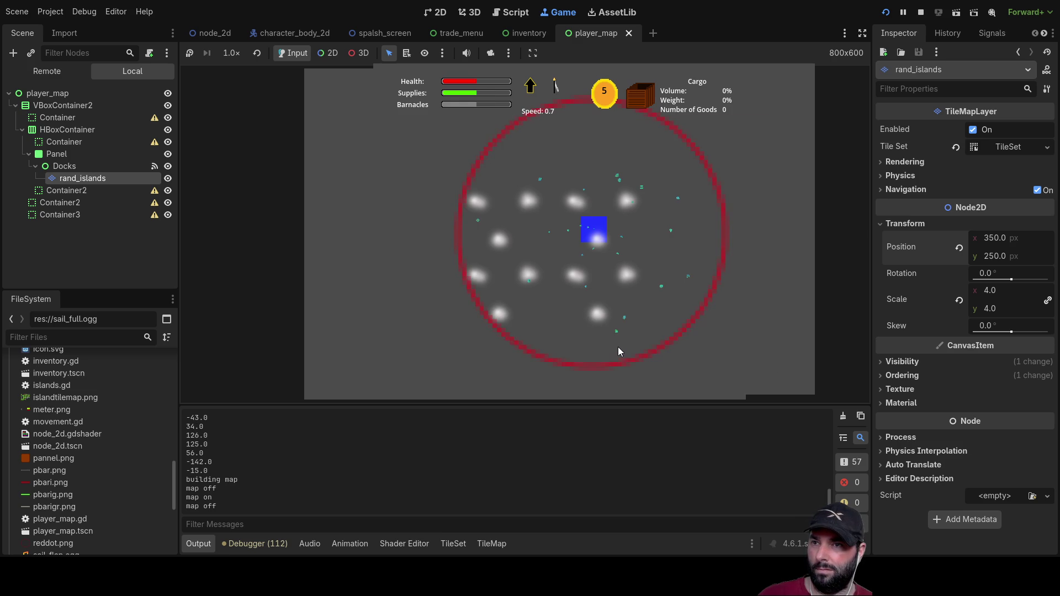
key("m")
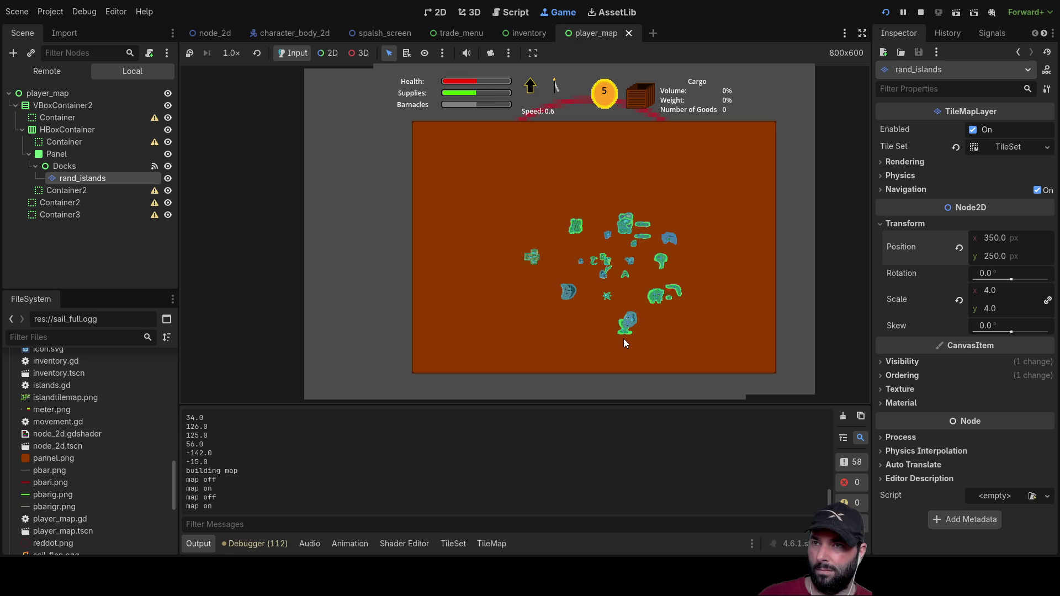
key("m")
key("F8")
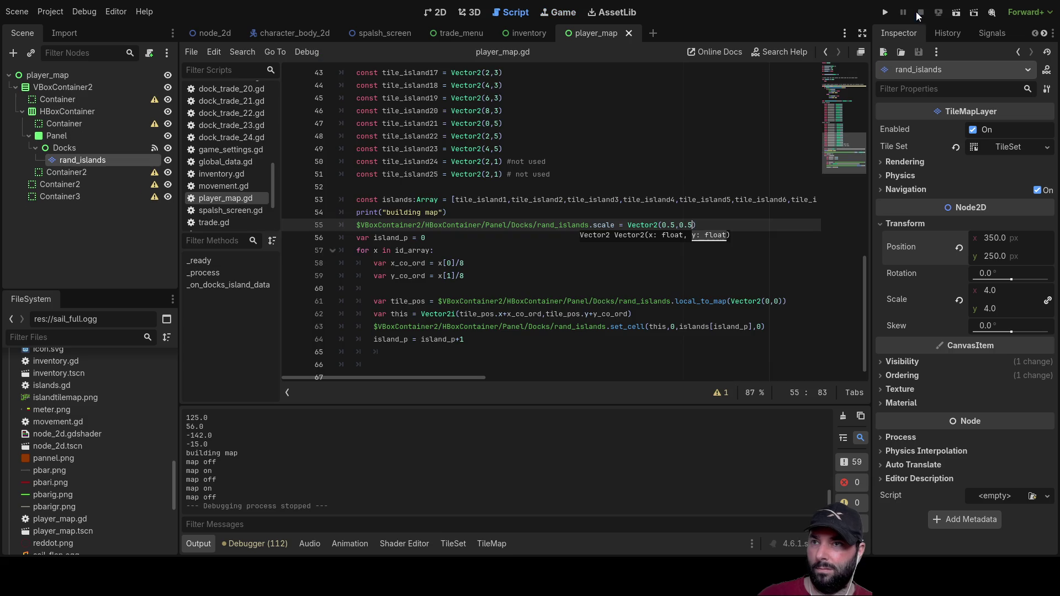
Step: Divide x[0] and x[1] by 6.5 on lines 58–59 of player_map.gd, then run the project
left_click(476, 262)
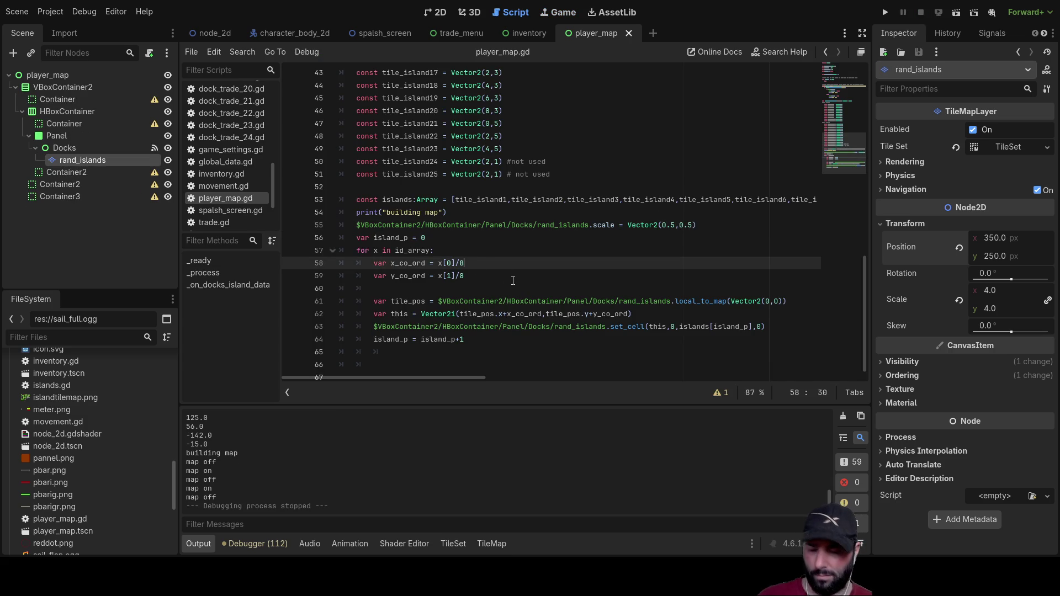
type("7")
left_click(513, 281)
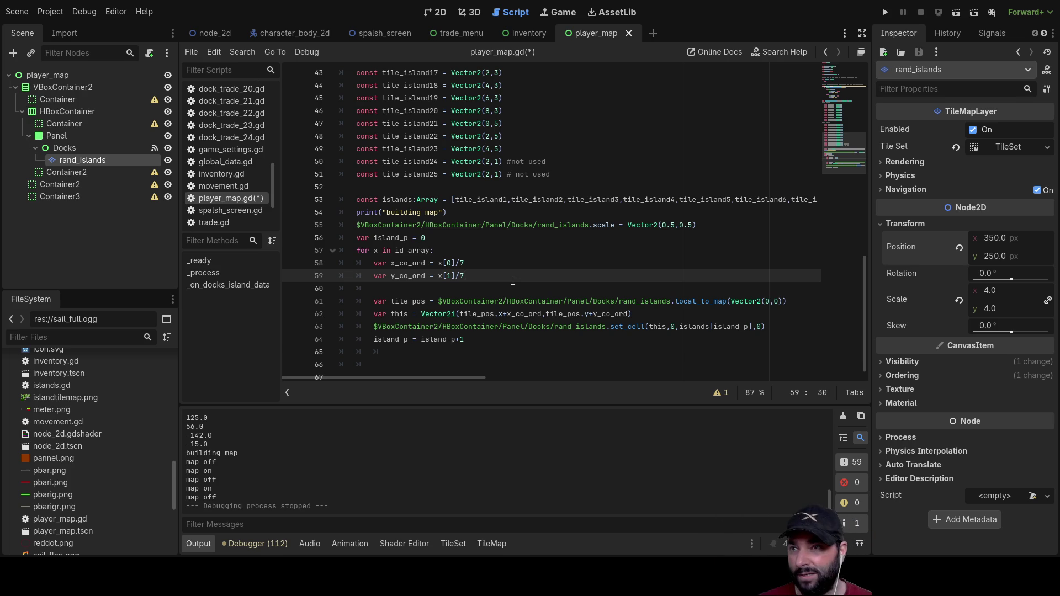
key("Up")
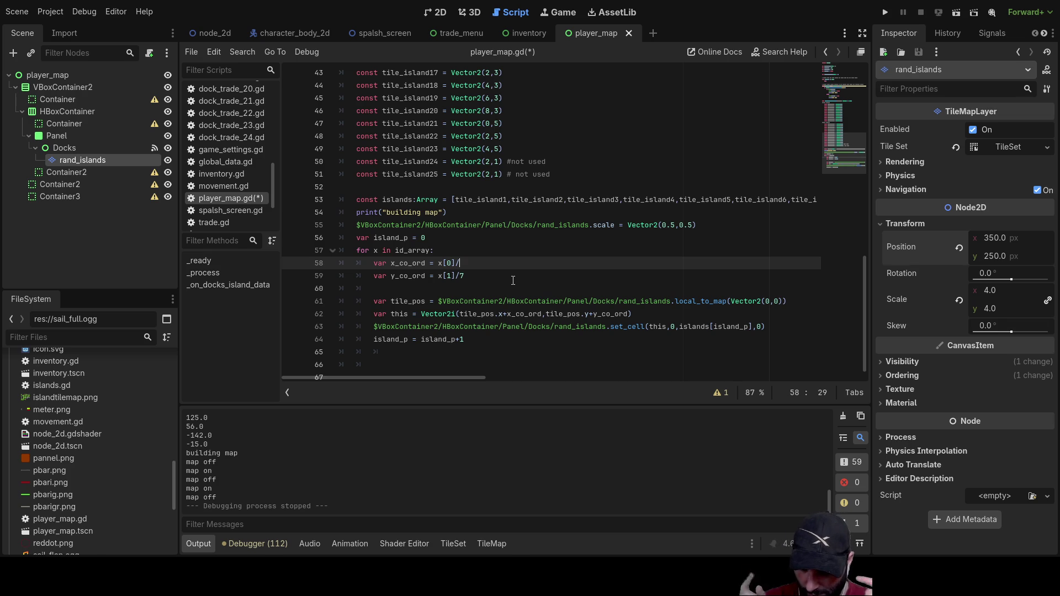
type("6.5")
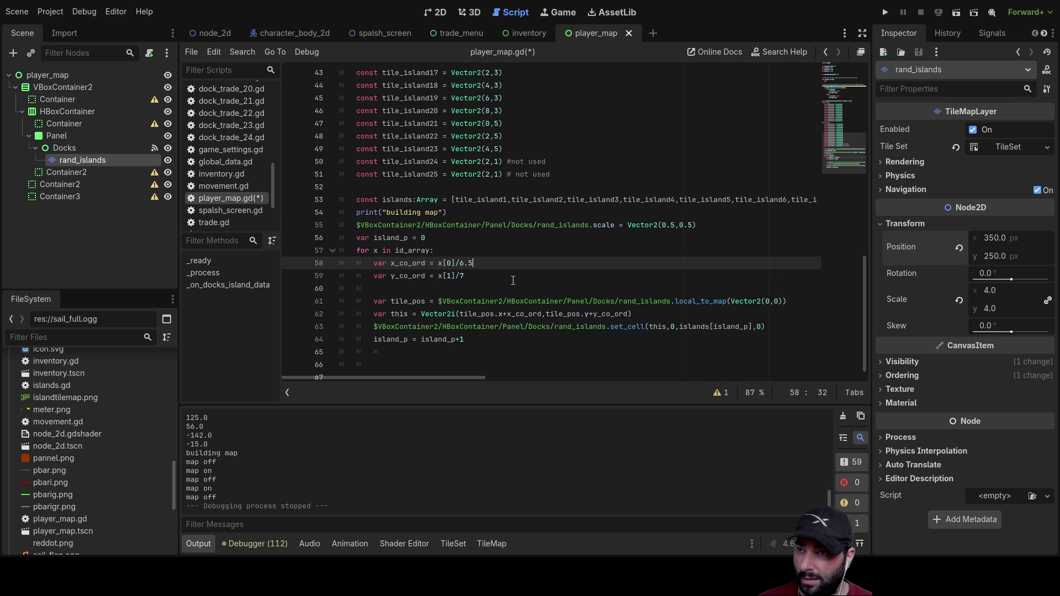
key("Down")
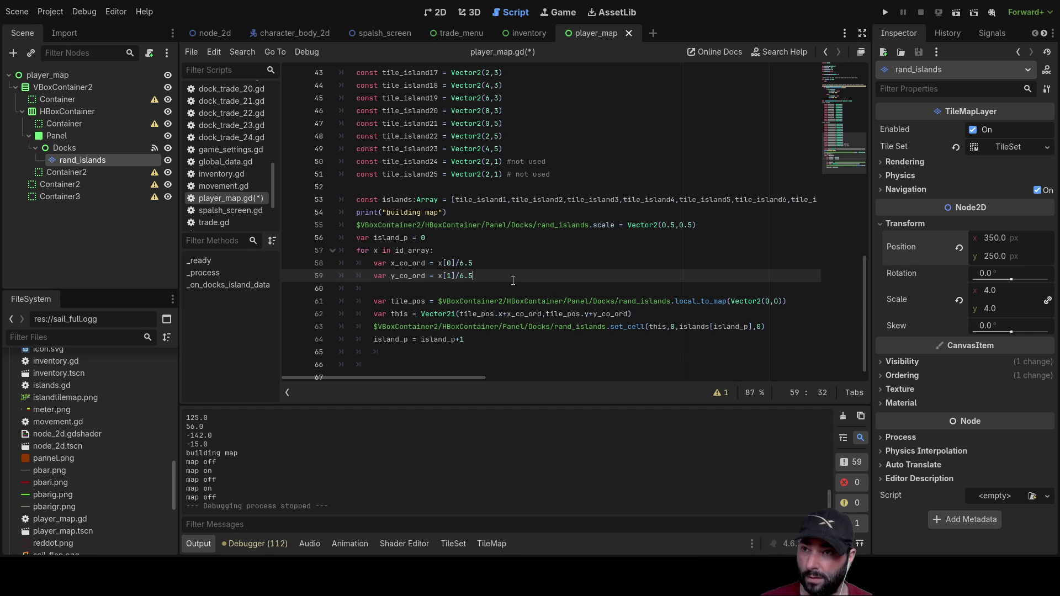
left_click(885, 13)
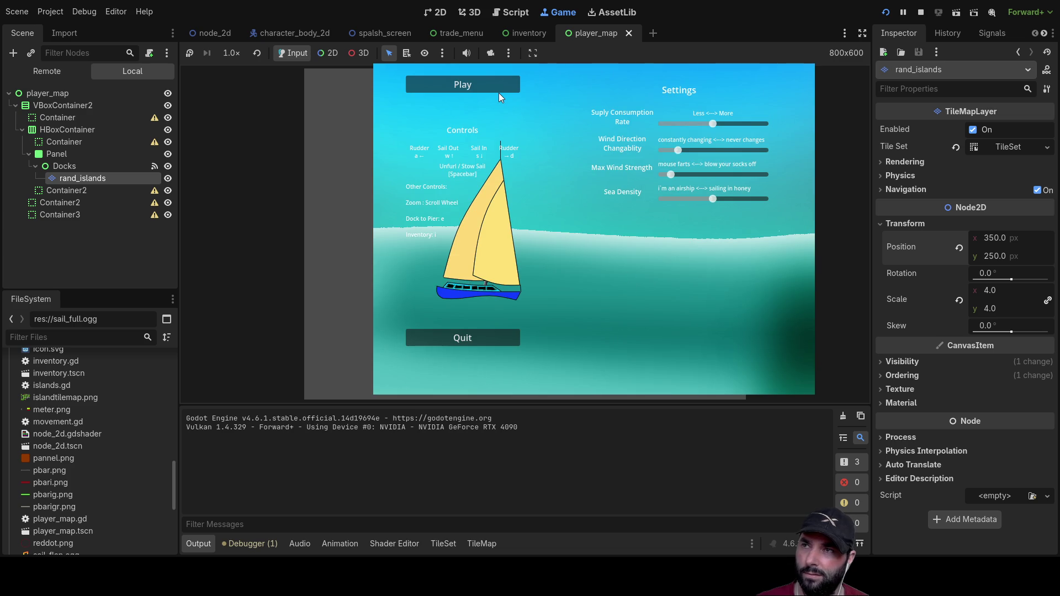
Step: Play the game, toggle the map with M, restart and replay, then stop the run
left_click(495, 88)
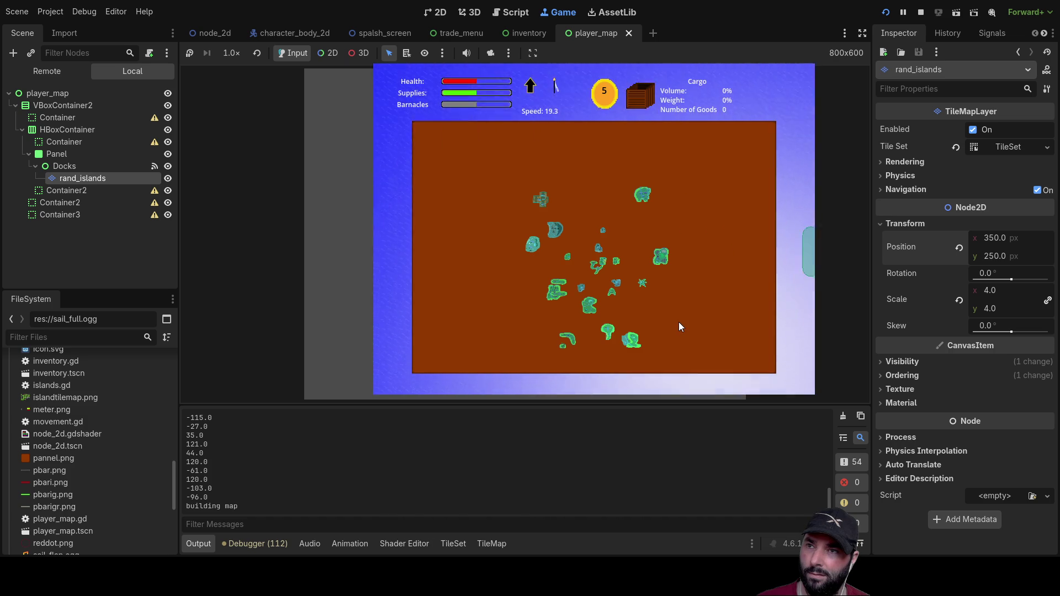
key("m")
key("m")
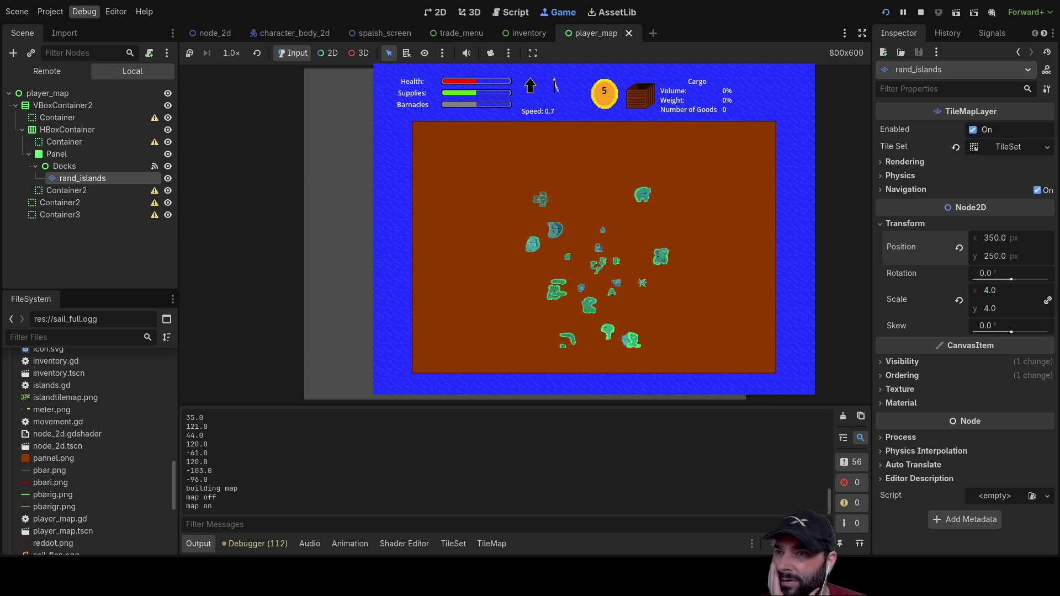
key("F5")
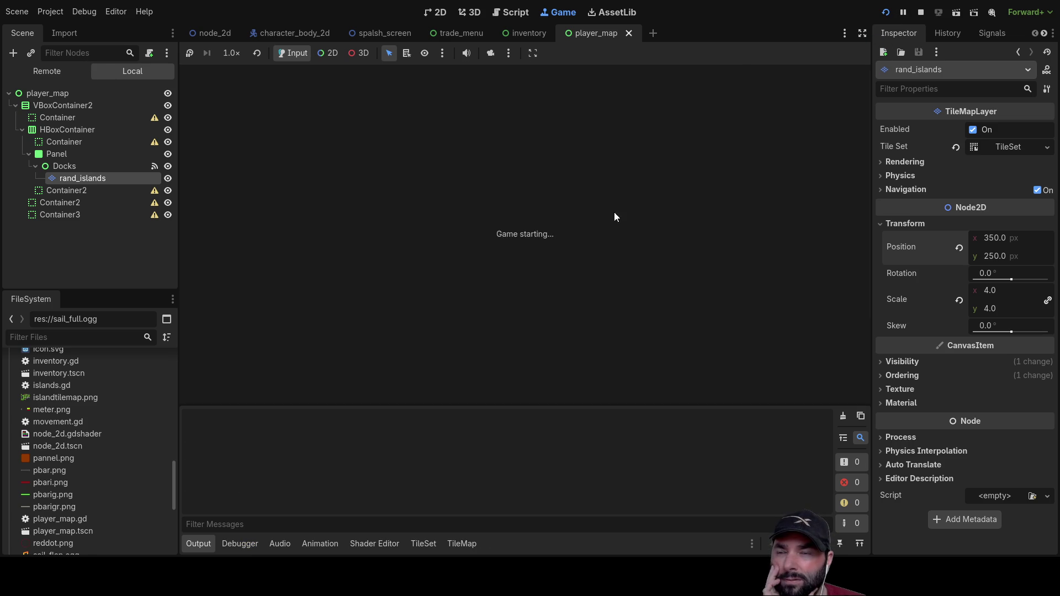
left_click(476, 84)
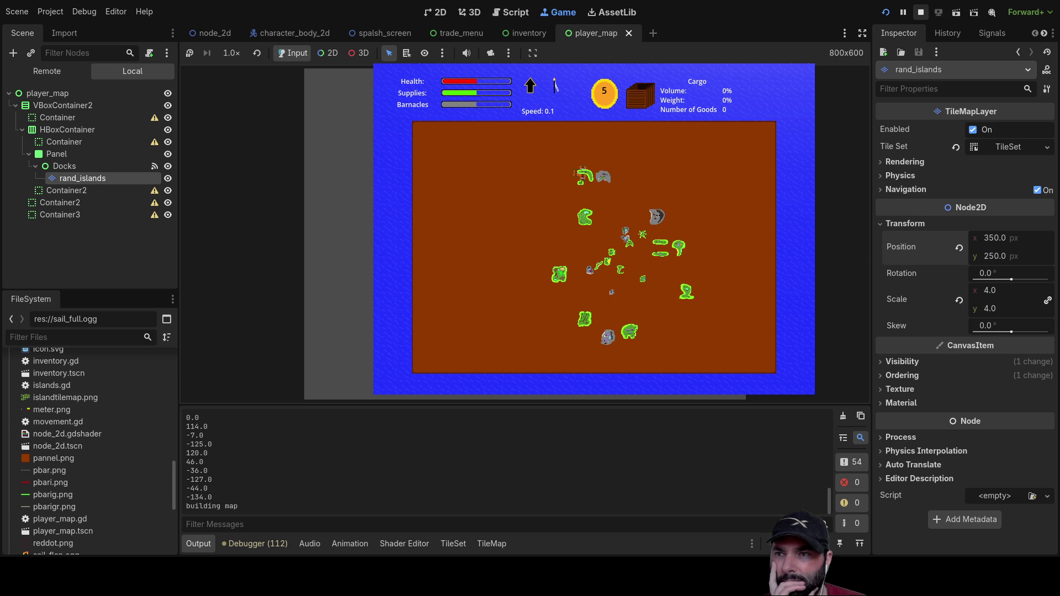
key("F8")
key("Up")
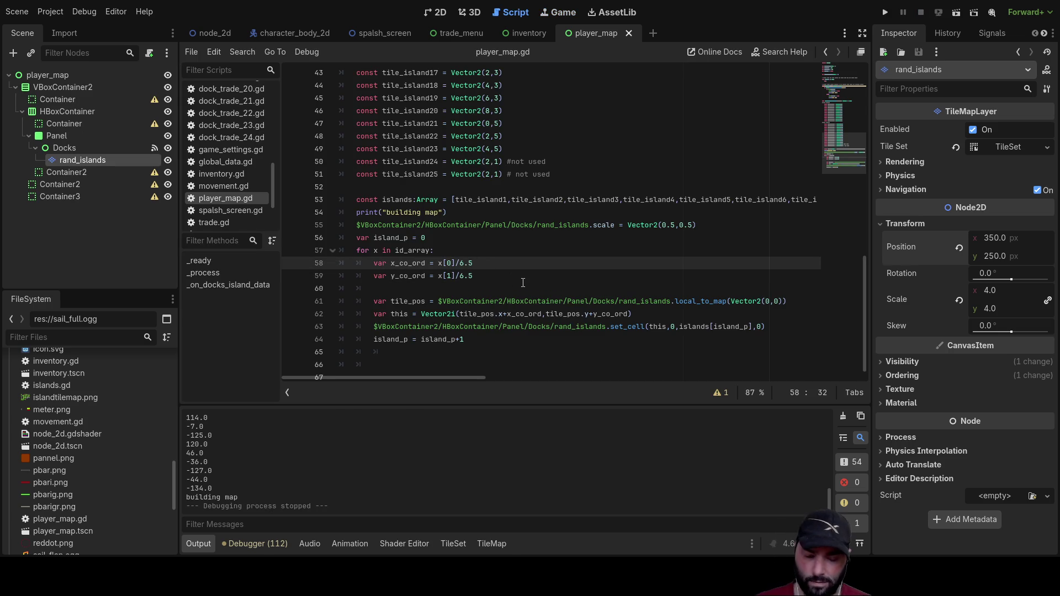
Step: Change the divisors on lines 58 and 59 of player_map.gd from 6.5 to 5
key("Down")
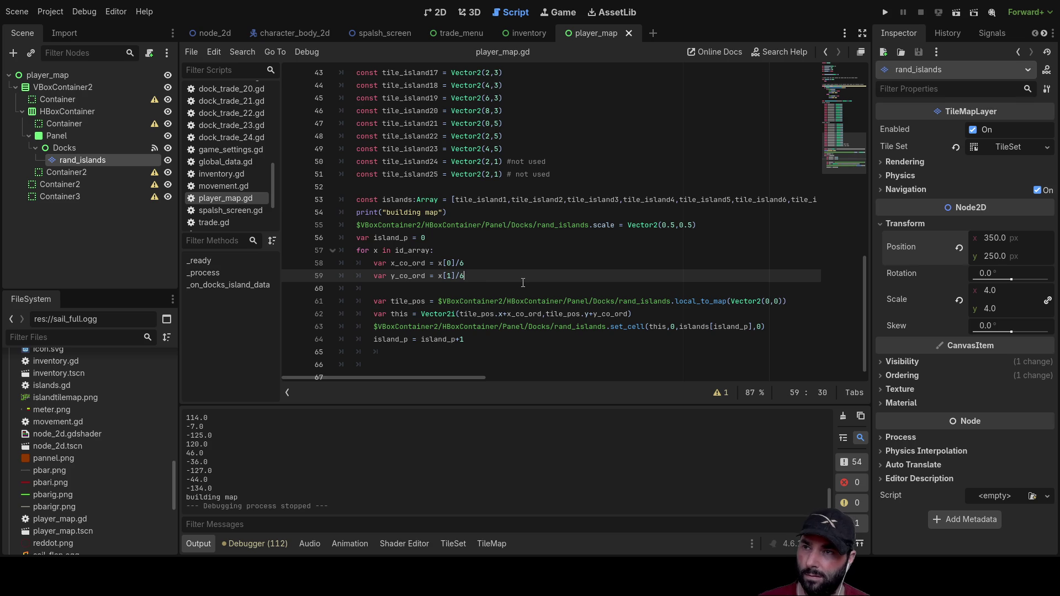
key("Up")
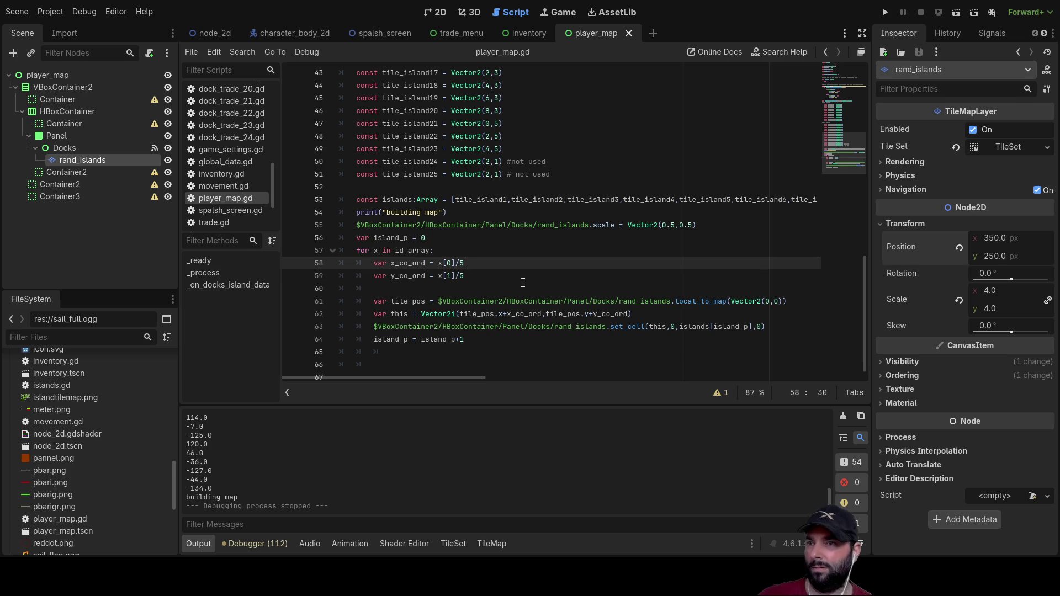
key("Down")
key("Down")
key("Down")
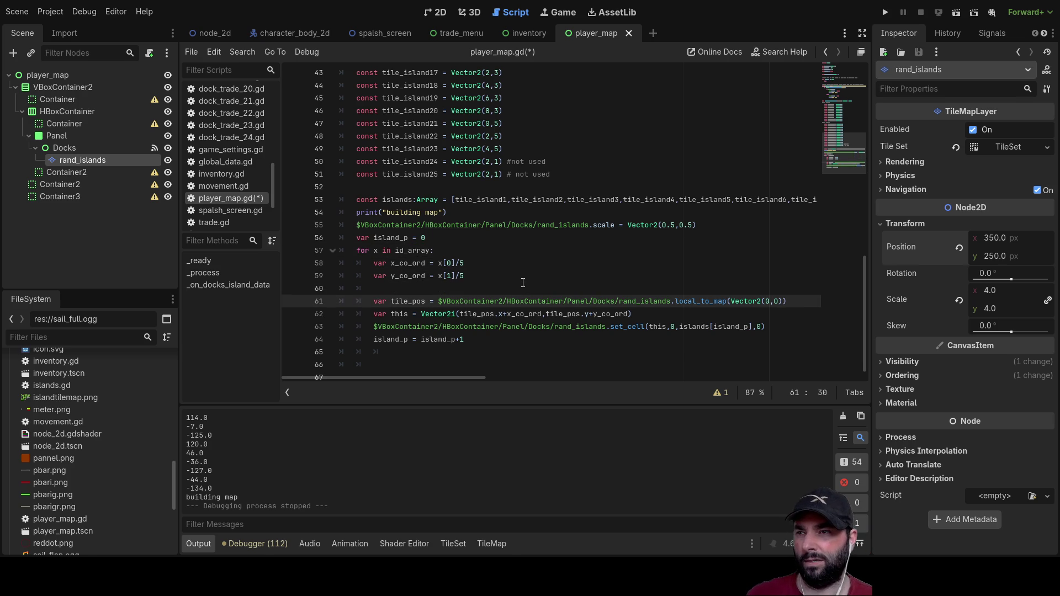
scroll(523, 283, "down", 1)
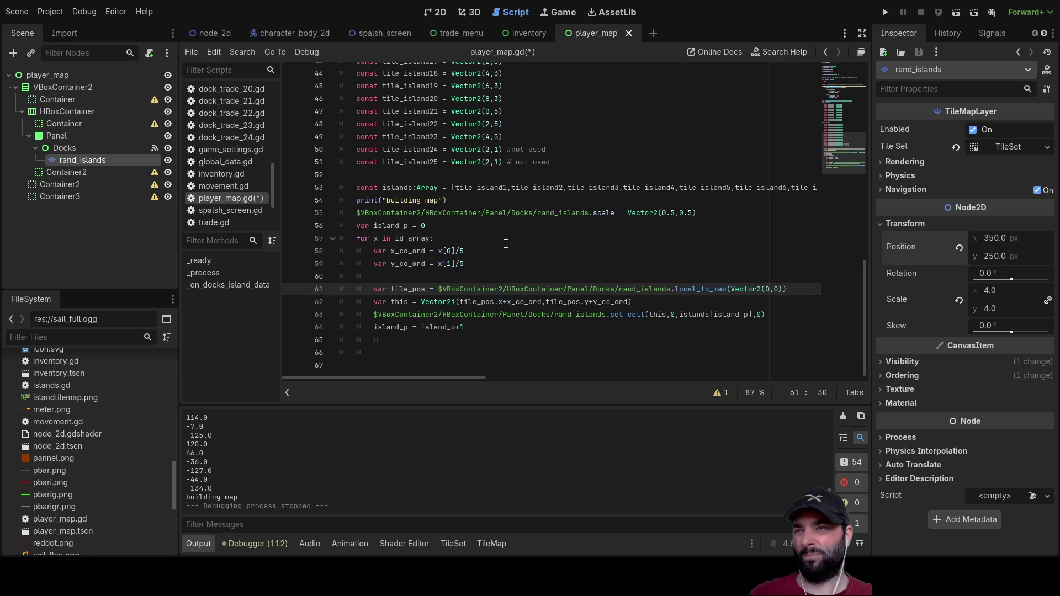
scroll(506, 243, "up", 3)
scroll(498, 242, "down", 3)
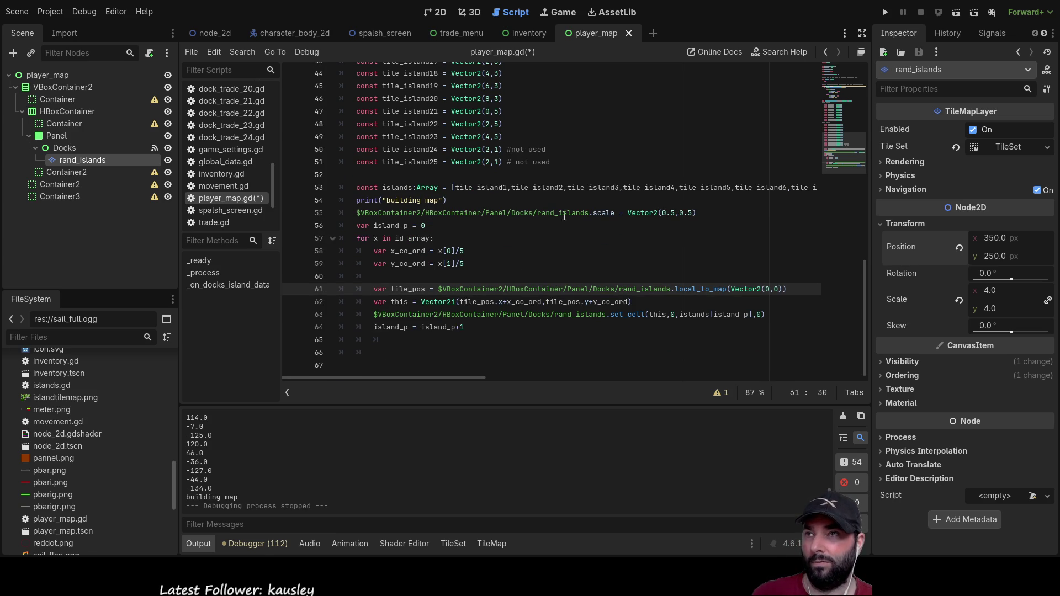
Step: Switch to the 2D view and pan to frame the map panel
left_click(441, 13)
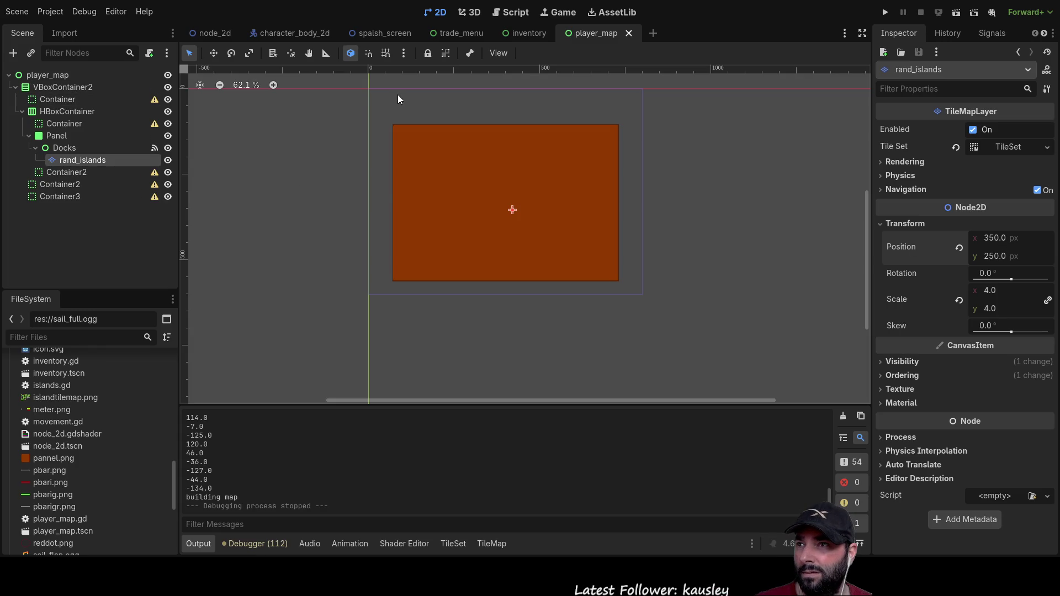
scroll(621, 215, "up", 4)
mouse_move(625, 188)
left_mouse_down()
mouse_move(662, 237)
mouse_move(663, 299)
left_mouse_up()
mouse_move(670, 251)
left_mouse_down()
mouse_move(658, 189)
mouse_move(668, 237)
mouse_move(645, 256)
left_mouse_up()
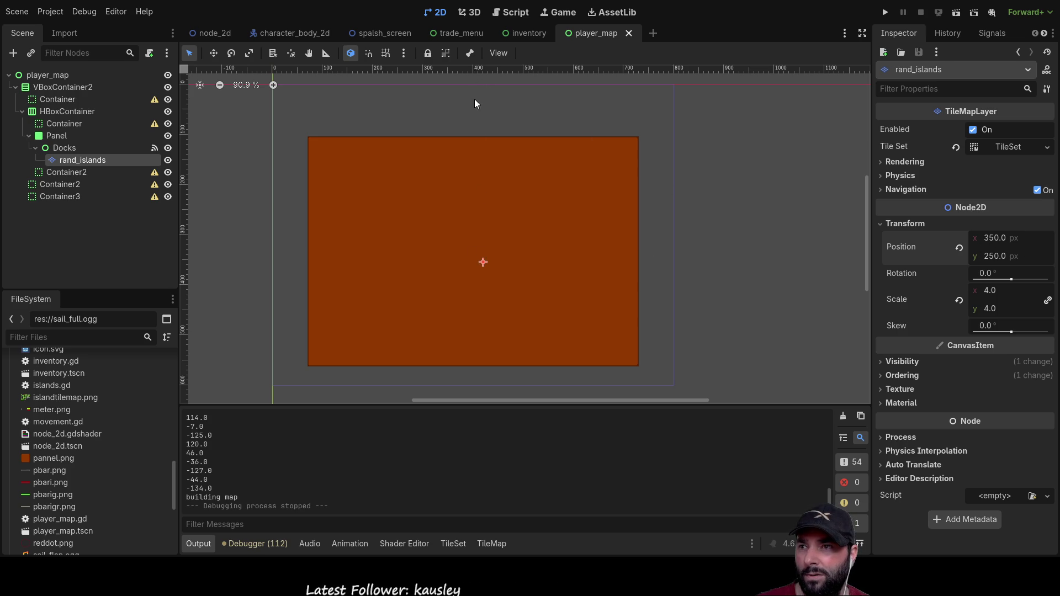
Step: Set the rand_islands Position x to 400, then to 300, in the Inspector
double_click(1008, 242)
type("400")
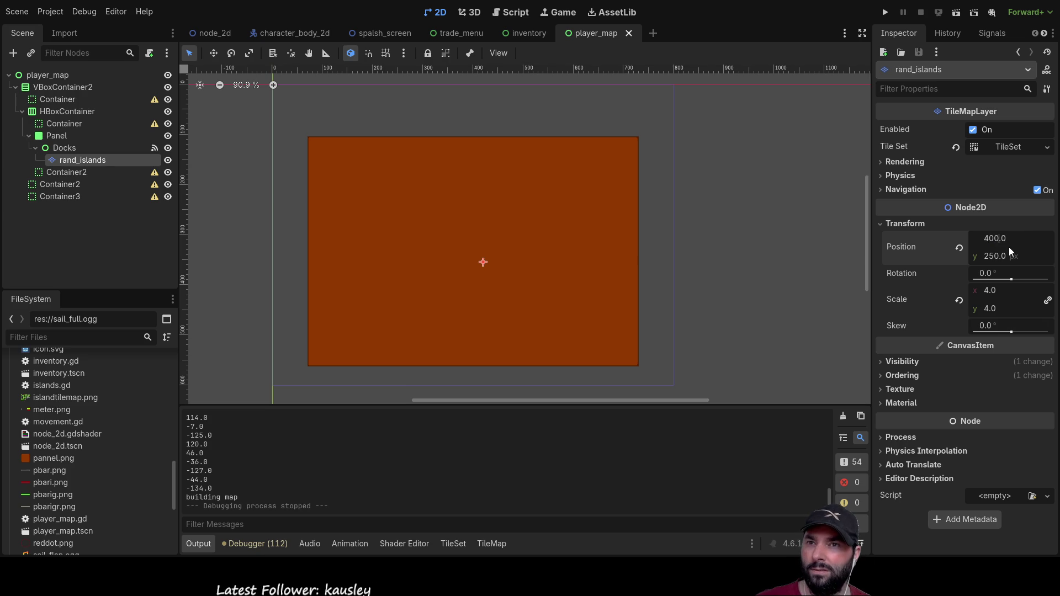
key("Return")
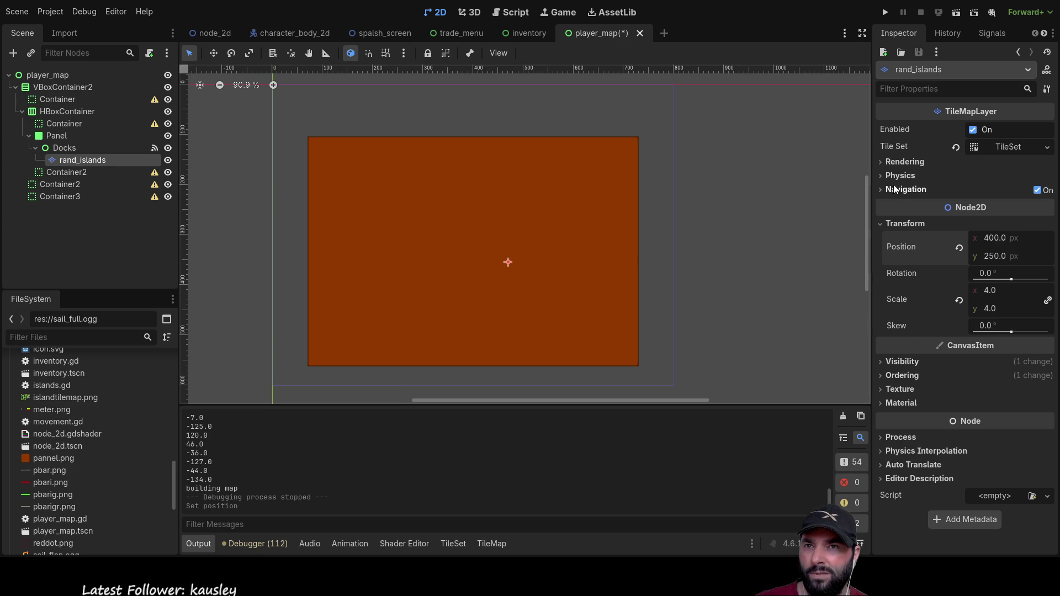
left_click(992, 242)
type("300")
key("Return")
scroll(479, 158, "up", 2)
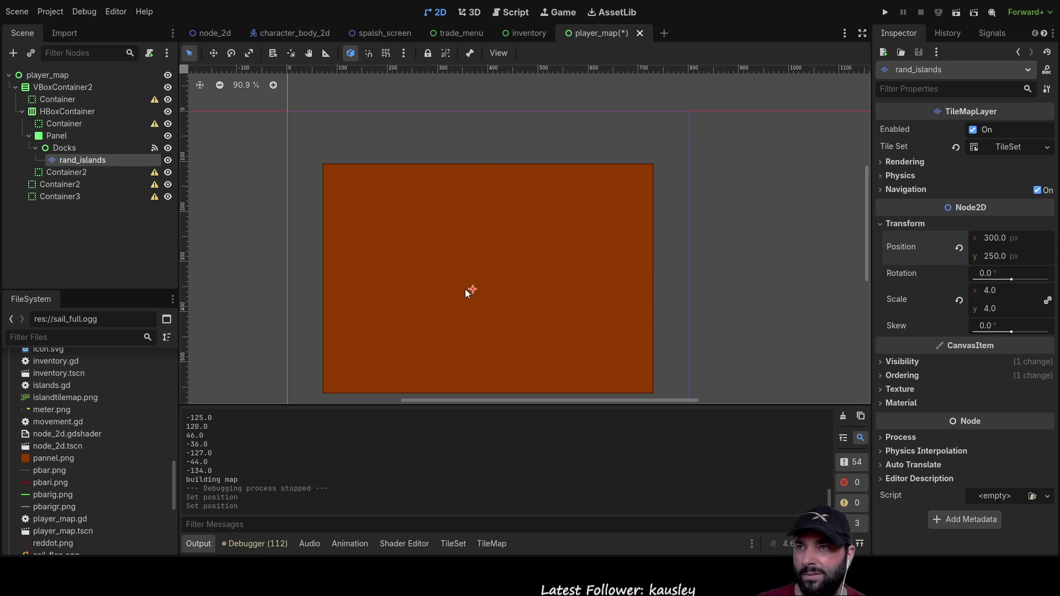
scroll(470, 295, "up", 8)
scroll(492, 284, "down", 5)
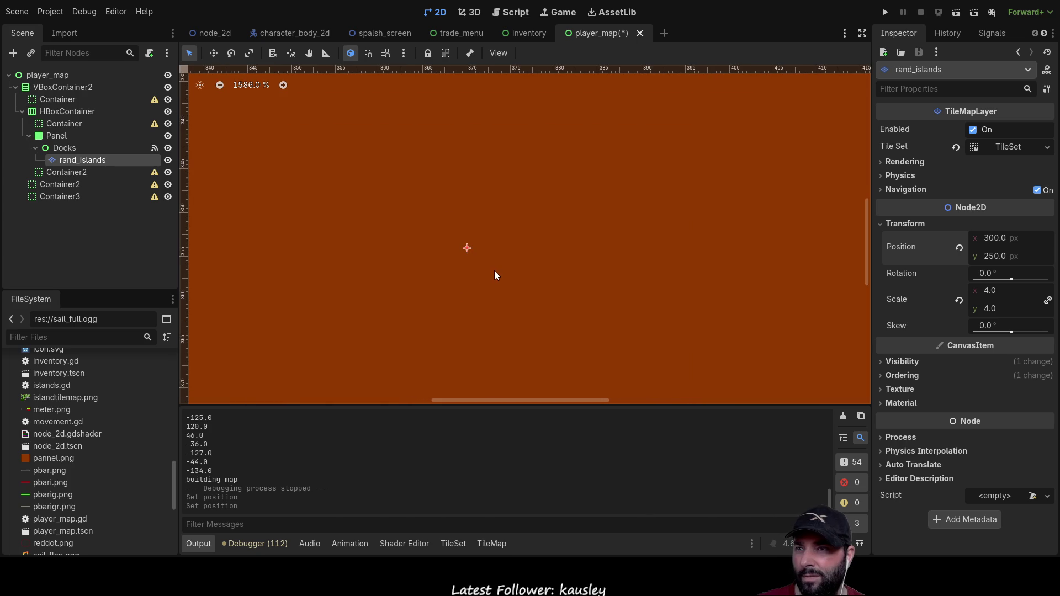
scroll(476, 242, "down", 4)
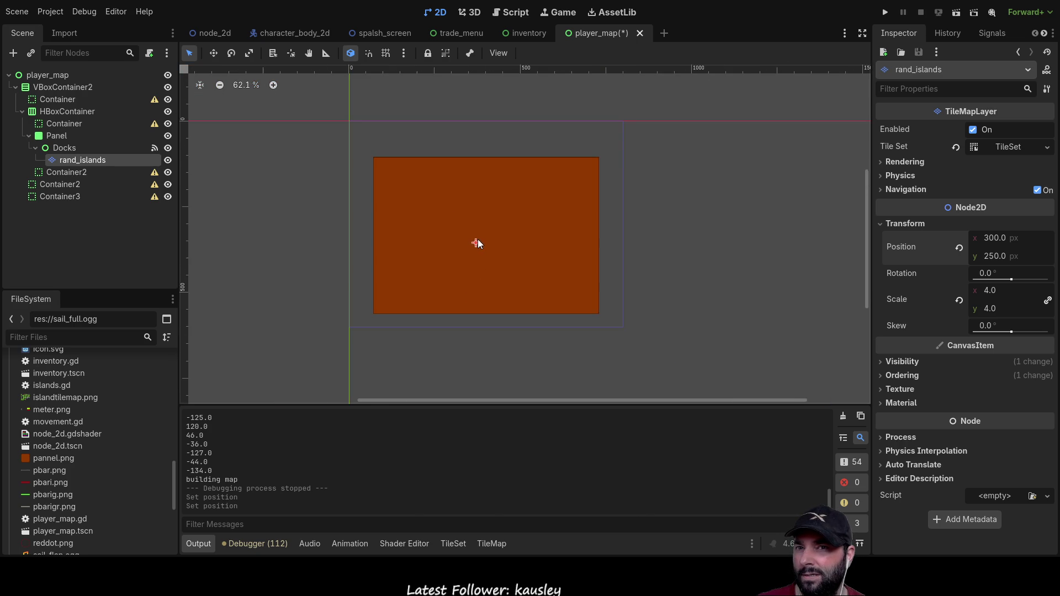
Step: Expand and collapse the Texture, Ordering and Visibility sections in the Inspector
left_click(886, 389)
left_click(884, 389)
left_click(886, 375)
left_click(886, 376)
left_click(883, 362)
left_click(884, 362)
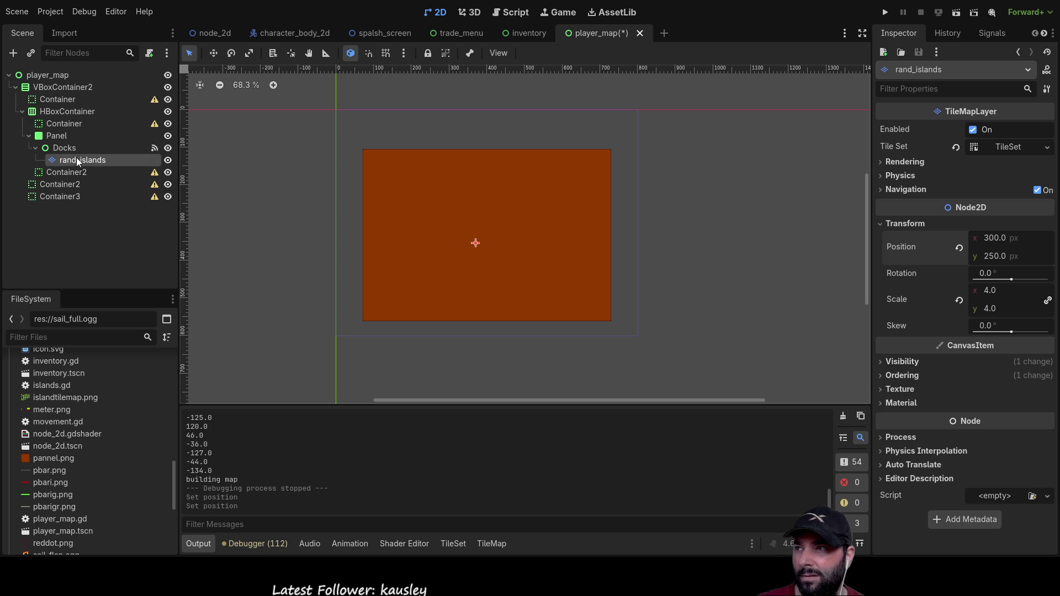
Step: Reparent the Docks node from Panel directly under the player_map root
left_click(55, 149)
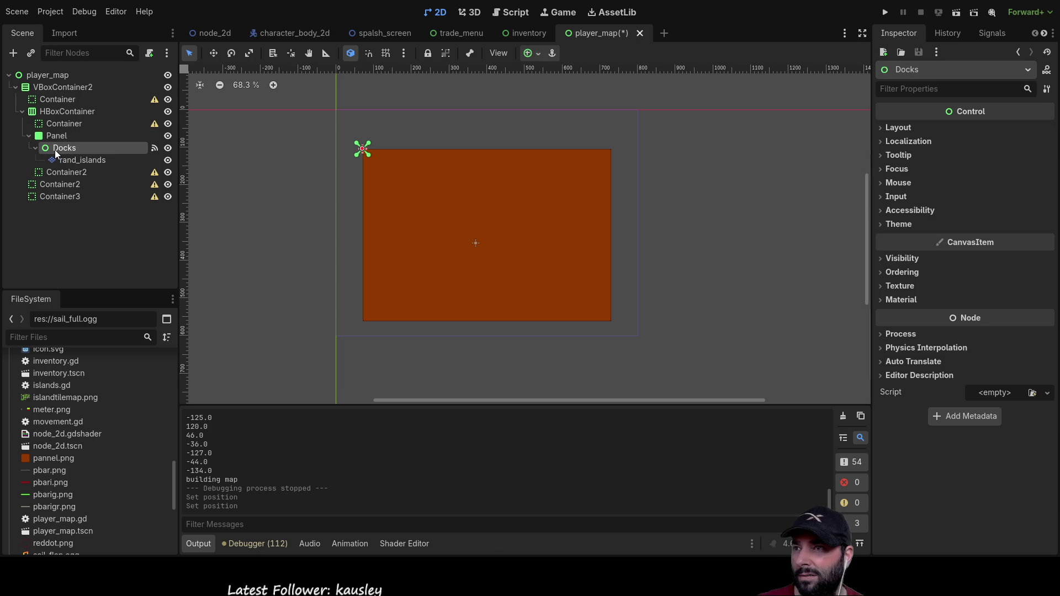
scroll(371, 193, "up", 2)
mouse_move(271, 143)
left_mouse_down()
mouse_move(423, 216)
mouse_move(595, 145)
mouse_move(622, 151)
mouse_move(486, 173)
mouse_move(492, 165)
left_mouse_up()
scroll(662, 155, "down", 2)
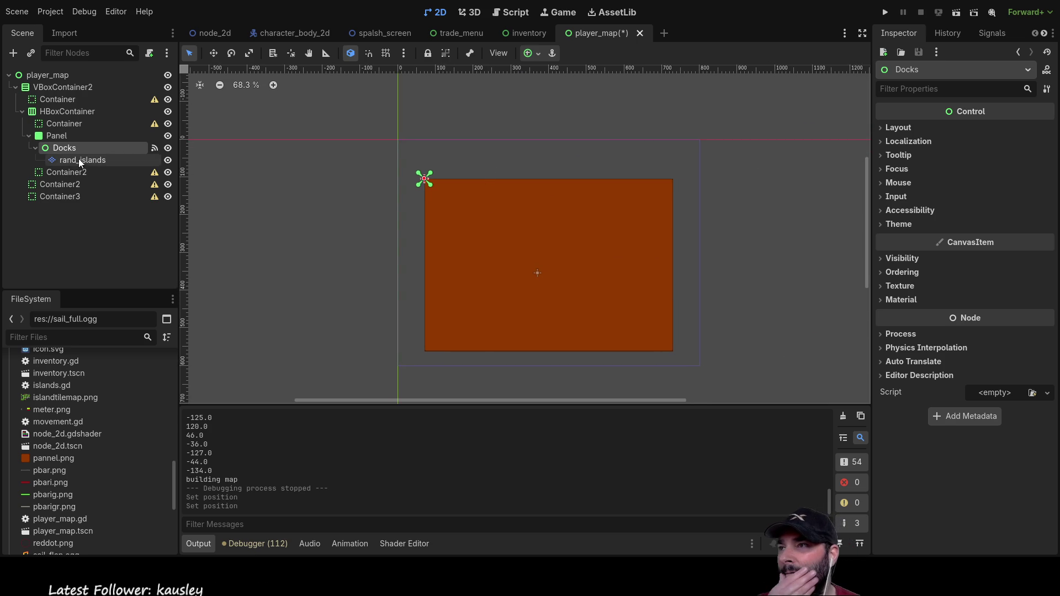
left_click_drag(56, 151, 52, 75)
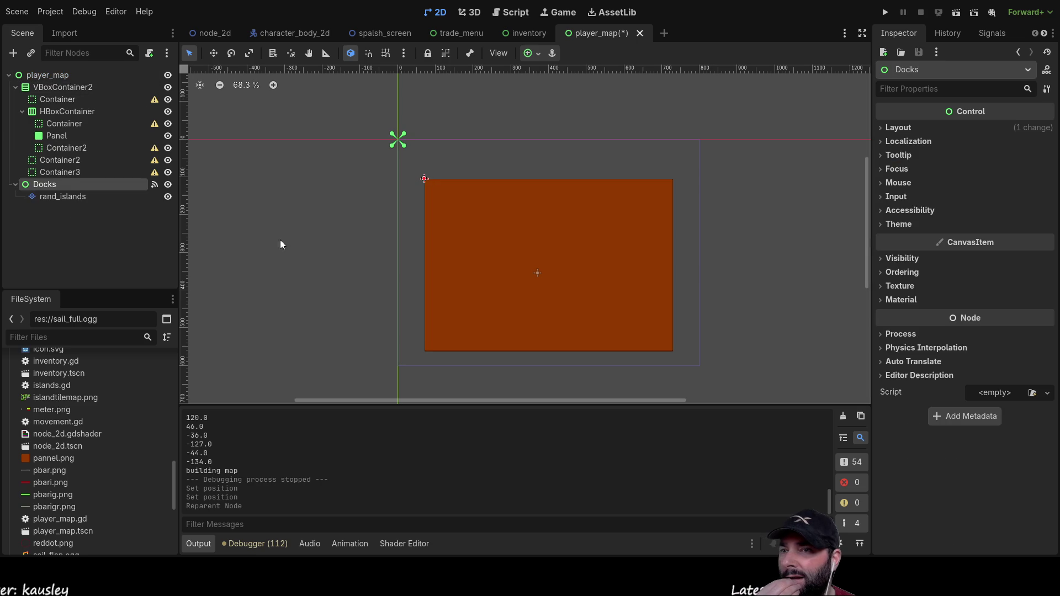
left_click(55, 195)
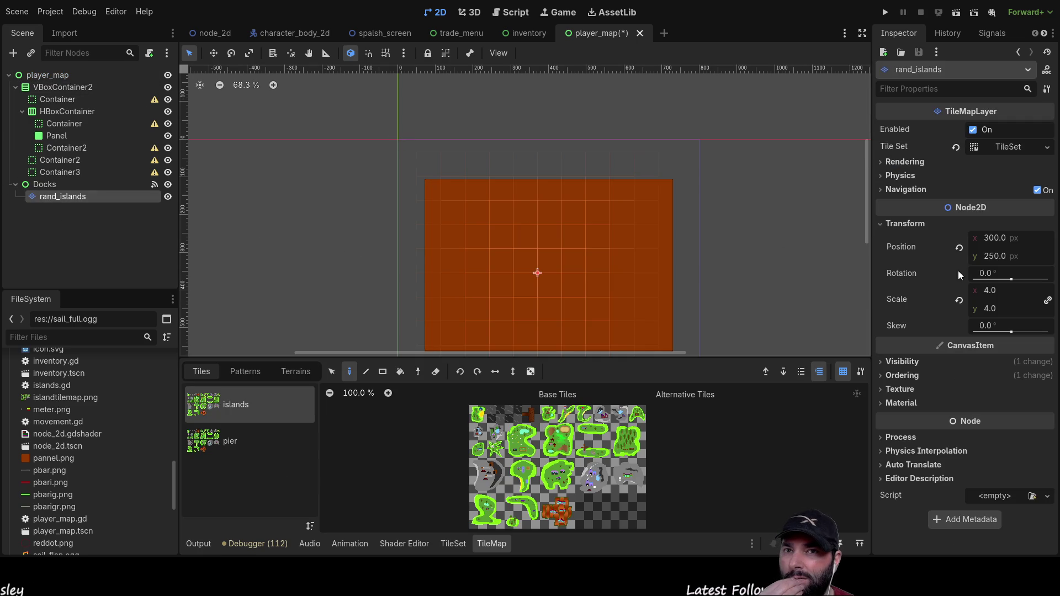
Step: Set the rand_islands position to 400, 300 px
double_click(995, 239)
type("400")
key("Return")
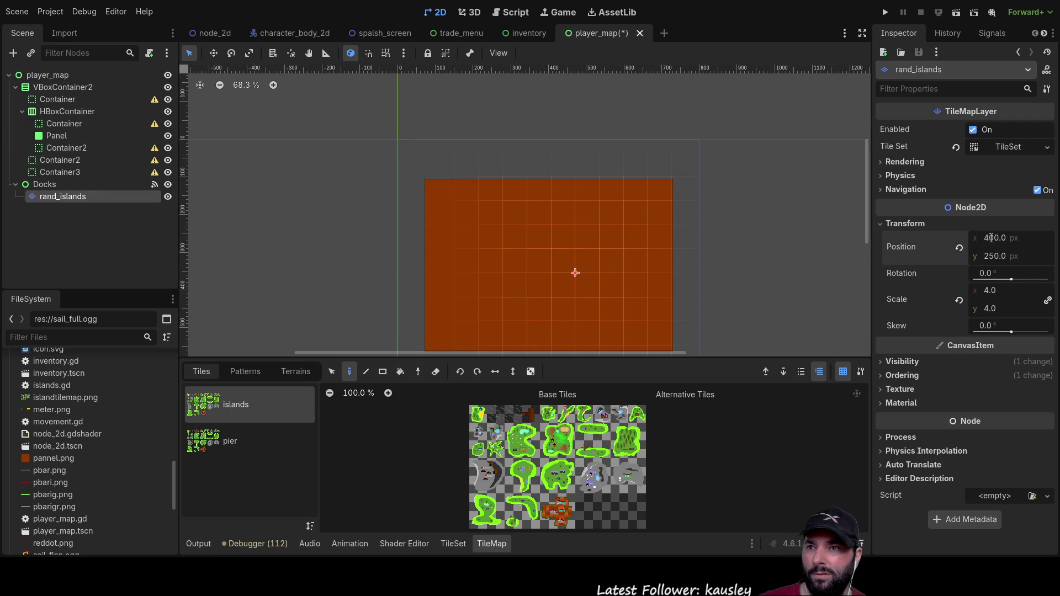
type("300")
key("Return")
scroll(677, 151, "up", 4)
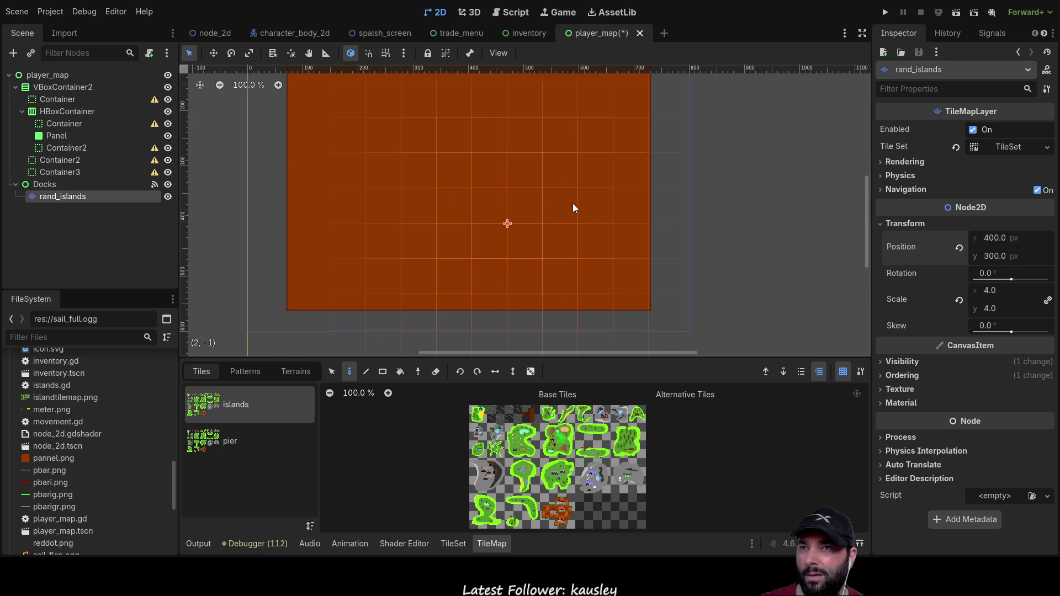
mouse_move(578, 200)
left_mouse_down()
mouse_move(580, 251)
mouse_move(586, 212)
left_mouse_up()
scroll(610, 209, "down", 3)
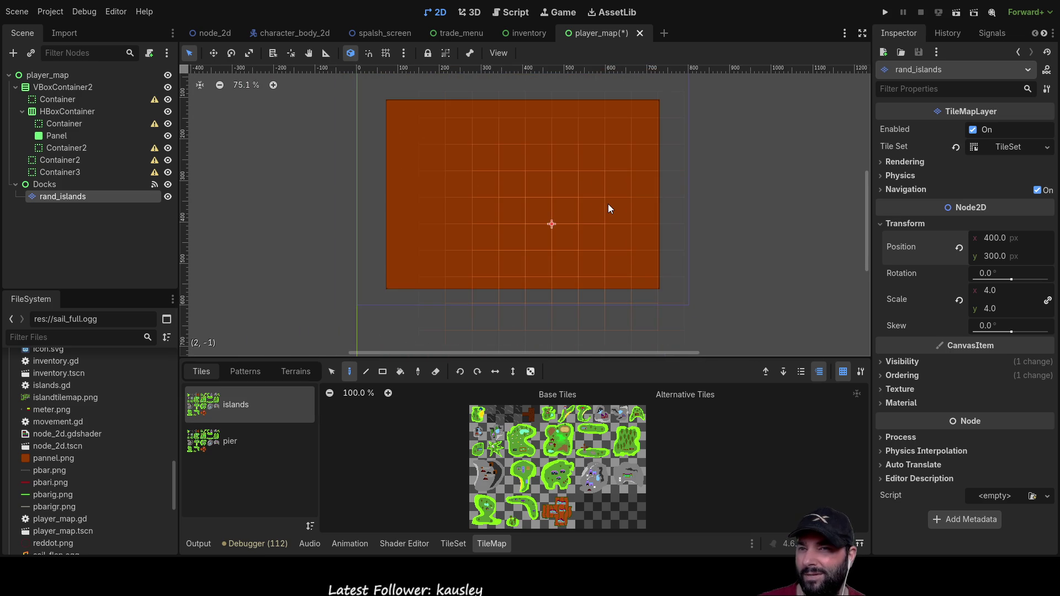
Step: Set the Docks node's Transform Position to 0, 0
left_click(46, 184)
left_click(882, 129)
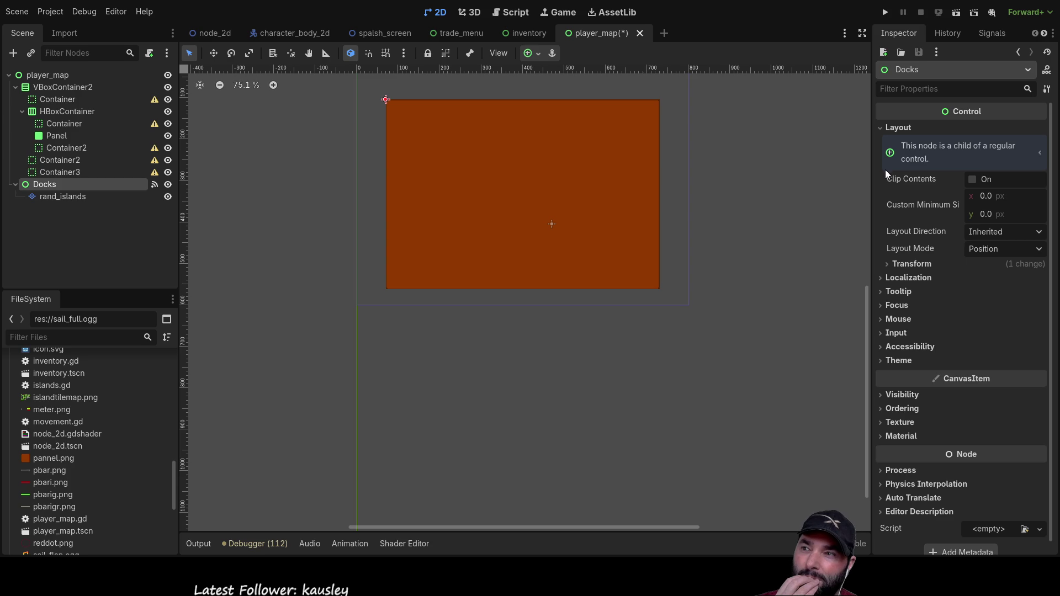
scroll(556, 243, "up", 3)
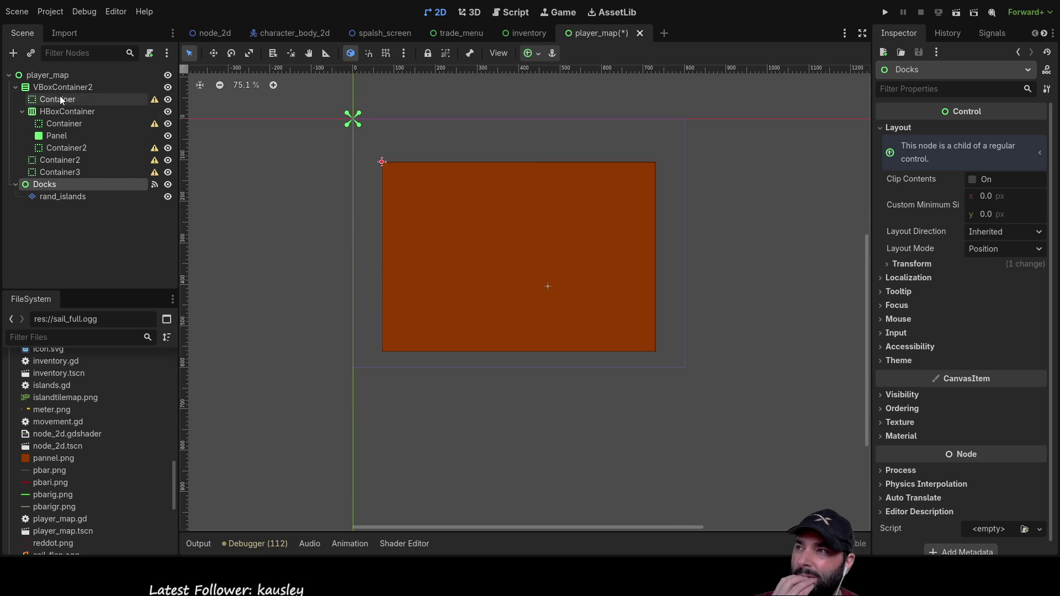
left_click(58, 79)
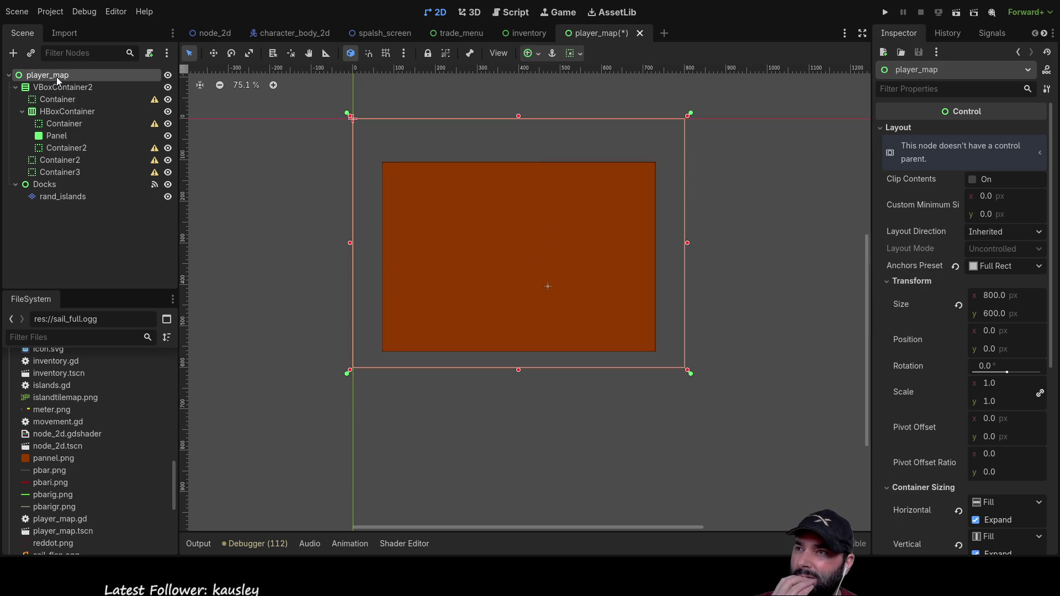
left_click(45, 185)
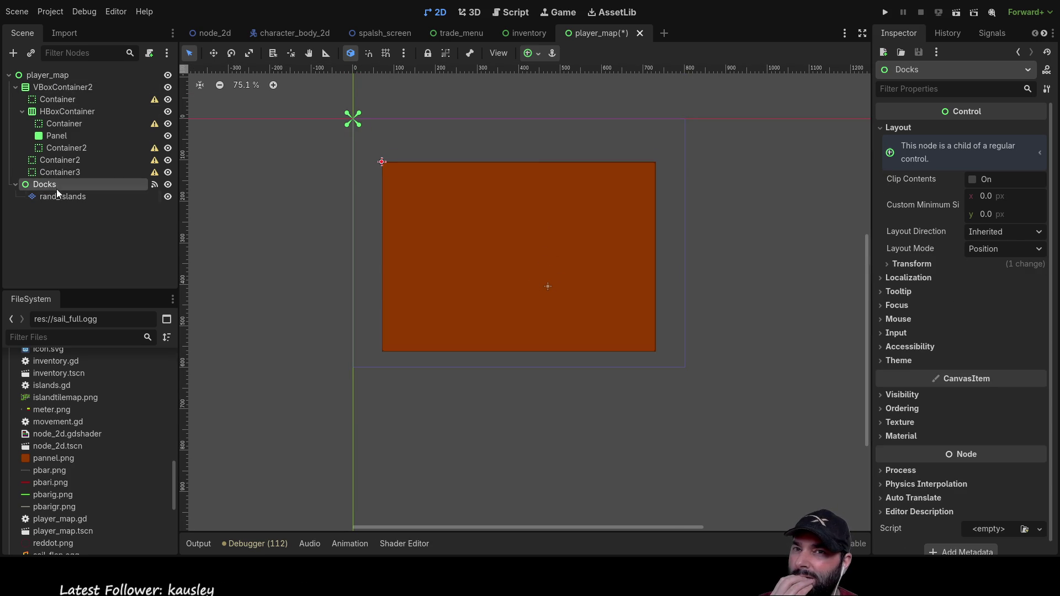
left_click(885, 266)
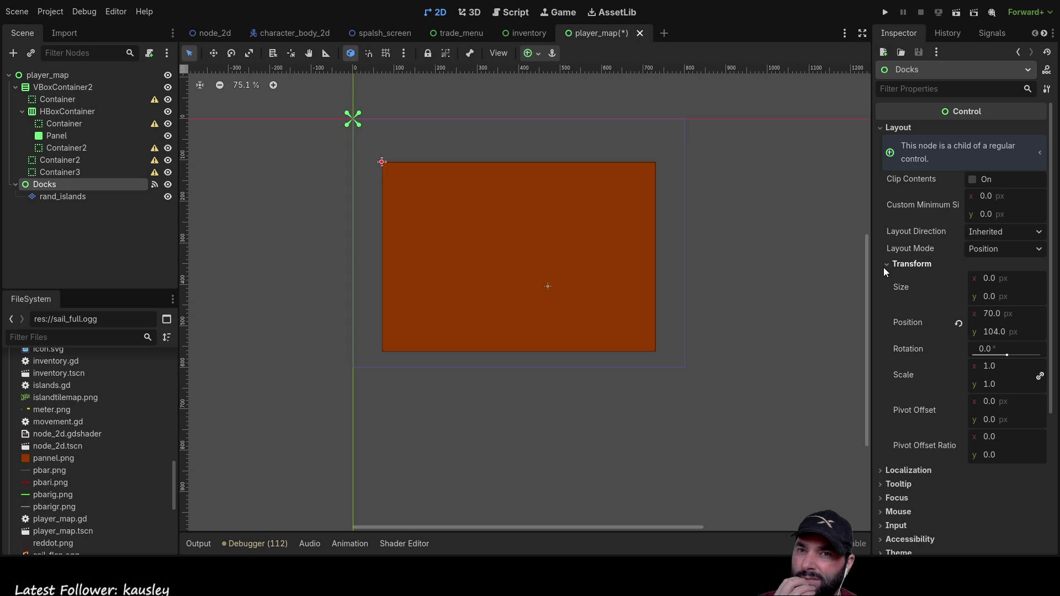
left_click(991, 313)
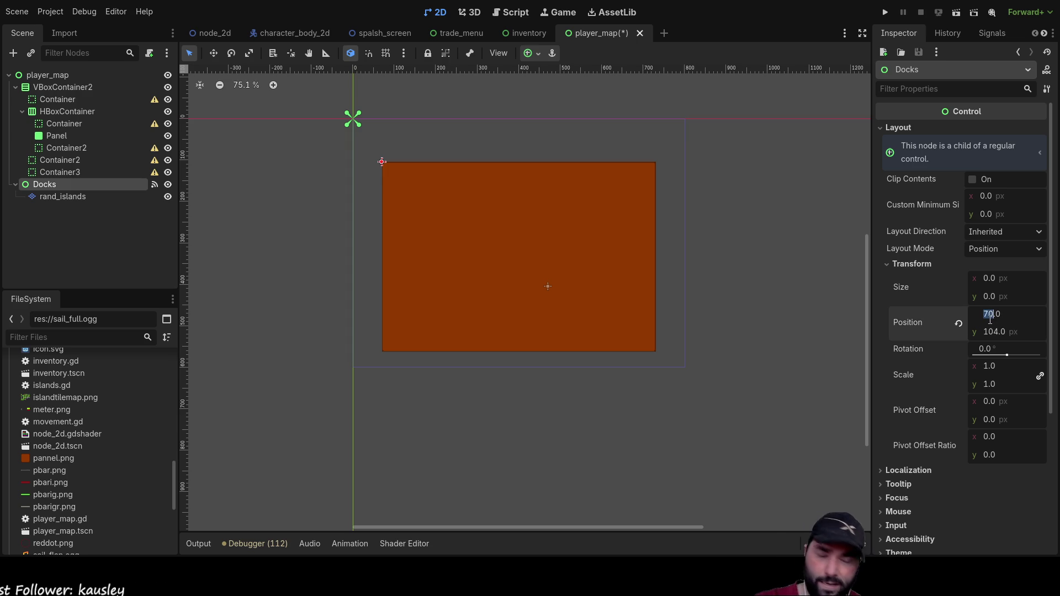
type("0")
key("Return")
left_click(992, 332)
type("0")
key("Return")
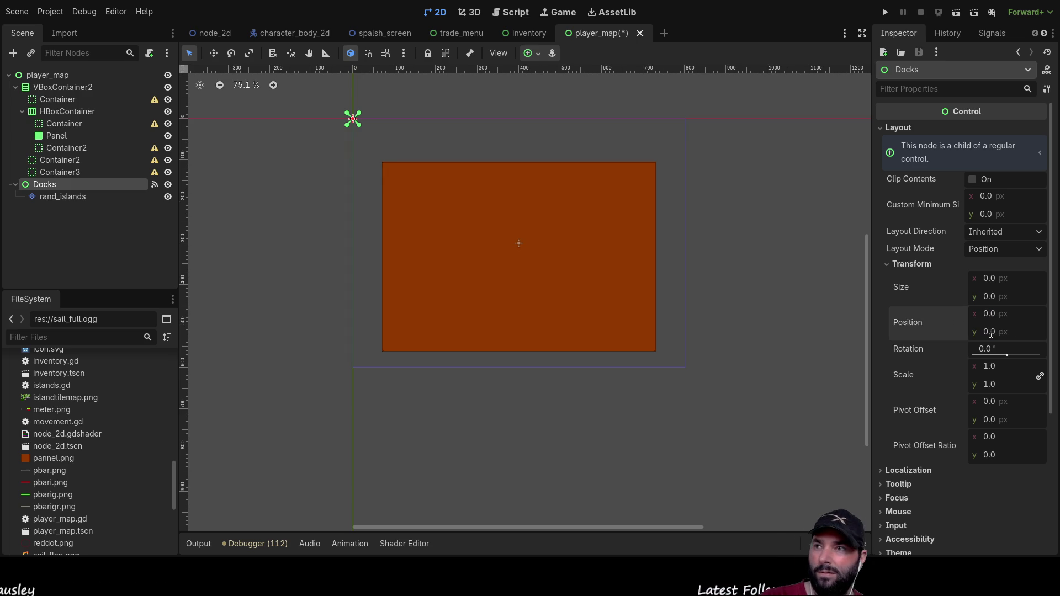
Step: Select rand_islands and pan the canvas to recentre the map panel
left_click(65, 198)
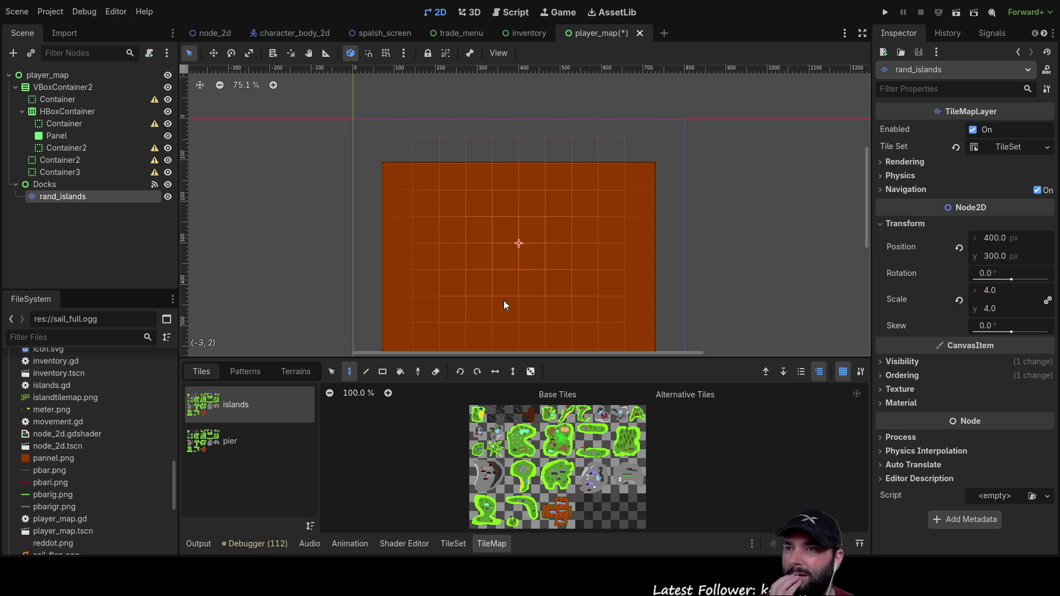
scroll(737, 144, "down", 3)
mouse_move(735, 136)
left_mouse_down()
mouse_move(717, 144)
mouse_move(711, 168)
left_mouse_up()
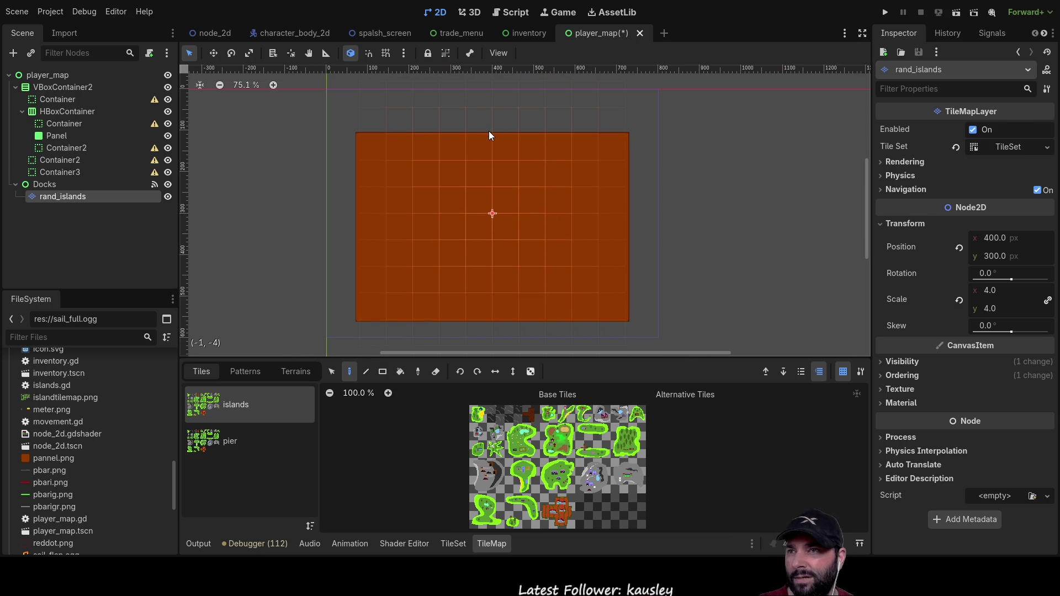
left_click(51, 98)
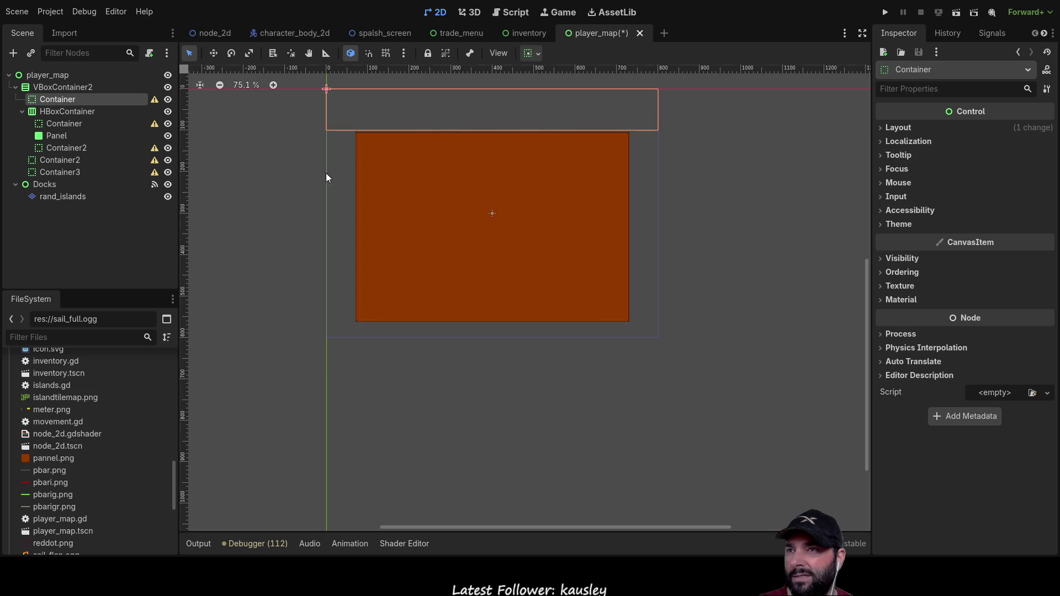
Step: Set the rand_islands Position y to 400, then 350, and run the project
left_click(884, 128)
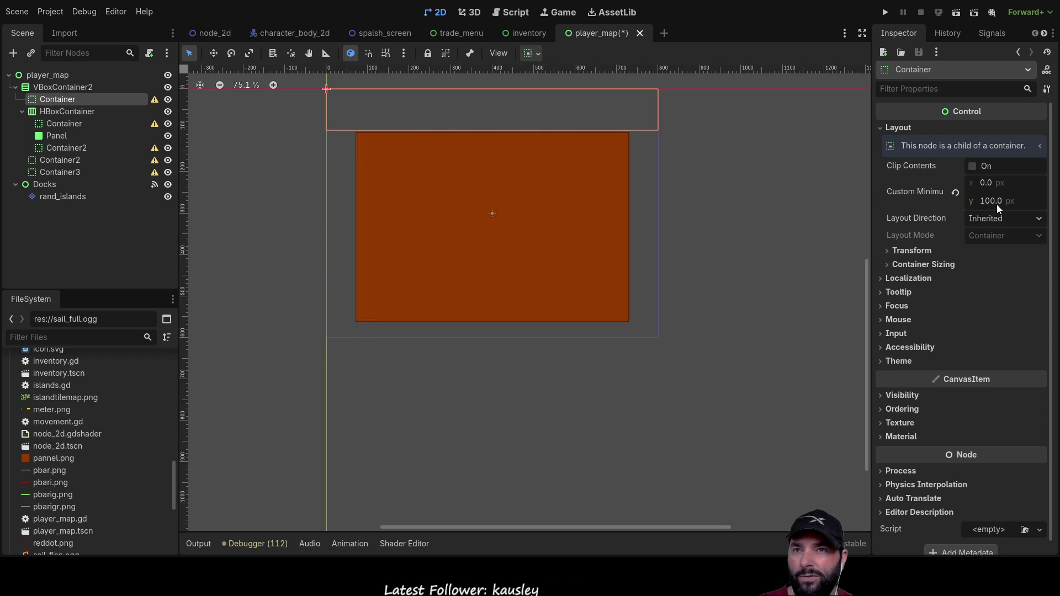
left_click(883, 128)
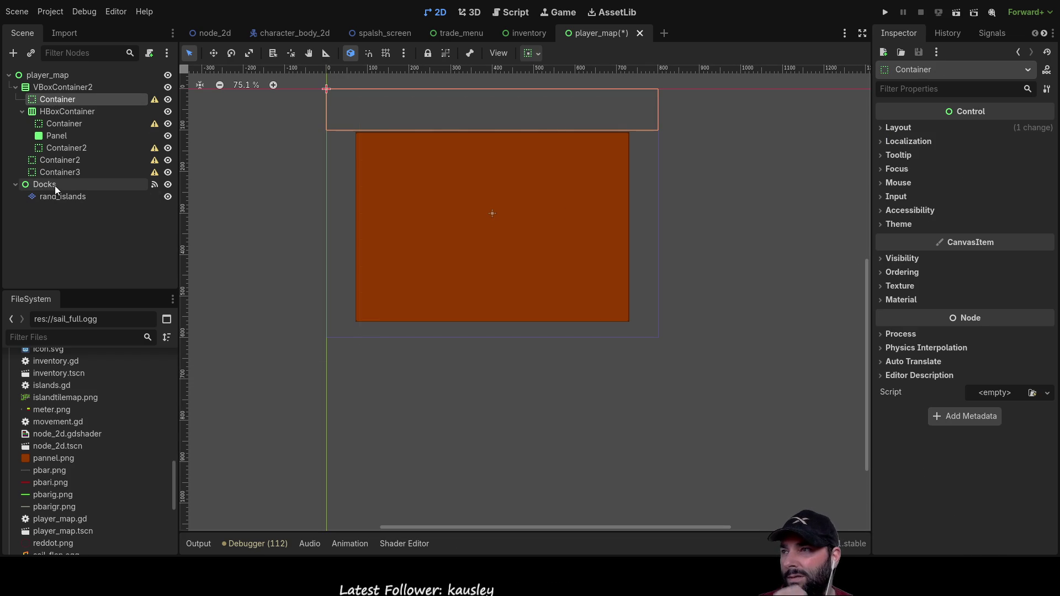
left_click(58, 197)
double_click(990, 256)
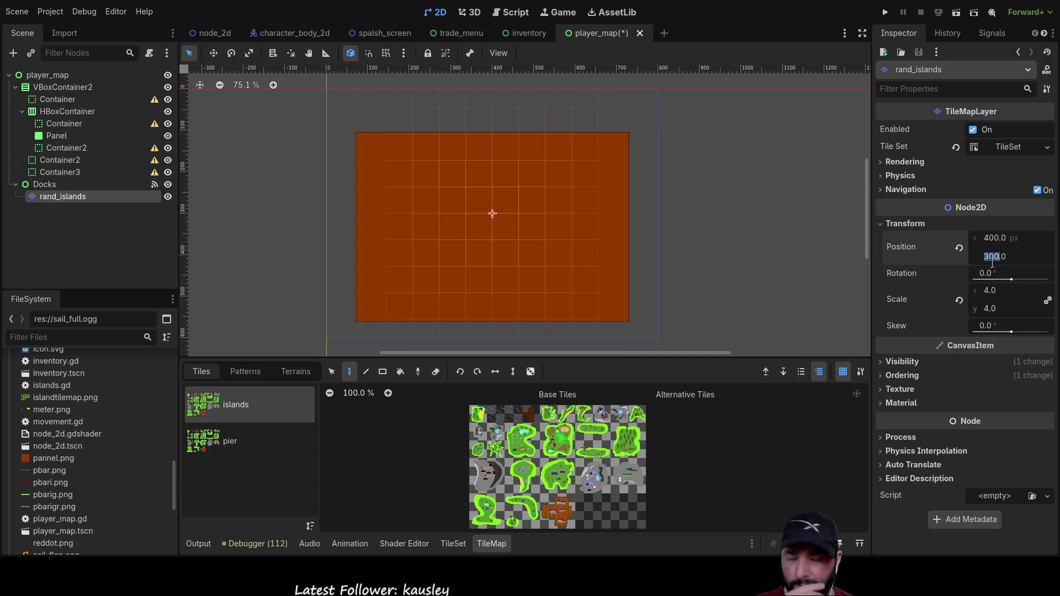
type("400")
key("Return")
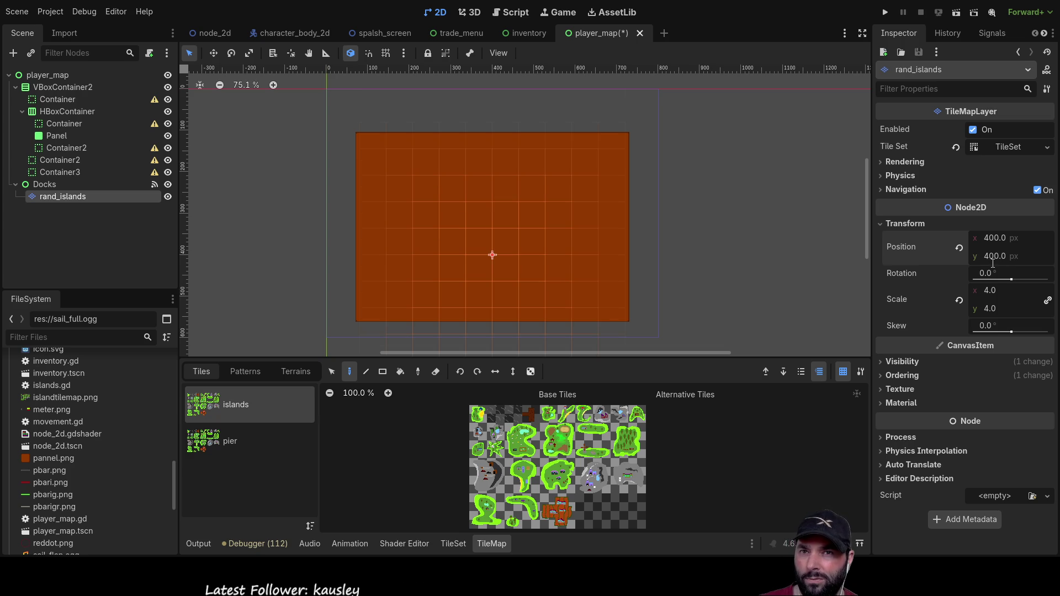
double_click(991, 256)
type("350")
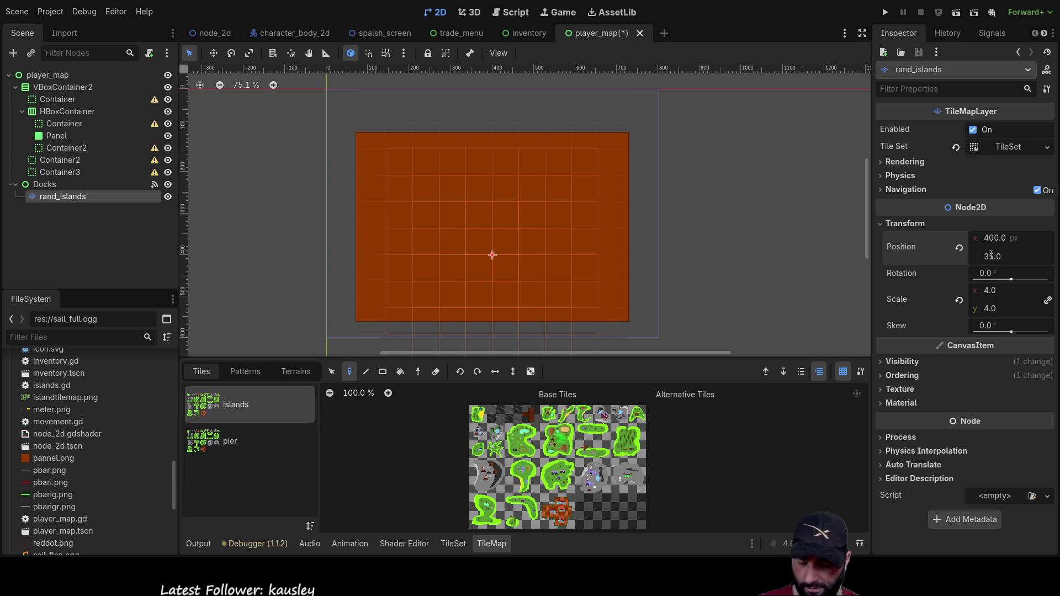
key("Return")
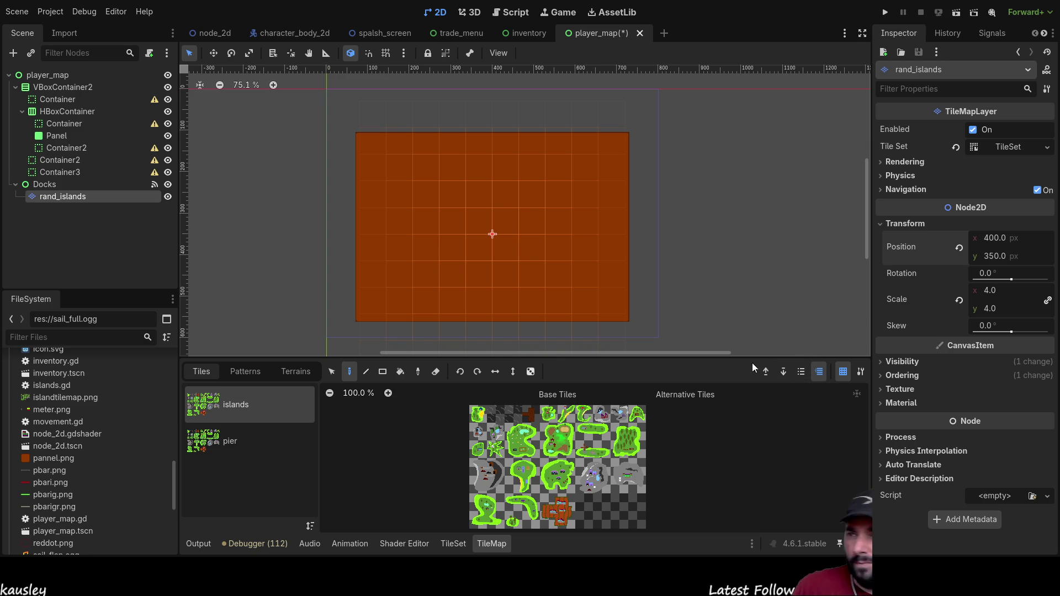
mouse_move(717, 208)
left_mouse_down()
mouse_move(729, 147)
mouse_move(719, 192)
left_mouse_up()
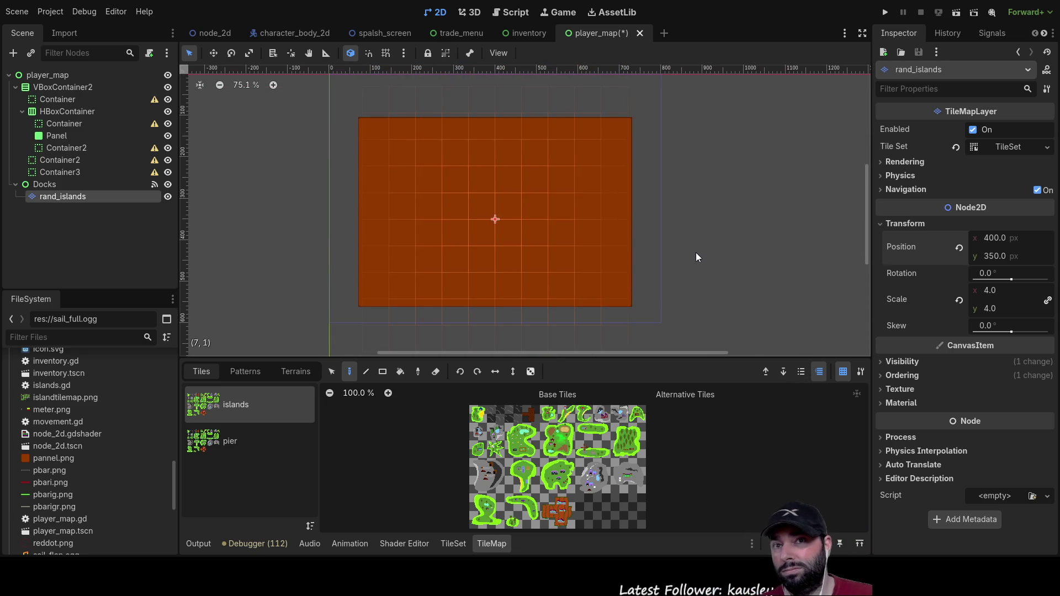
left_click(886, 13)
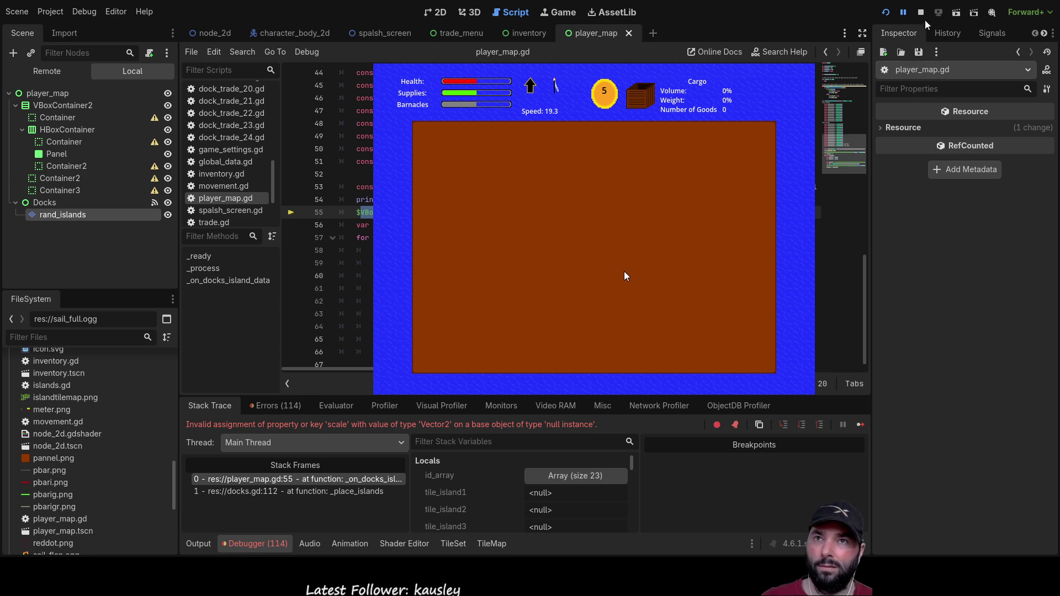
Step: Stop the game and replace the node paths on lines 55, 61 and 63 with $Docks/rand_islands
key("F8")
mouse_move(352, 211)
left_mouse_down()
mouse_move(613, 212)
mouse_move(592, 210)
left_mouse_up()
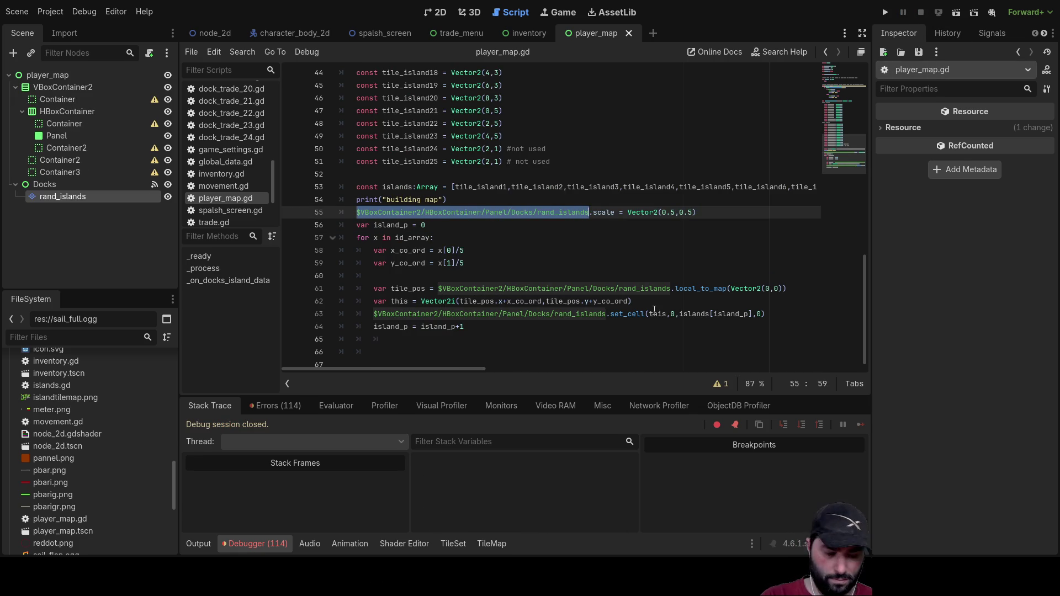
key("BackSpace")
left_click_drag(62, 198, 358, 212)
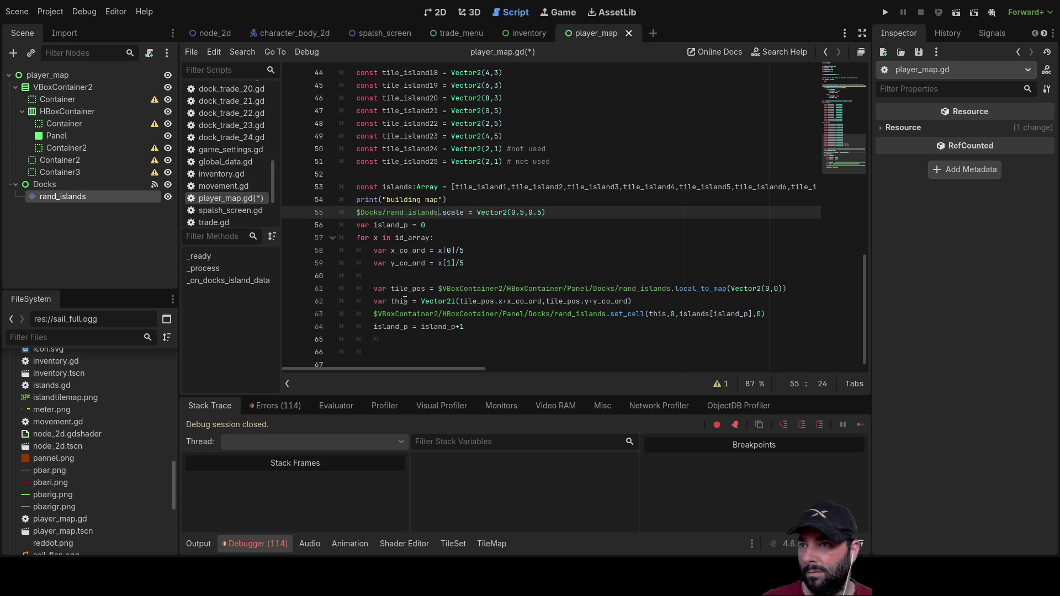
left_click_drag(439, 288, 671, 288)
key("BackSpace")
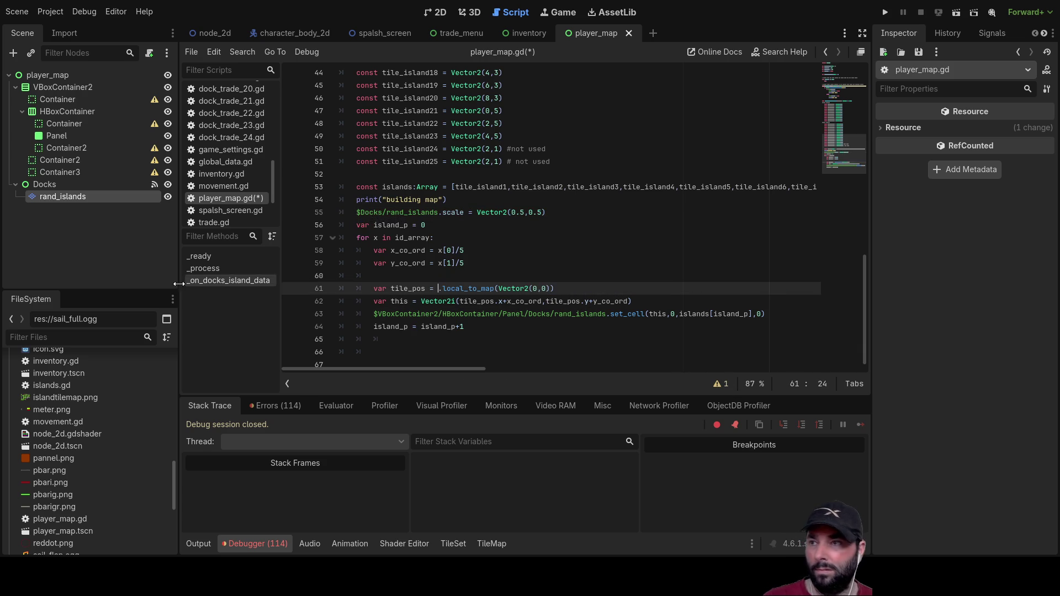
left_click_drag(69, 202, 438, 290)
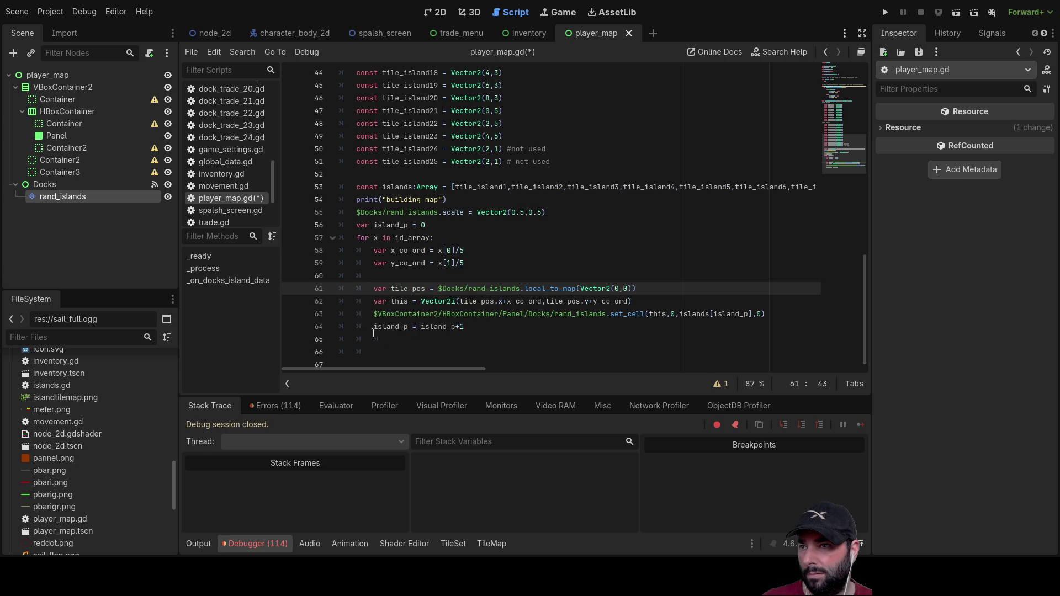
left_click_drag(374, 314, 600, 314)
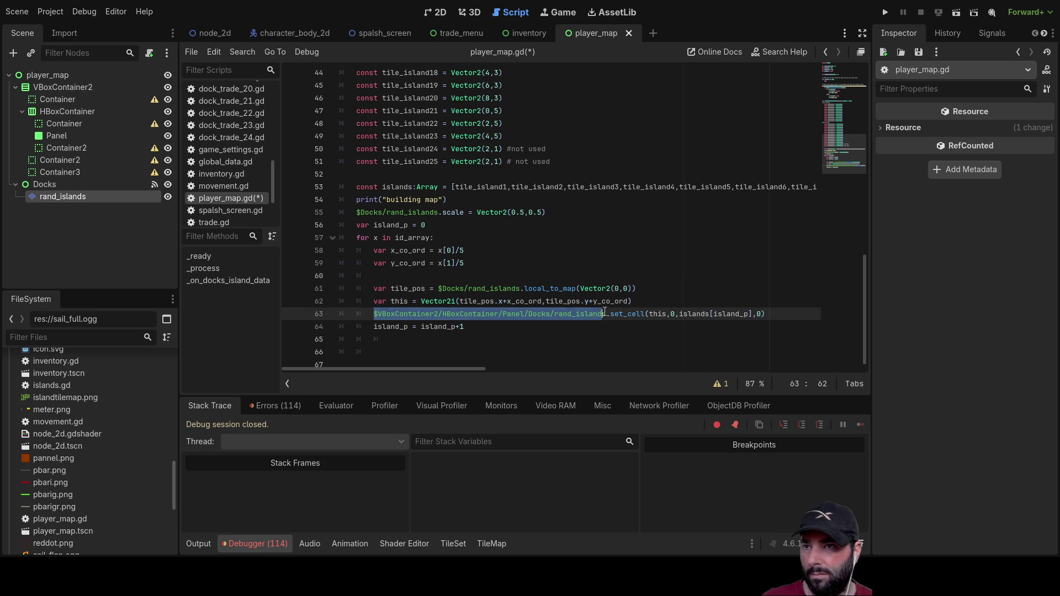
key("BackSpace")
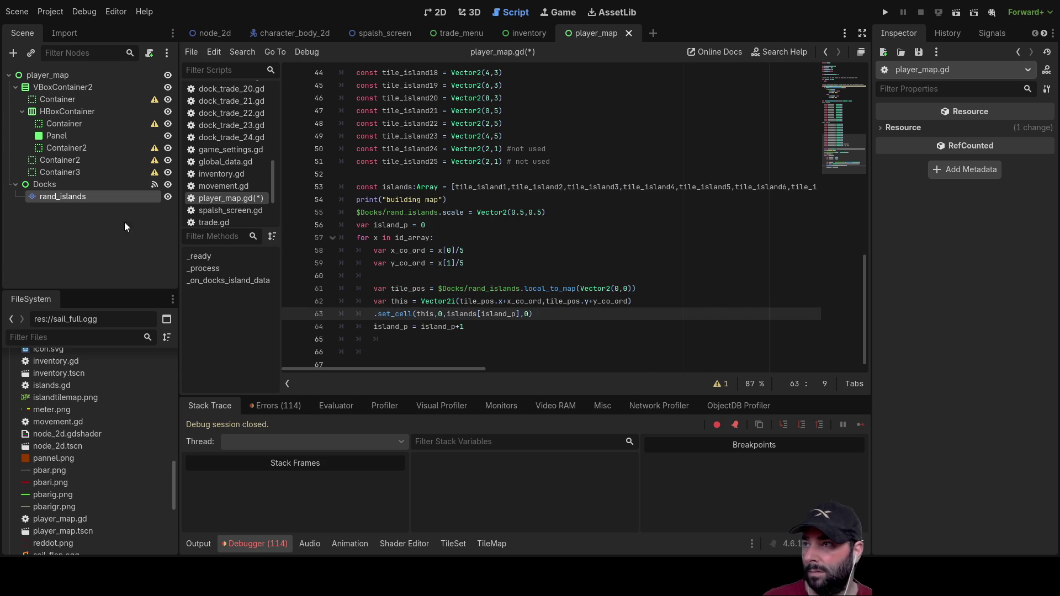
left_click_drag(44, 196, 374, 313)
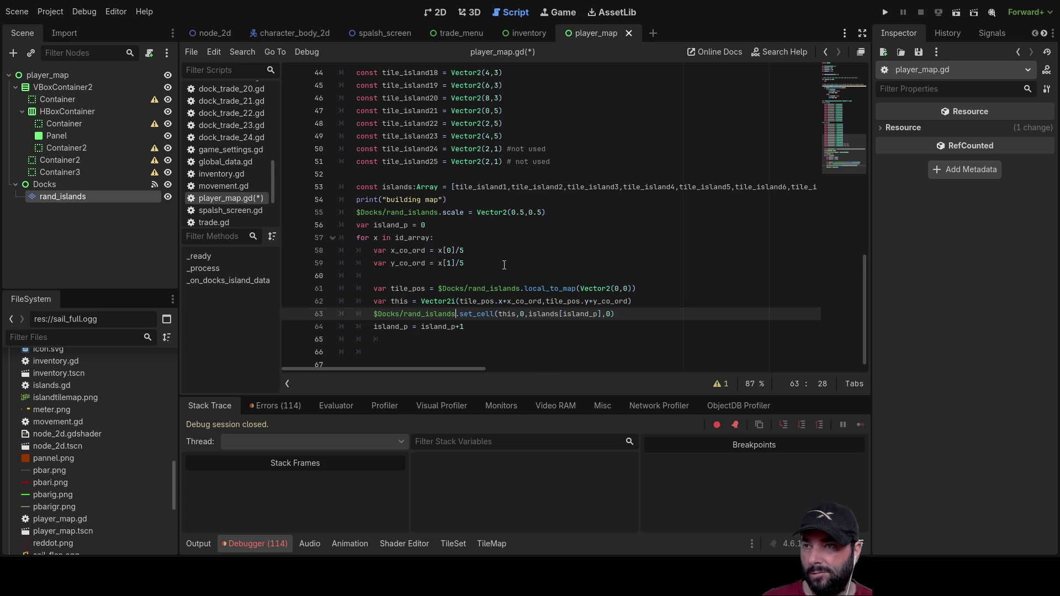
Step: Run the game, start playing, and toggle the island map off and on with M
left_click(885, 12)
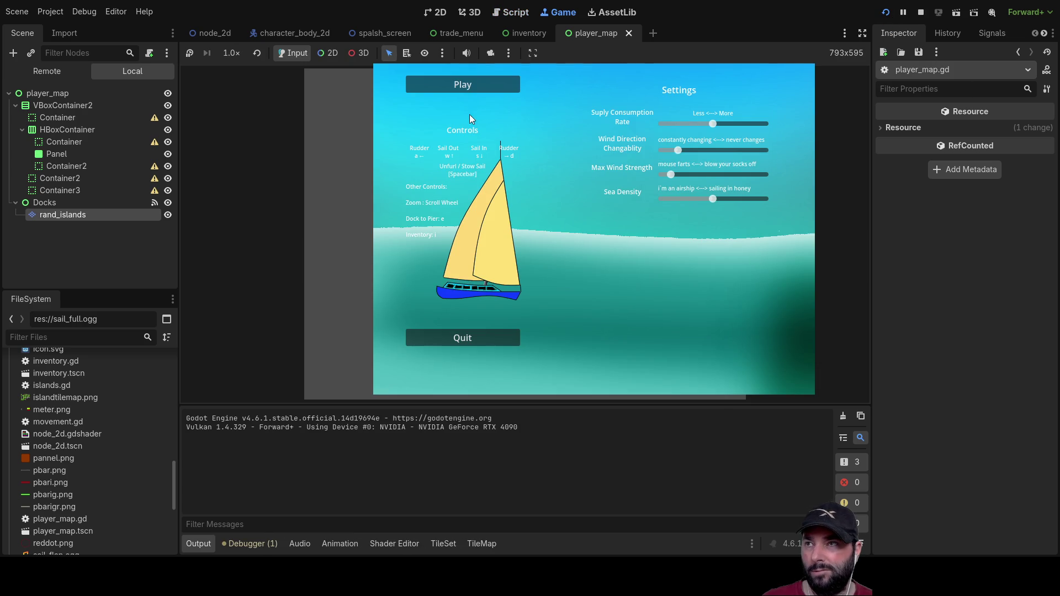
left_click(466, 90)
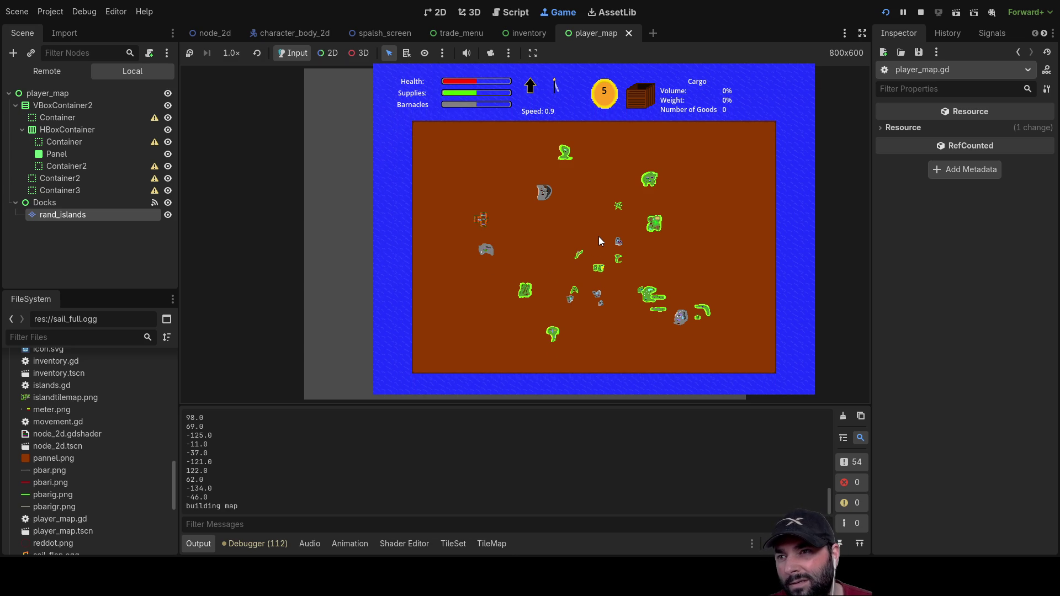
key("m")
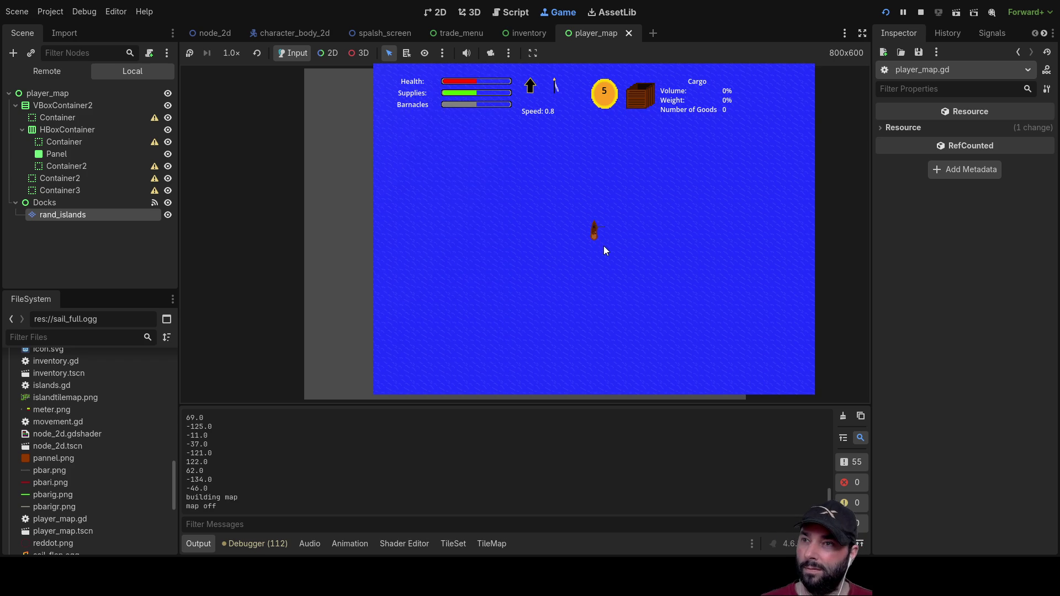
key("m")
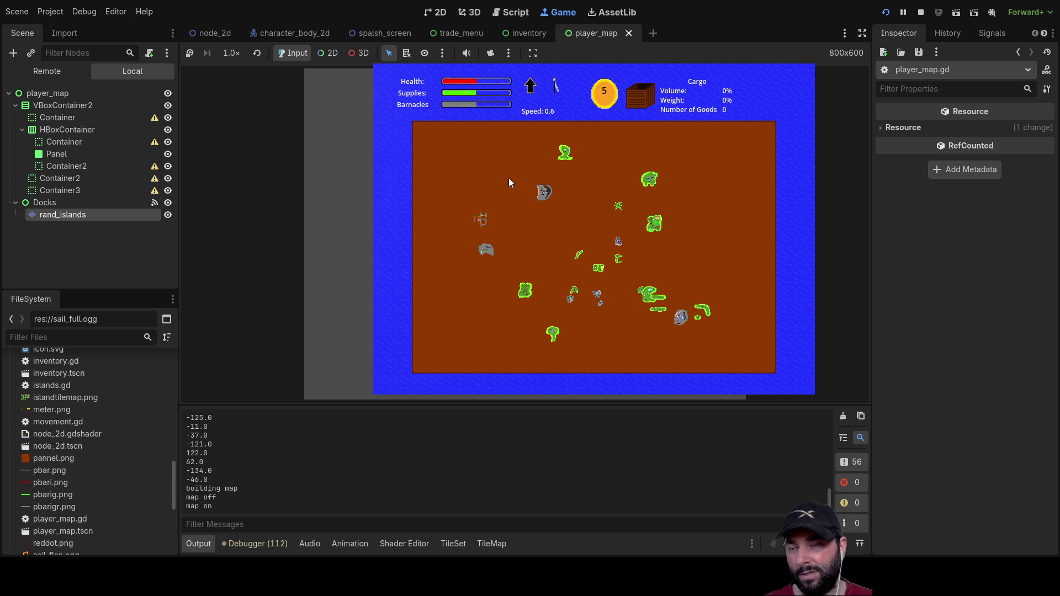
key("m")
key("m")
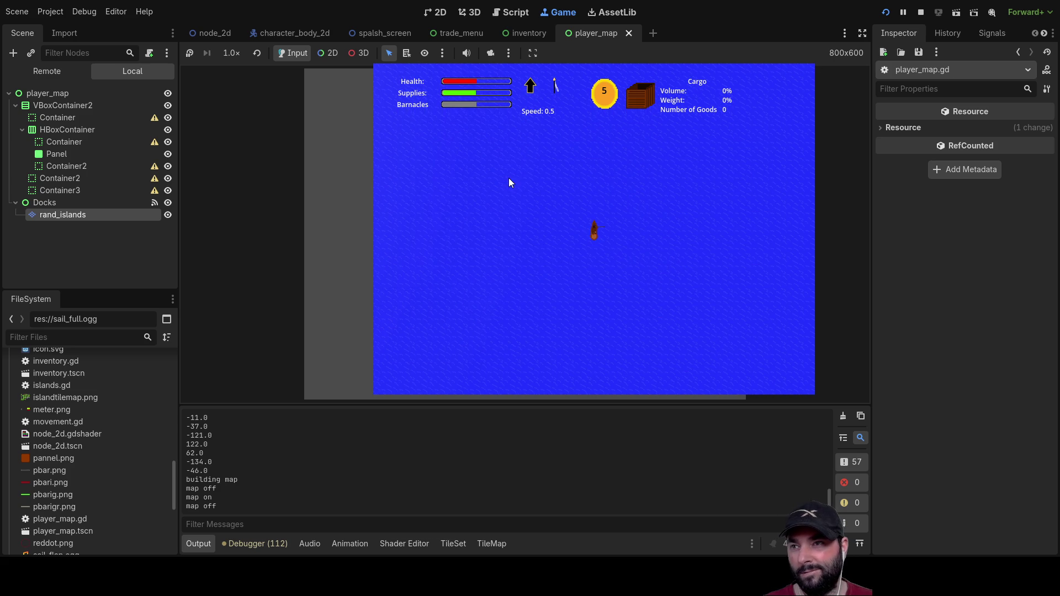
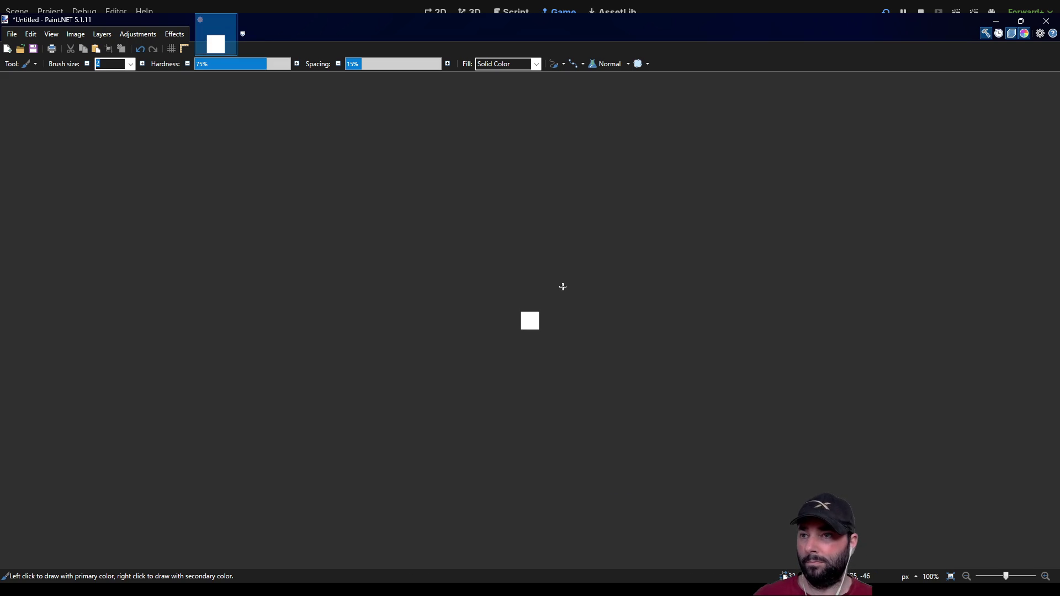
Step: Zoom in and draw a red X of two corner-to-corner lines, then start selecting the white background
scroll(525, 316, "up", 10)
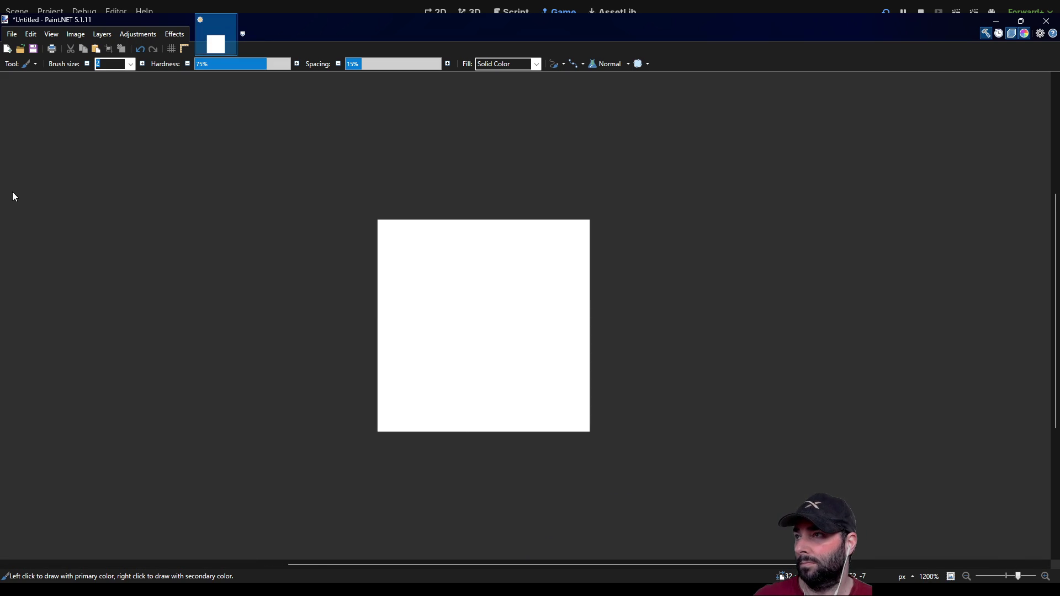
key("p")
key("o")
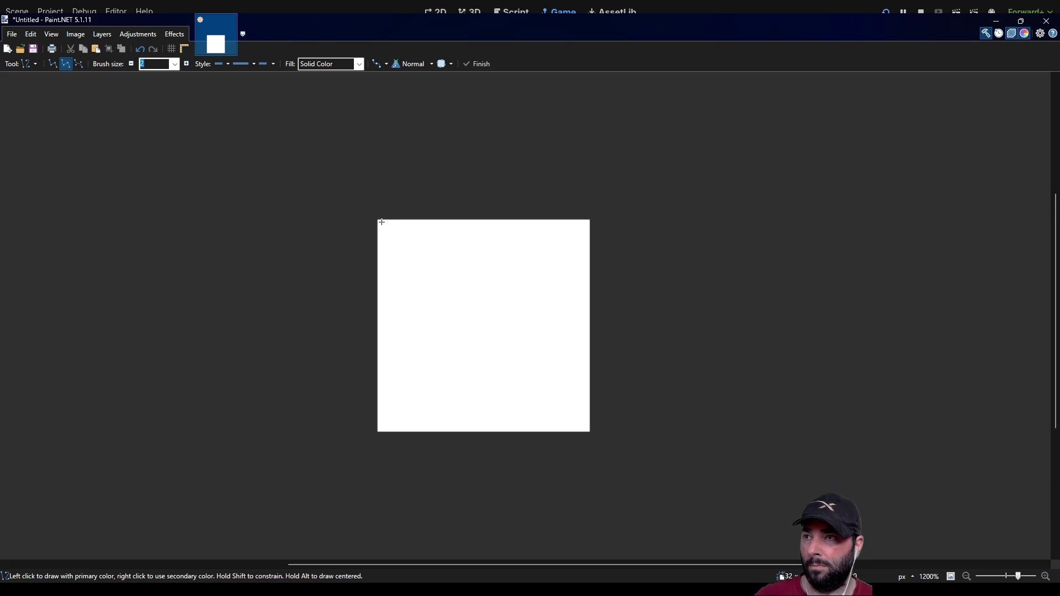
left_click_drag(377, 221, 592, 434)
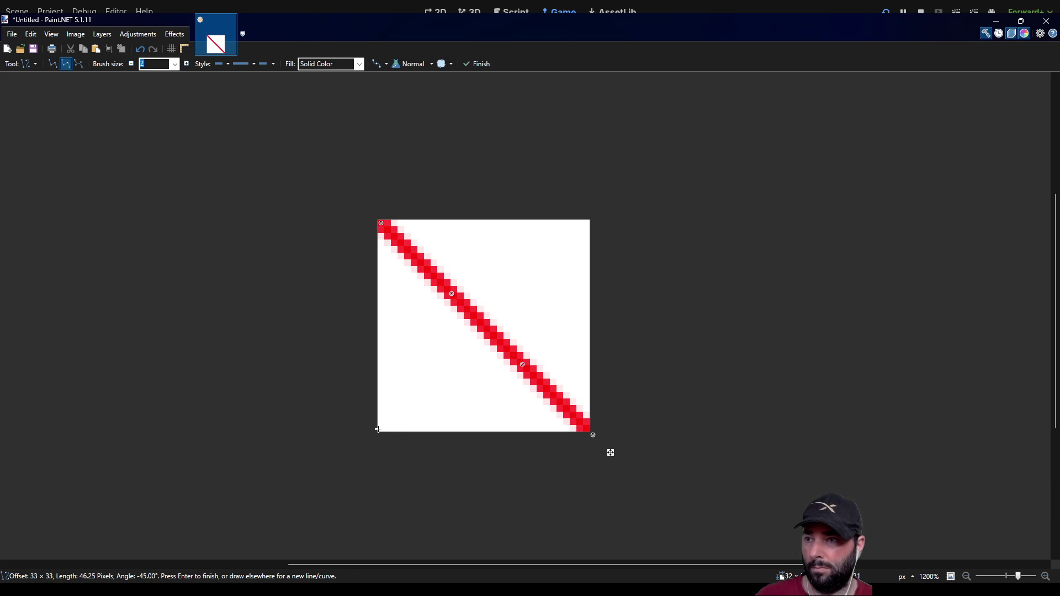
mouse_move(378, 431)
left_mouse_down()
mouse_move(539, 285)
mouse_move(604, 204)
left_mouse_up()
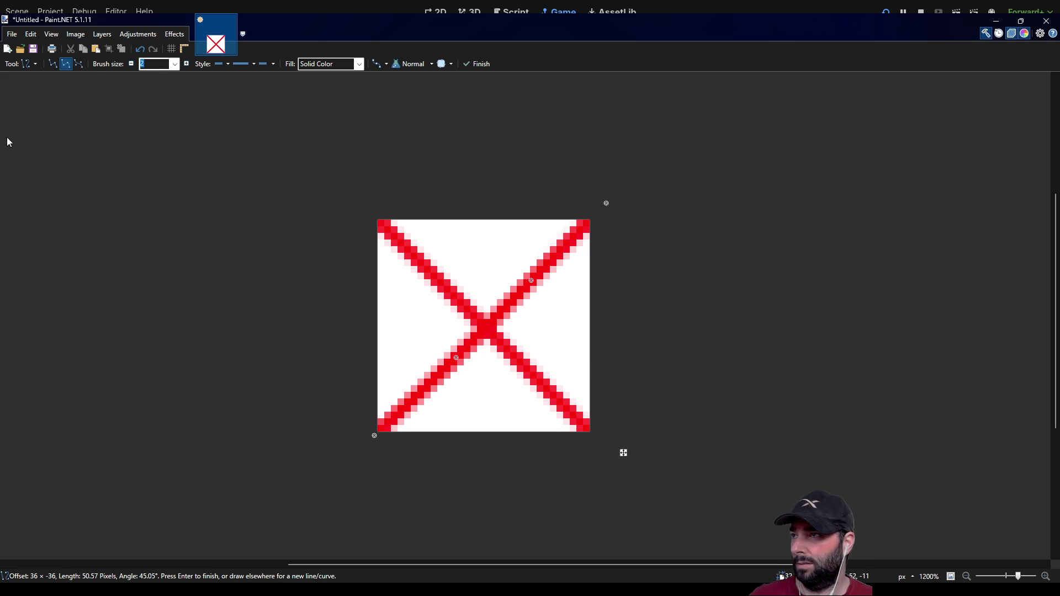
key("s")
left_click(394, 350)
Step: Select the remaining white triangles with the Magic Wand and delete them to transparency
left_click(483, 255, "ctrl")
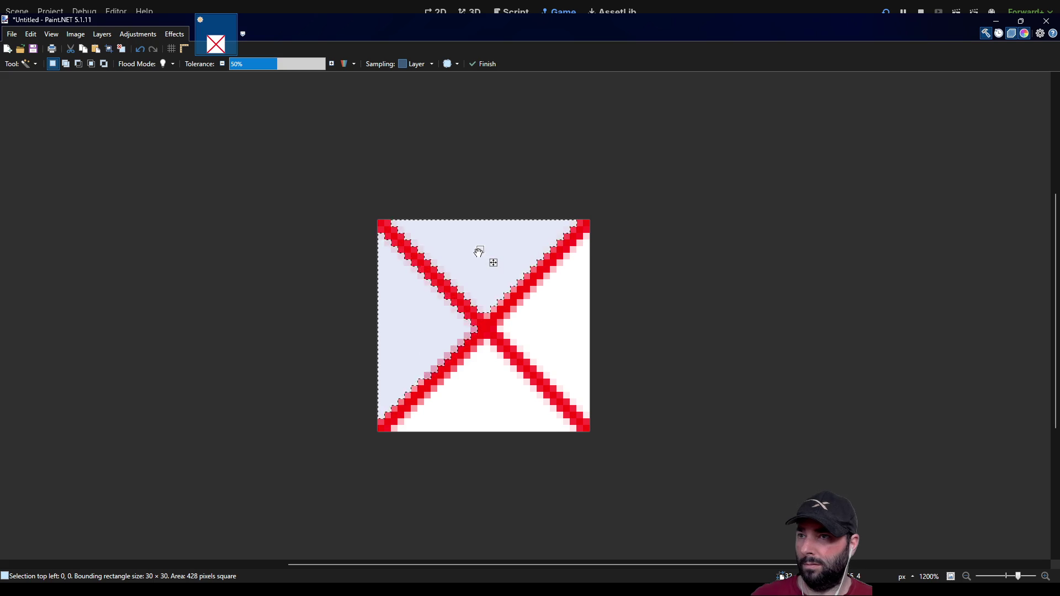
left_click(557, 319, "ctrl")
left_click(472, 398, "ctrl")
key("Delete")
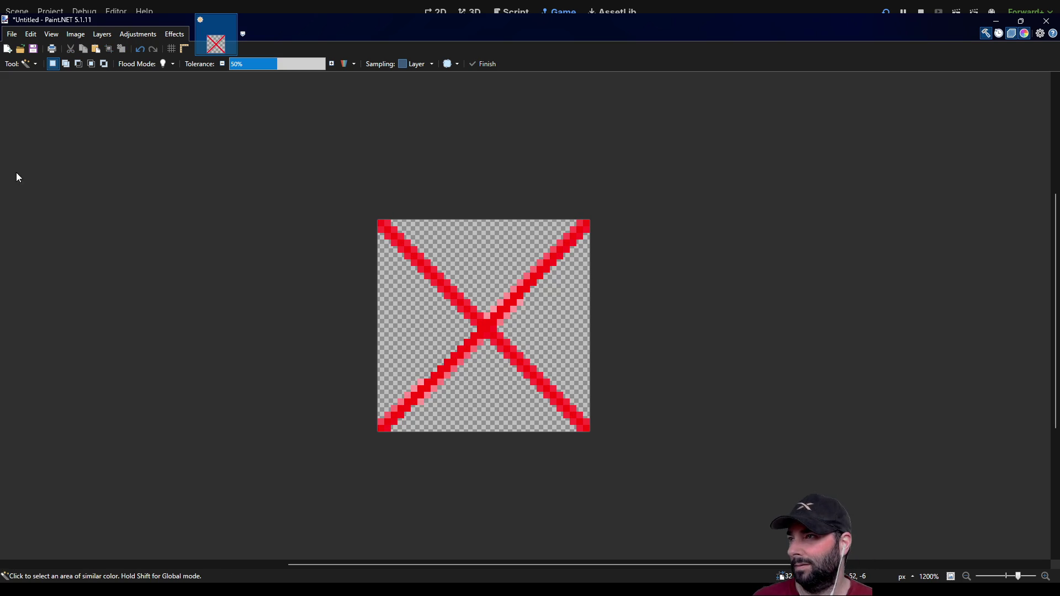
Step: Erase the red X completely with a size 13 eraser
key("e")
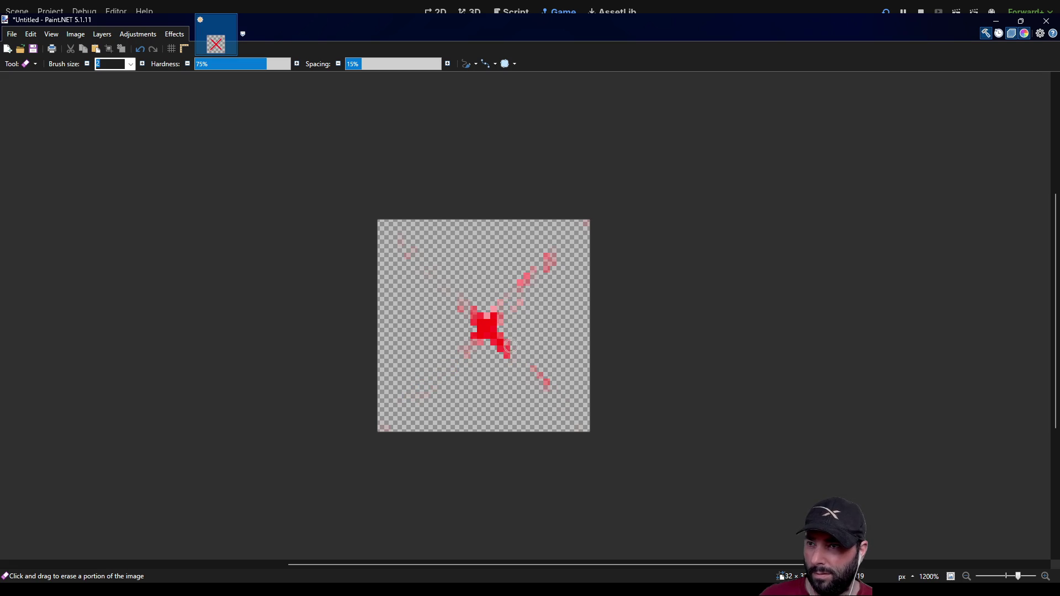
type("13")
mouse_move(487, 326)
left_mouse_down()
mouse_move(547, 259)
mouse_move(544, 381)
left_mouse_up()
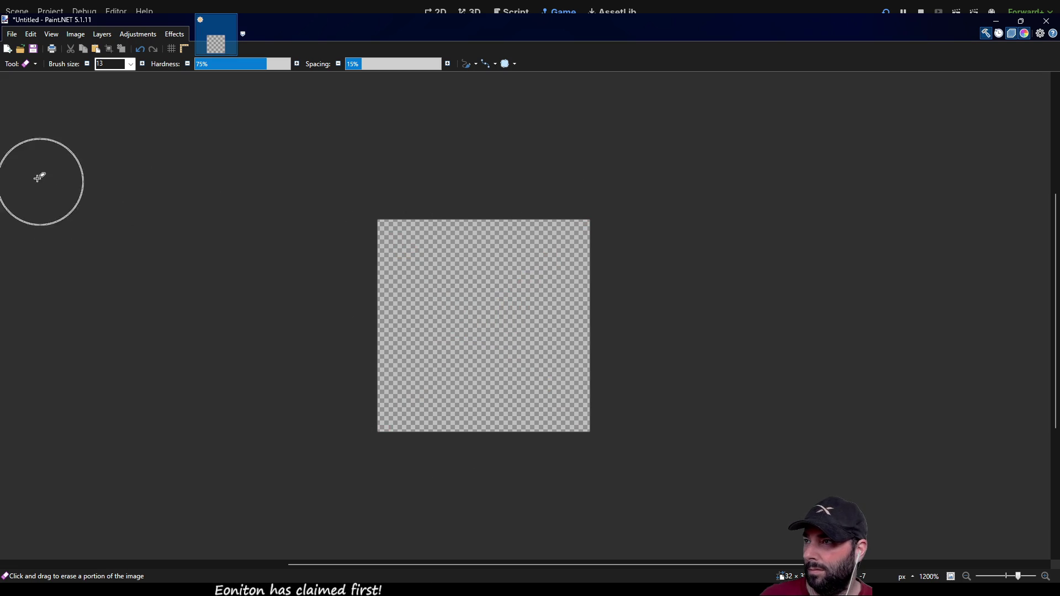
Step: Set up the Paintbrush with 100% hardness and size 1 after undoing a trial stroke
key("b")
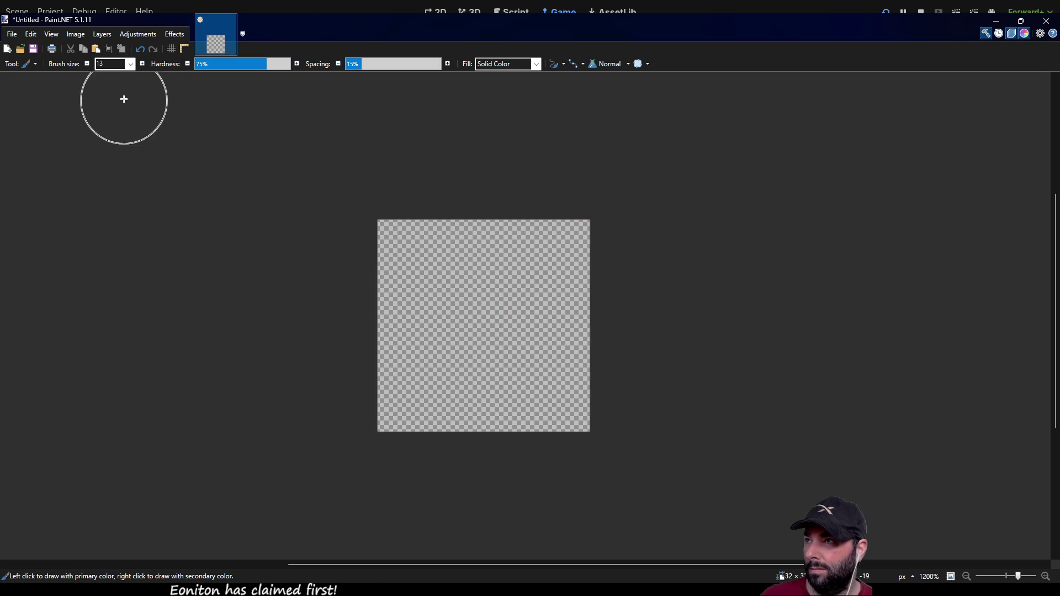
left_click(111, 63)
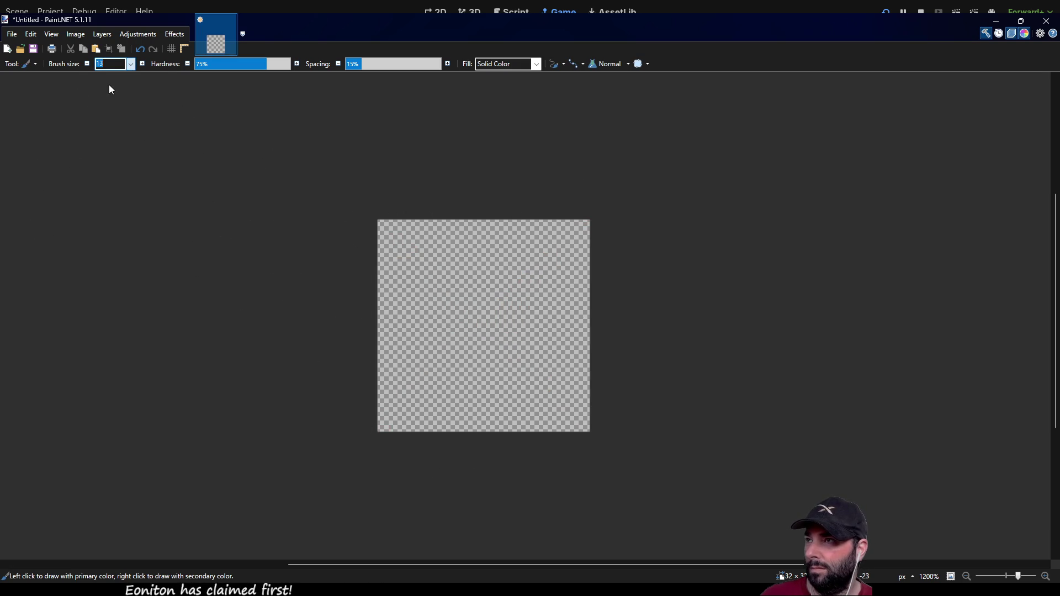
type("2")
mouse_move(452, 290)
left_mouse_down()
mouse_move(471, 329)
mouse_move(452, 336)
left_mouse_up()
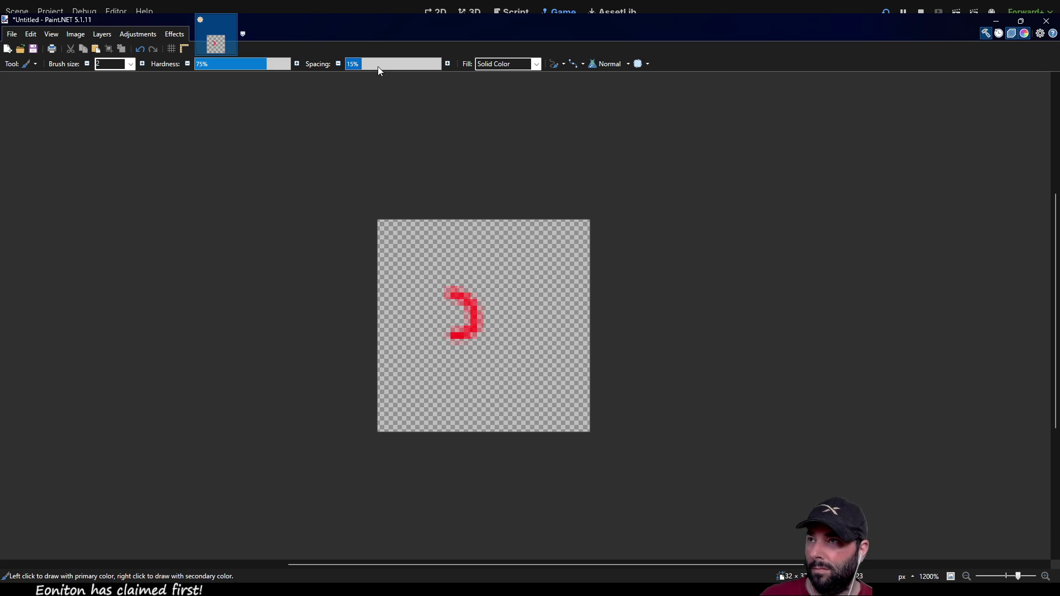
left_click_drag(278, 65, 350, 68)
key("ctrl+z")
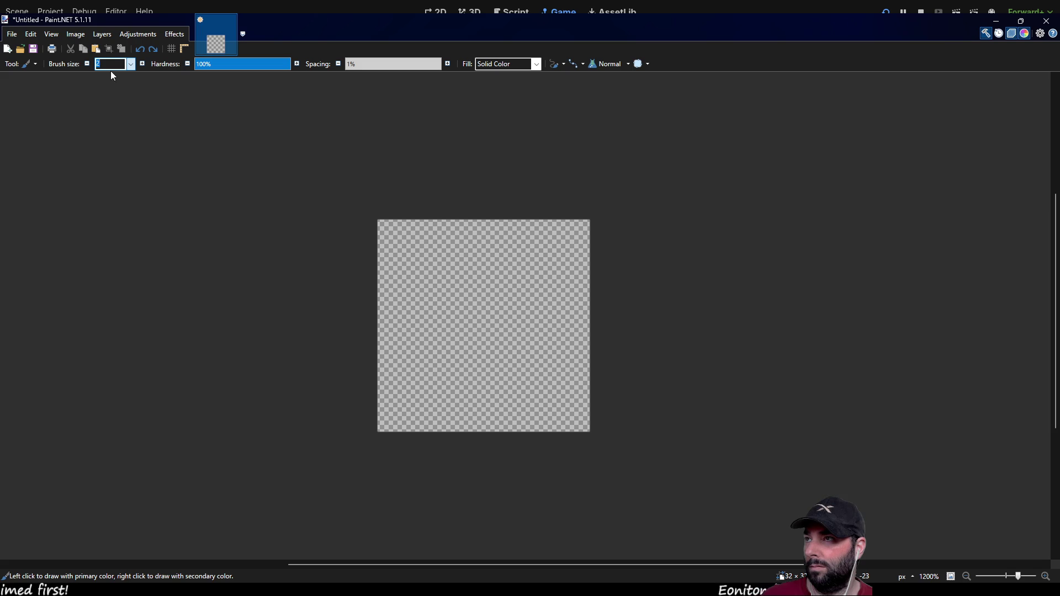
type("1")
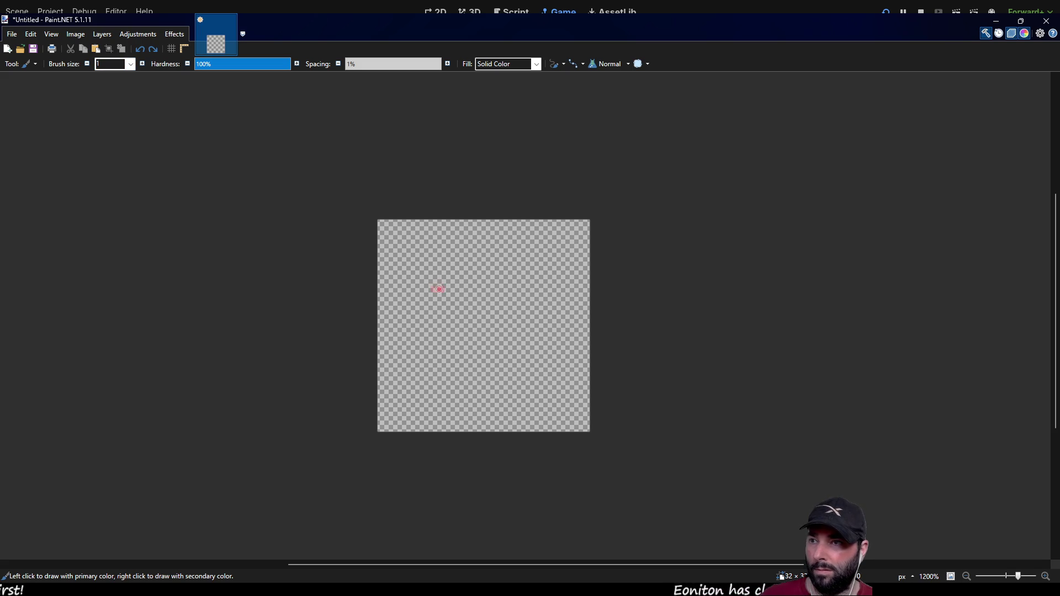
Step: Try several pairs of red strokes for the X, undoing the attempts that look wrong
mouse_move(509, 290)
left_mouse_down()
mouse_move(478, 333)
mouse_move(512, 345)
mouse_move(496, 294)
mouse_move(489, 332)
mouse_move(500, 348)
mouse_move(499, 287)
mouse_move(505, 353)
left_mouse_up()
key("ctrl+z")
key("ctrl+z")
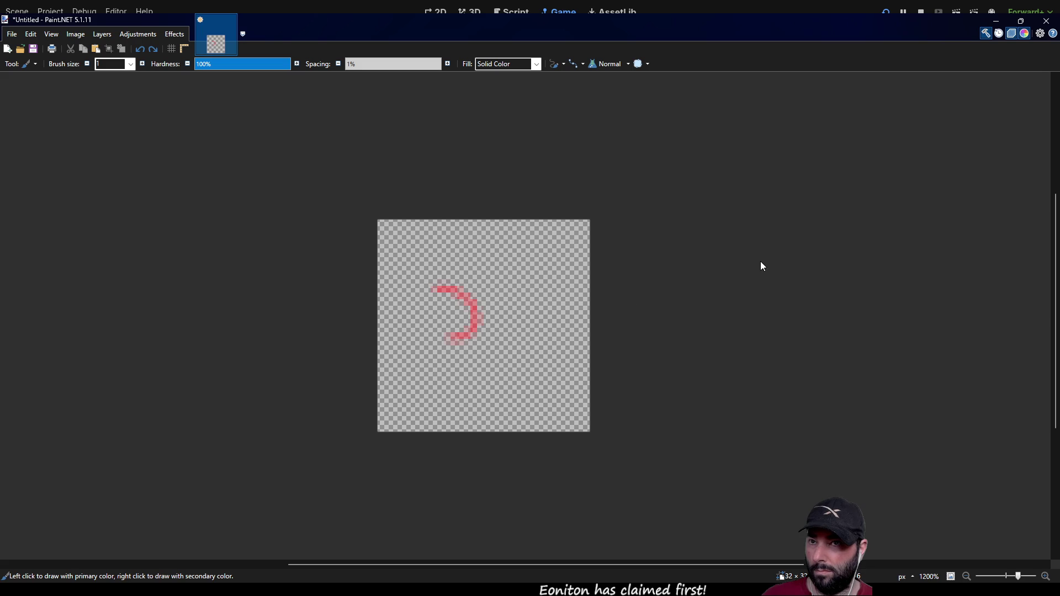
key("ctrl+z")
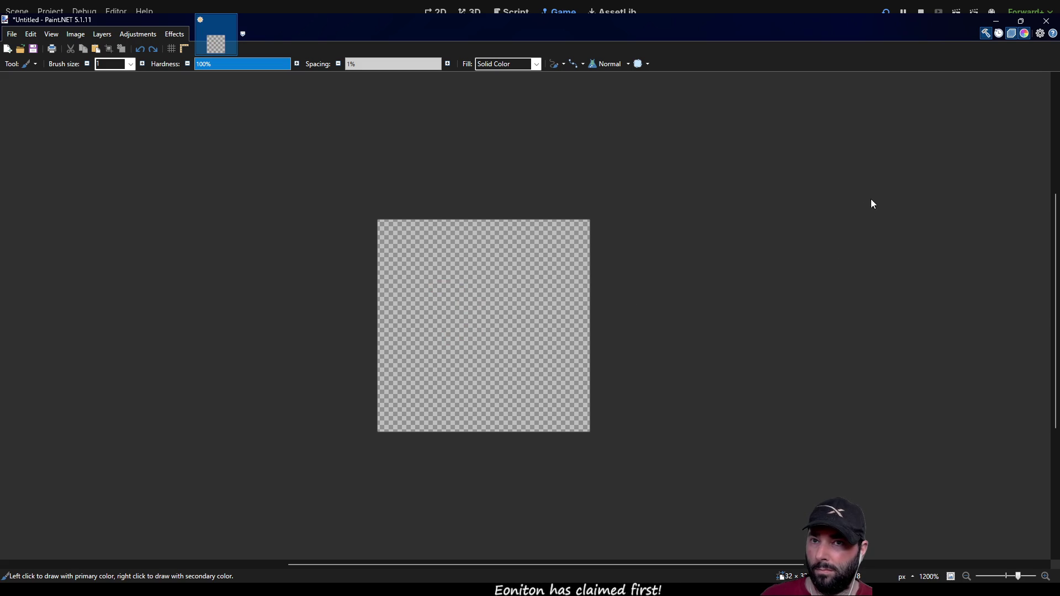
mouse_move(426, 282)
left_mouse_down()
mouse_move(457, 283)
mouse_move(481, 334)
mouse_move(452, 343)
left_mouse_up()
mouse_move(525, 282)
left_mouse_down()
mouse_move(505, 301)
mouse_move(540, 358)
left_mouse_up()
key("ctrl+z")
key("ctrl+z")
mouse_move(438, 288)
left_mouse_down()
mouse_move(486, 324)
mouse_move(442, 367)
left_mouse_up()
mouse_move(496, 287)
left_mouse_down()
mouse_move(489, 297)
mouse_move(541, 374)
left_mouse_up()
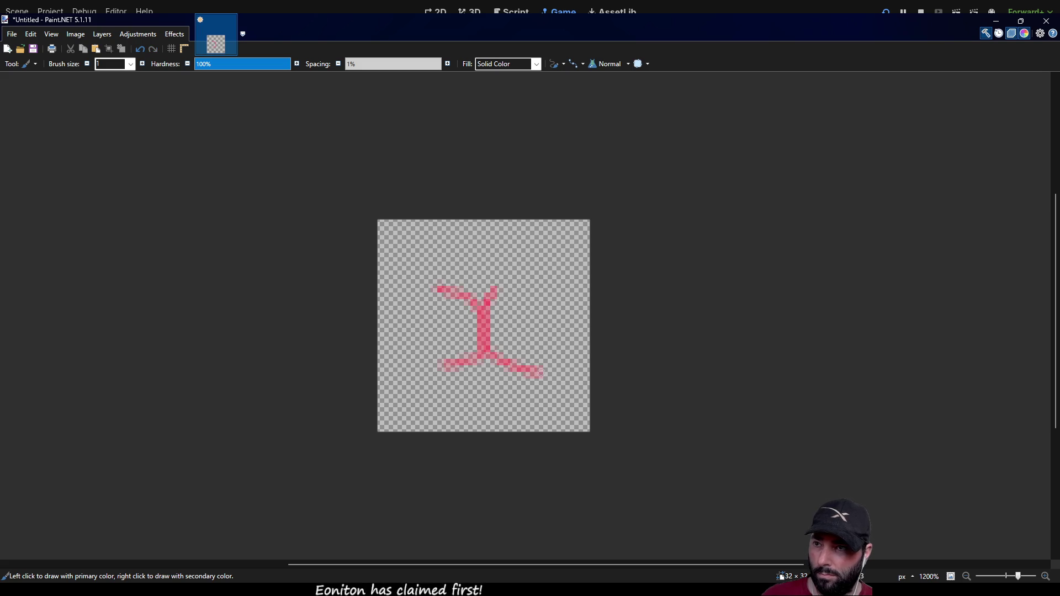
key("ctrl+z")
Step: Paint the final two crossing curved red strokes that form the X
key("ctrl+z")
left_click_drag(505, 283, 440, 360)
left_click_drag(447, 290, 514, 356)
key("ctrl+z")
key("ctrl+z")
left_click_drag(433, 296, 527, 343)
left_click_drag(527, 288, 452, 356)
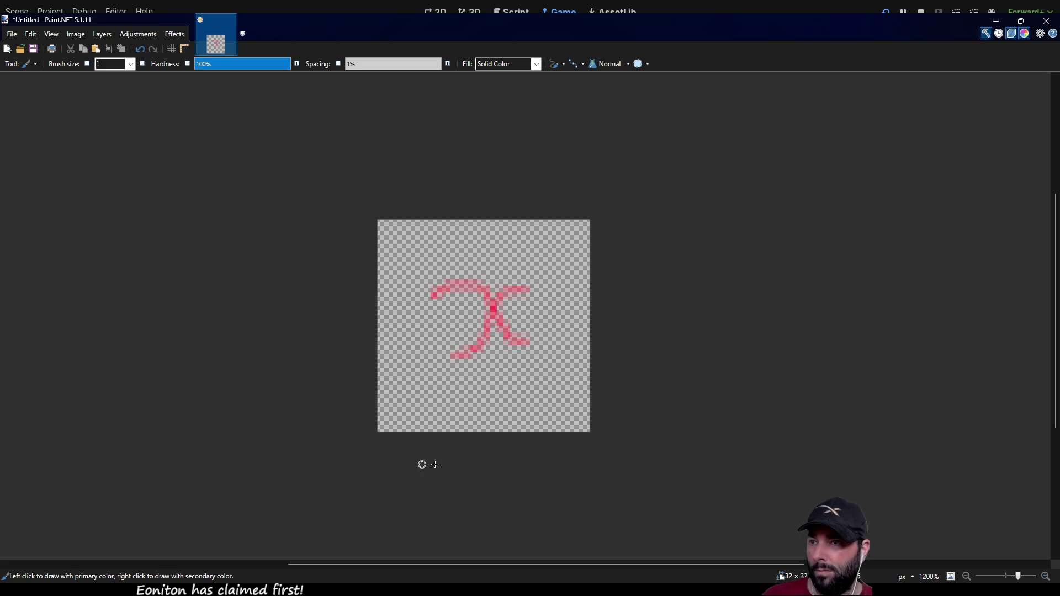
Step: Nudge the red X one pixel left and down, deselect it, and save as x.png
key("s")
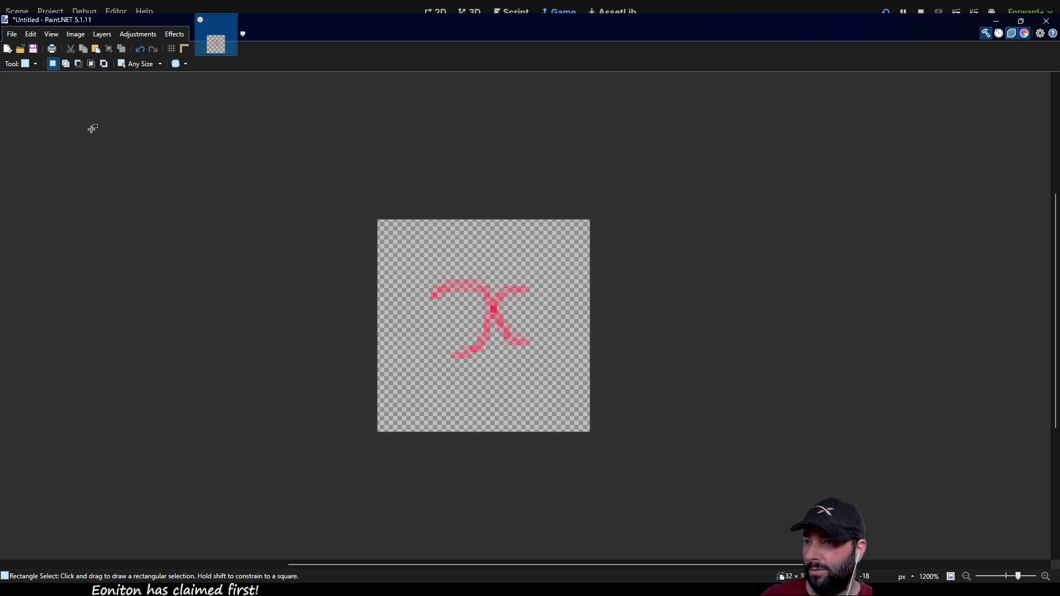
left_click_drag(399, 240, 551, 392)
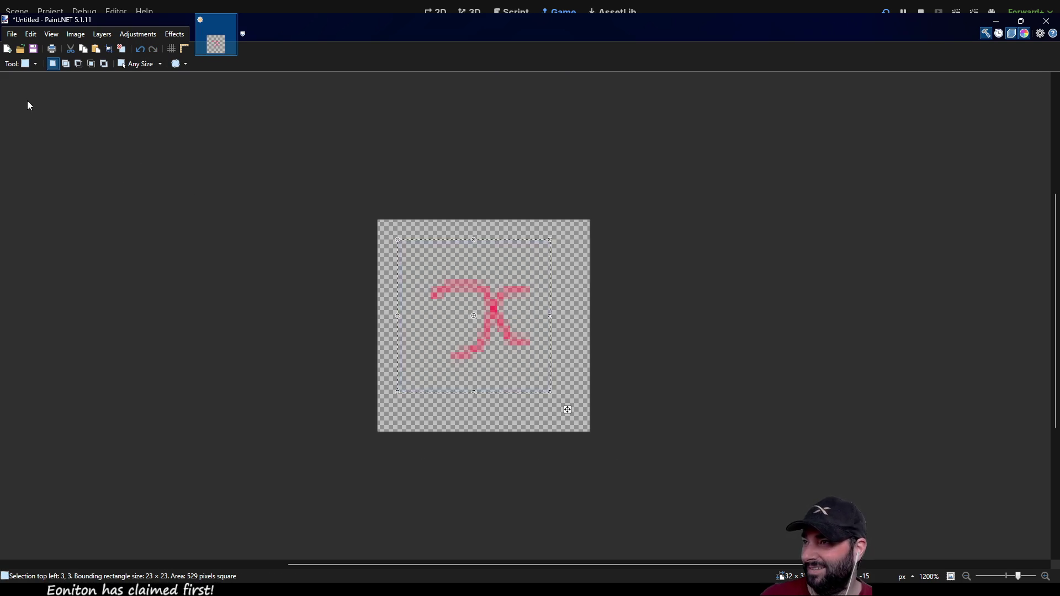
key("m")
left_click_drag(496, 316, 490, 323)
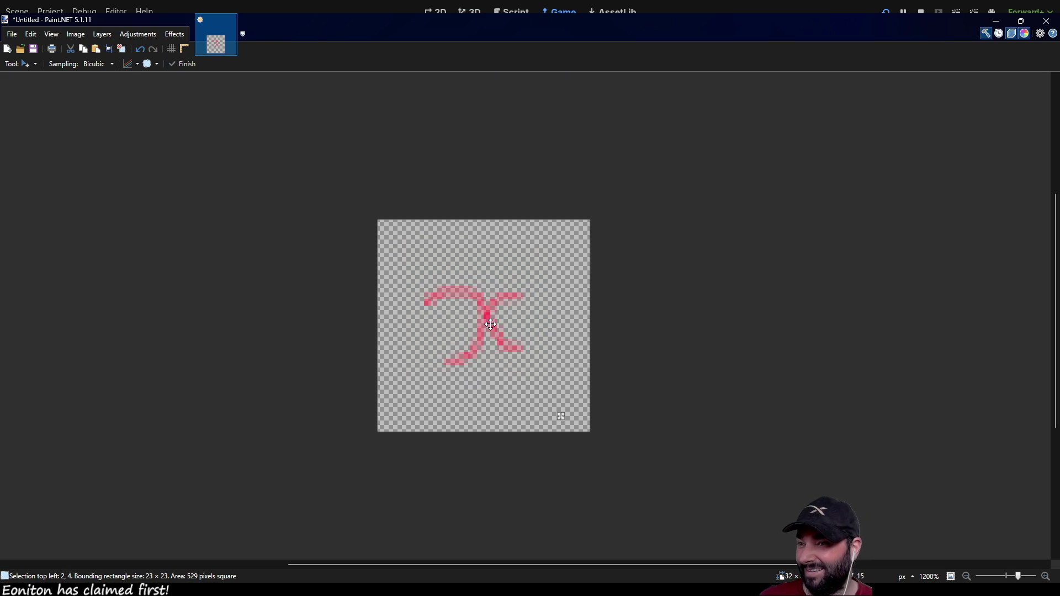
key("s")
left_click(523, 230)
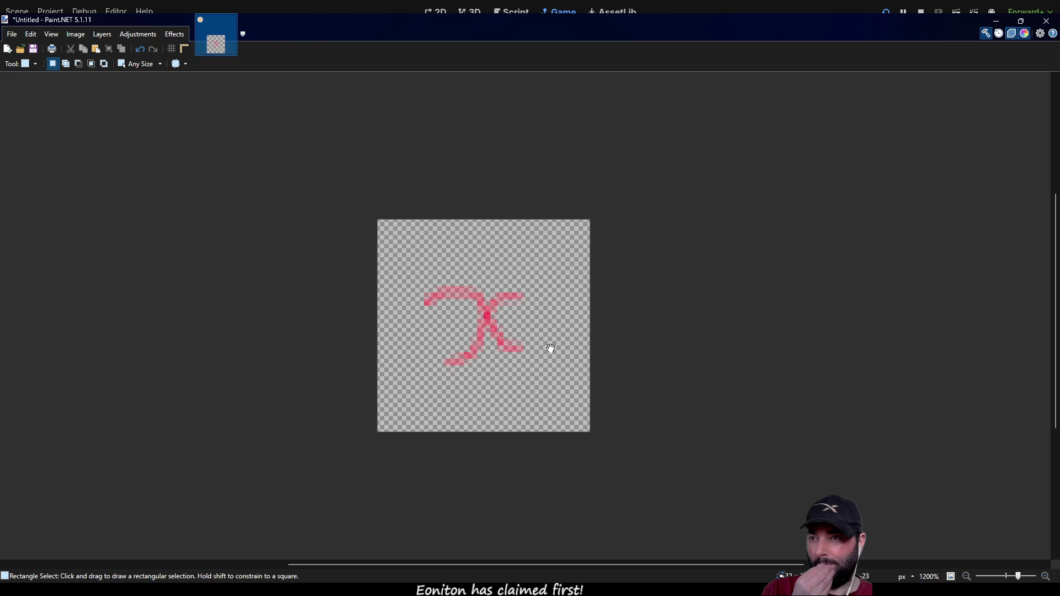
key("Return")
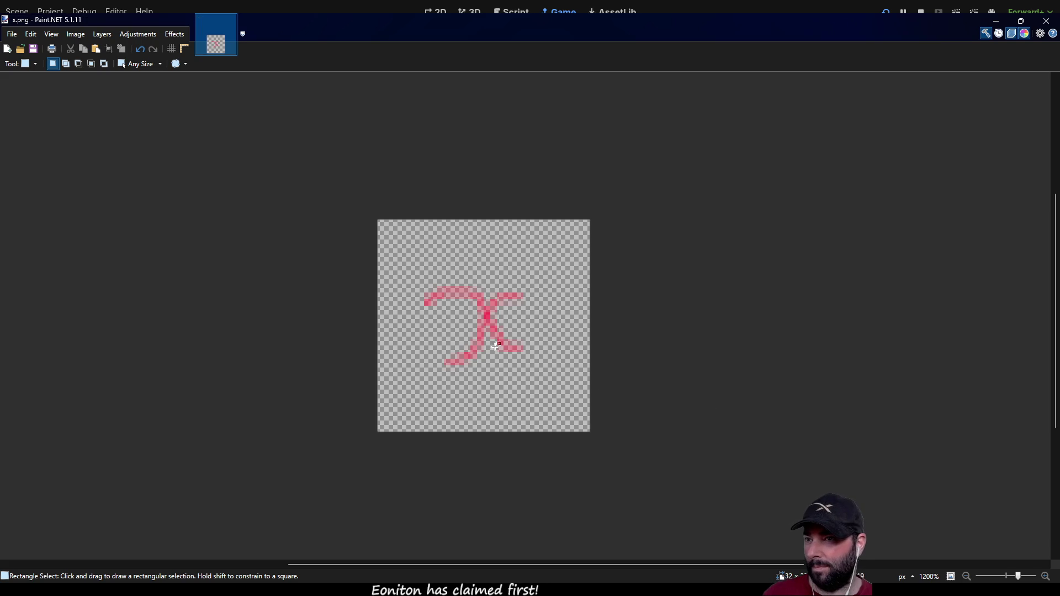
scroll(495, 327, "up", 5)
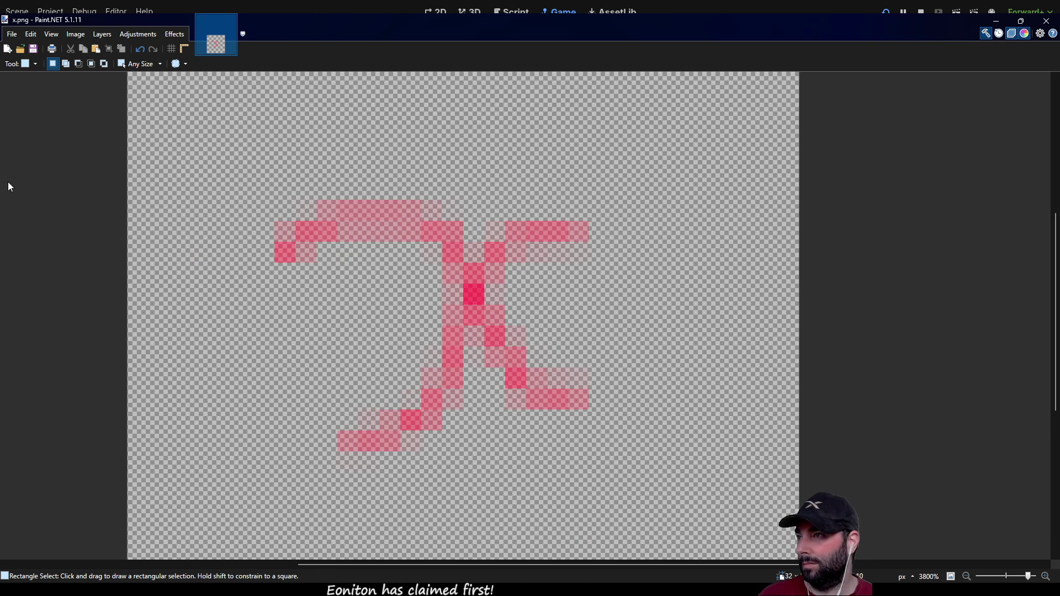
Step: Retrace every stroke of the X in solid red with the one-pixel Pencil and save x.png
key("p")
mouse_move(474, 294)
left_mouse_down()
mouse_move(499, 245)
mouse_move(576, 230)
left_mouse_up()
mouse_move(453, 251)
left_mouse_down()
mouse_move(430, 229)
mouse_move(359, 210)
mouse_move(286, 253)
left_mouse_up()
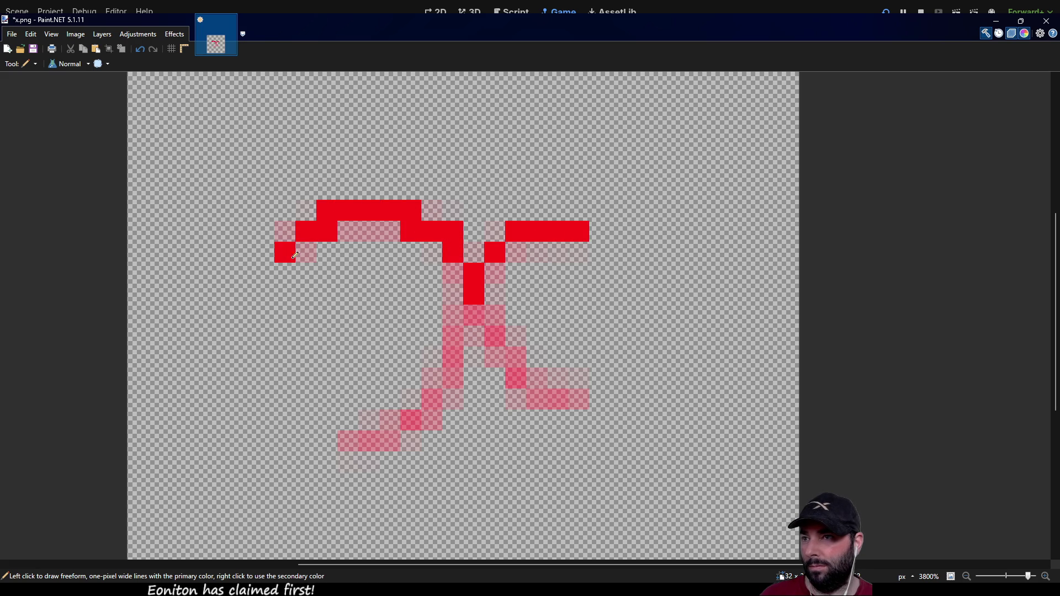
mouse_move(474, 315)
left_mouse_down()
mouse_move(428, 417)
mouse_move(341, 441)
left_mouse_up()
left_click(496, 336)
mouse_move(513, 346)
left_mouse_down()
mouse_move(519, 379)
mouse_move(580, 399)
left_mouse_up()
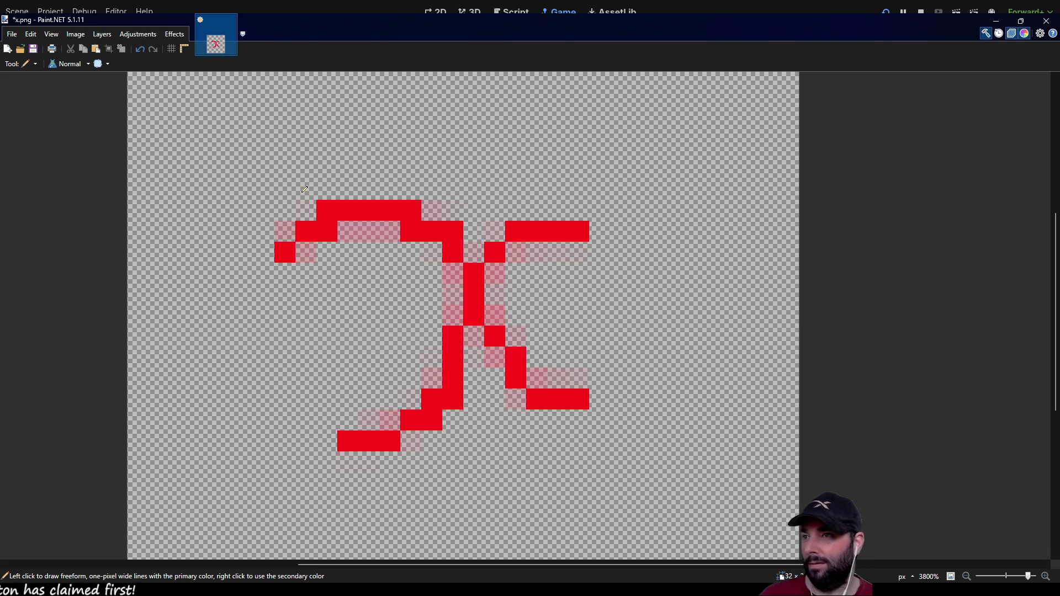
key("ctrl+s")
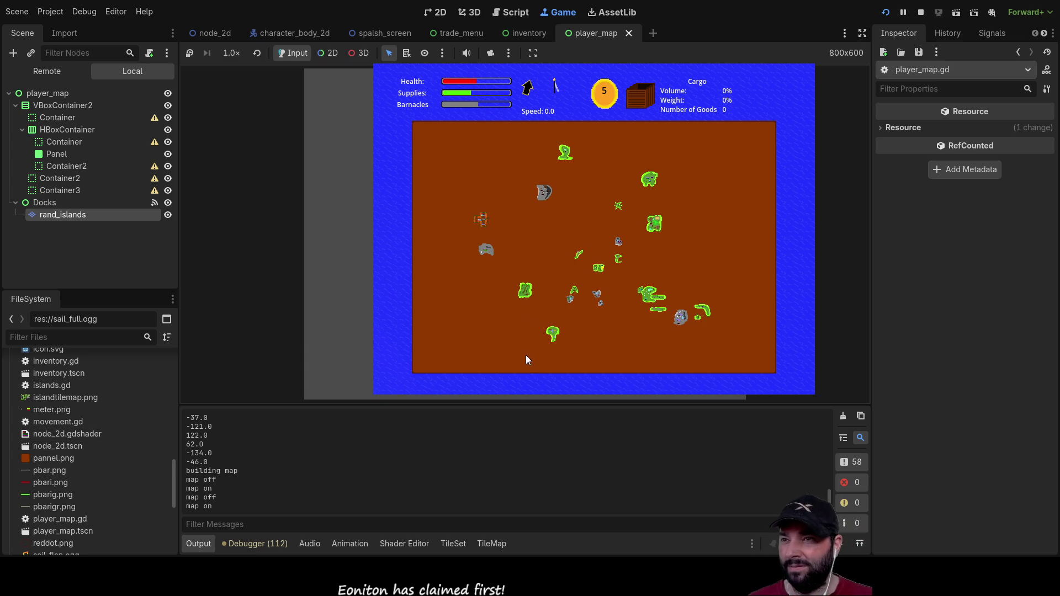
Step: Add a TextureRect child node under the Docks node
scroll(94, 446, "down", 6)
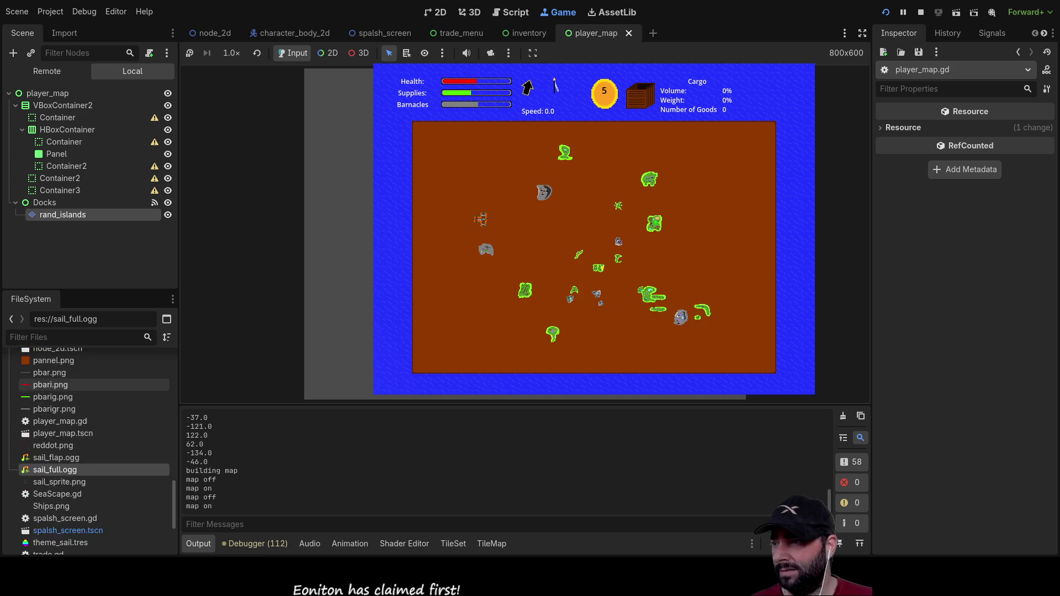
scroll(94, 453, "up", 15)
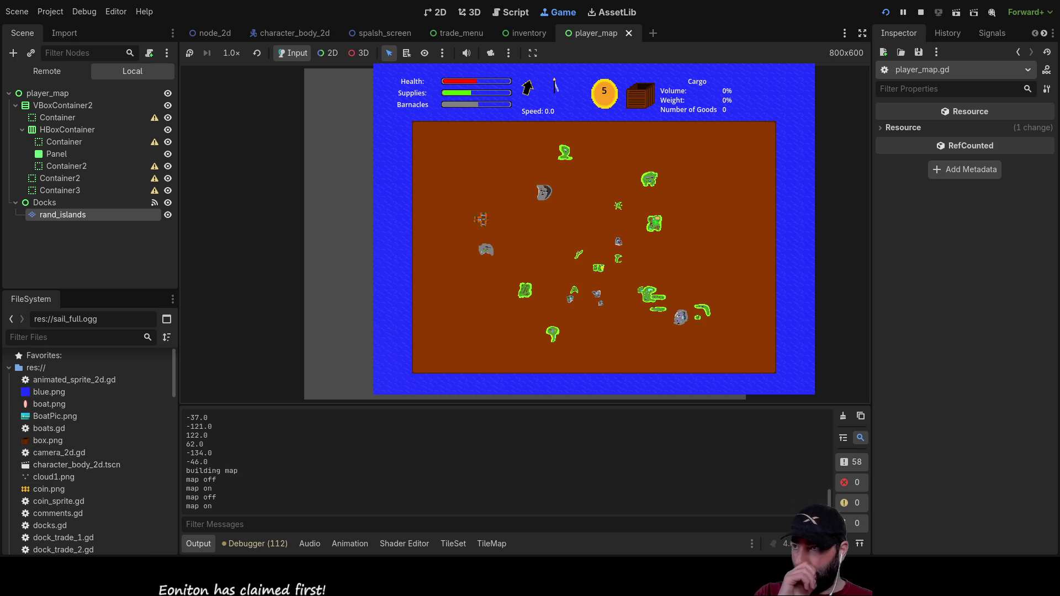
left_click(48, 204)
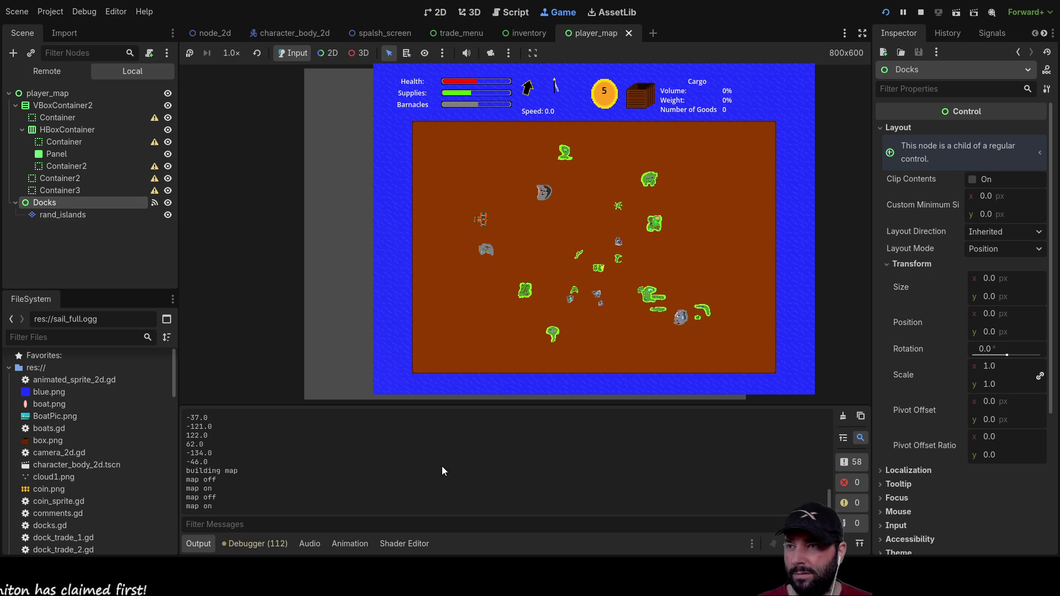
key("ctrl+a")
key("Return")
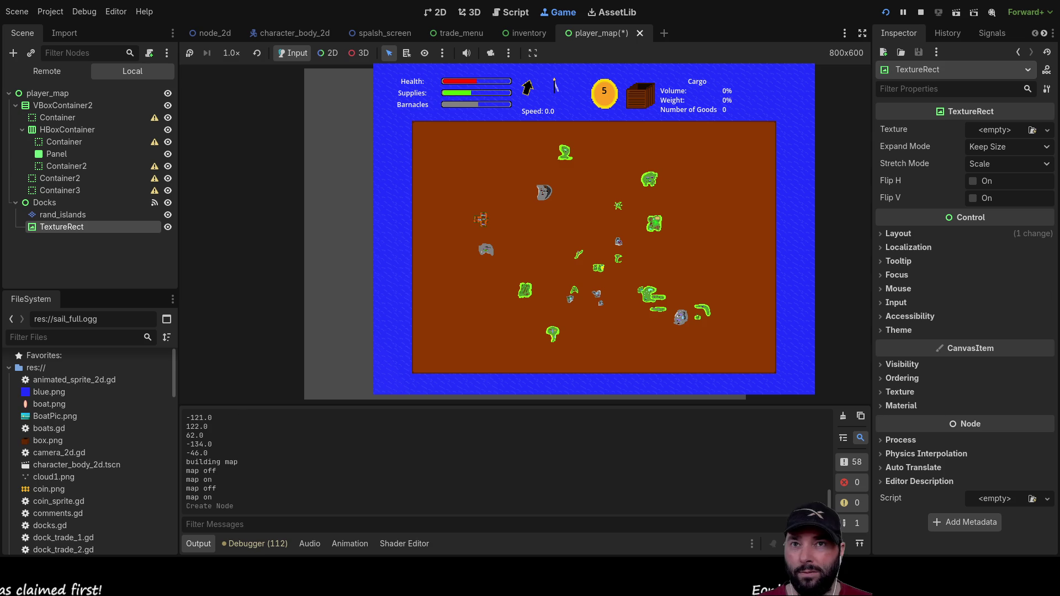
Step: Assign x.png as the TextureRect's texture and stop the running game
scroll(108, 433, "down", 5)
scroll(91, 439, "down", 10)
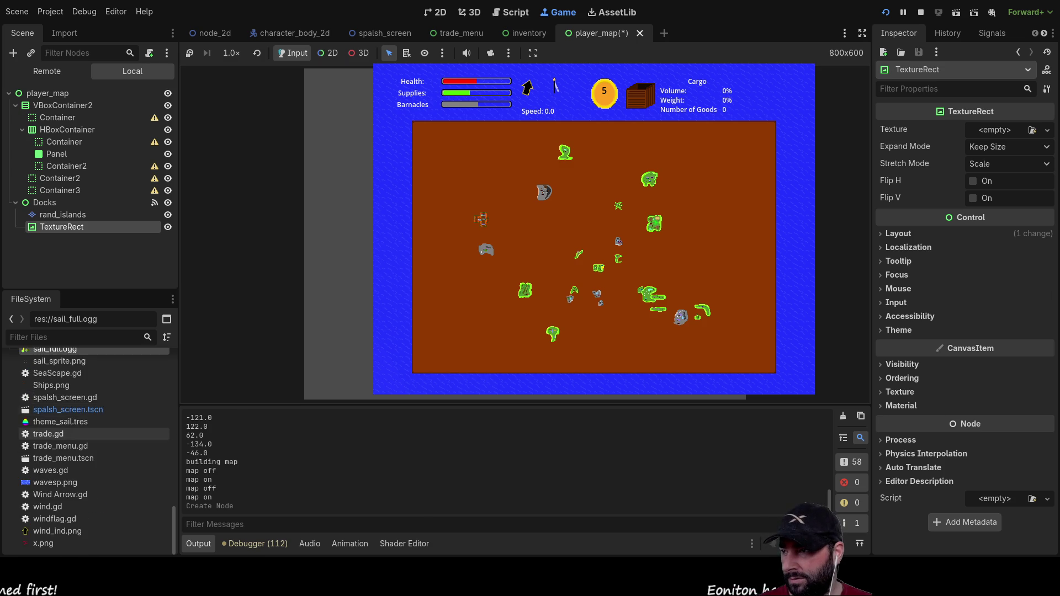
left_click_drag(43, 543, 89, 525)
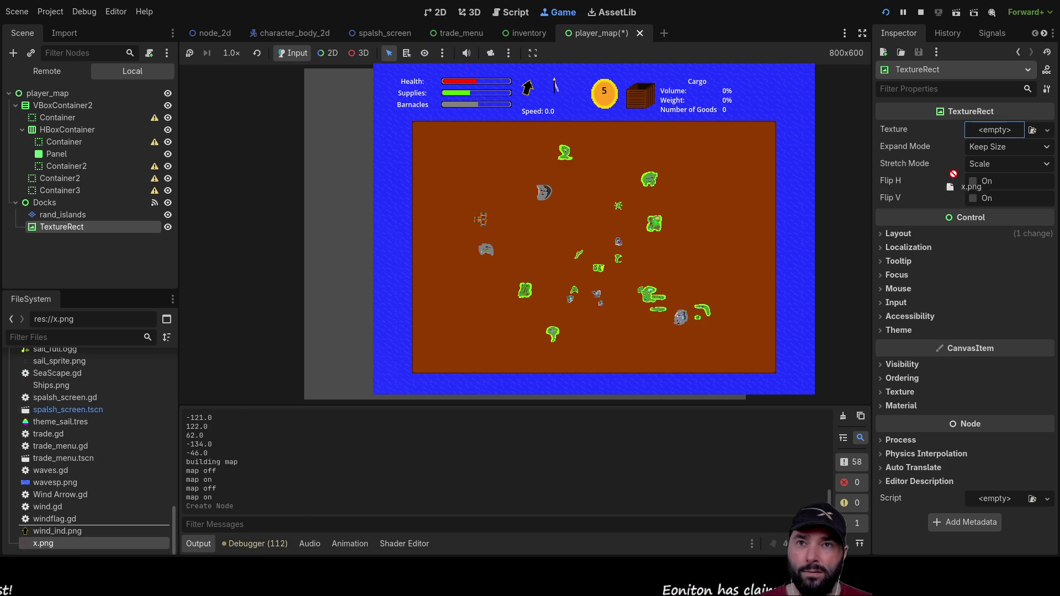
left_click_drag(993, 135, 994, 135)
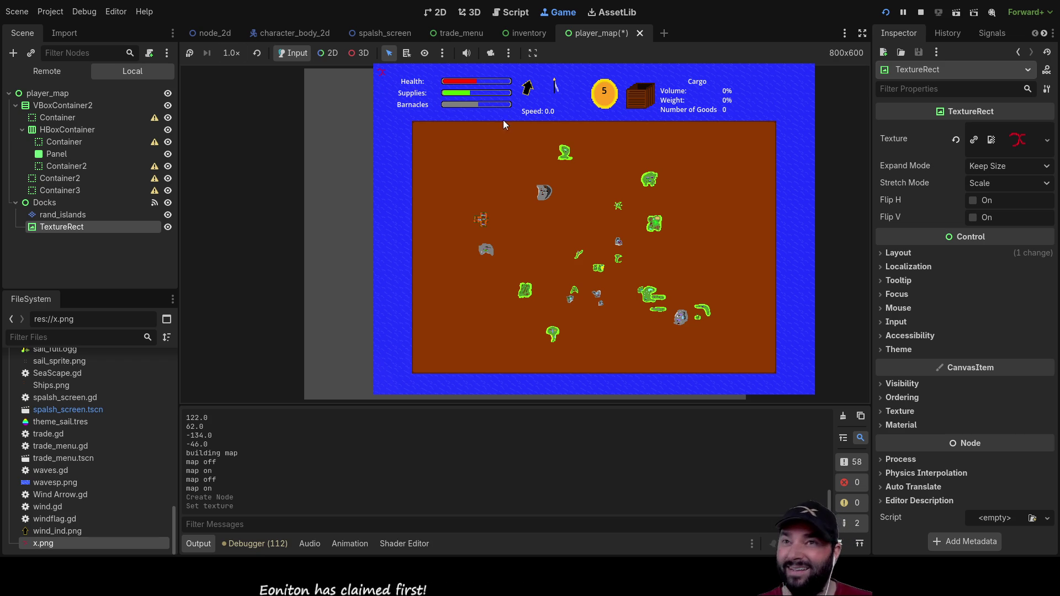
key("F8")
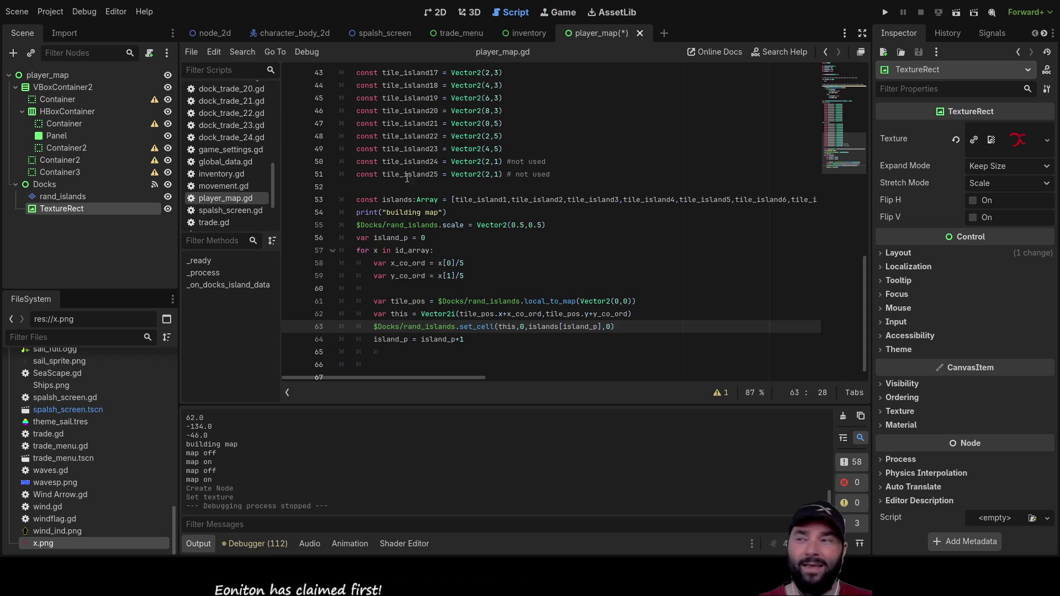
Step: Move the red X marker to about (379, 331) near the middle of the orange map
left_click(437, 13)
mouse_move(338, 89)
left_mouse_down()
mouse_move(383, 151)
mouse_move(503, 224)
mouse_move(498, 211)
left_mouse_up()
scroll(514, 209, "up", 8)
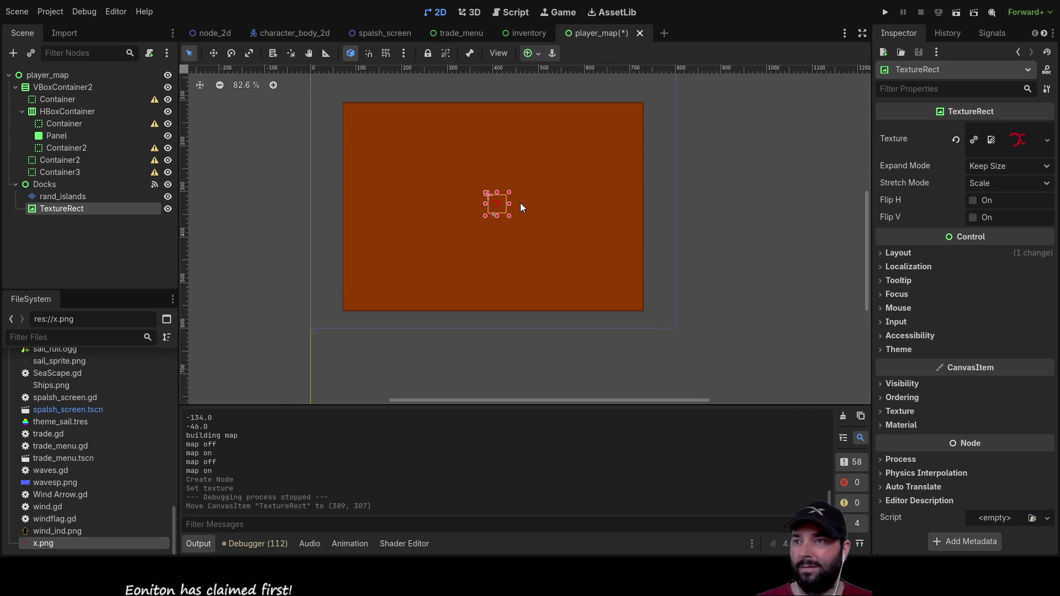
left_click_drag(400, 208, 376, 257)
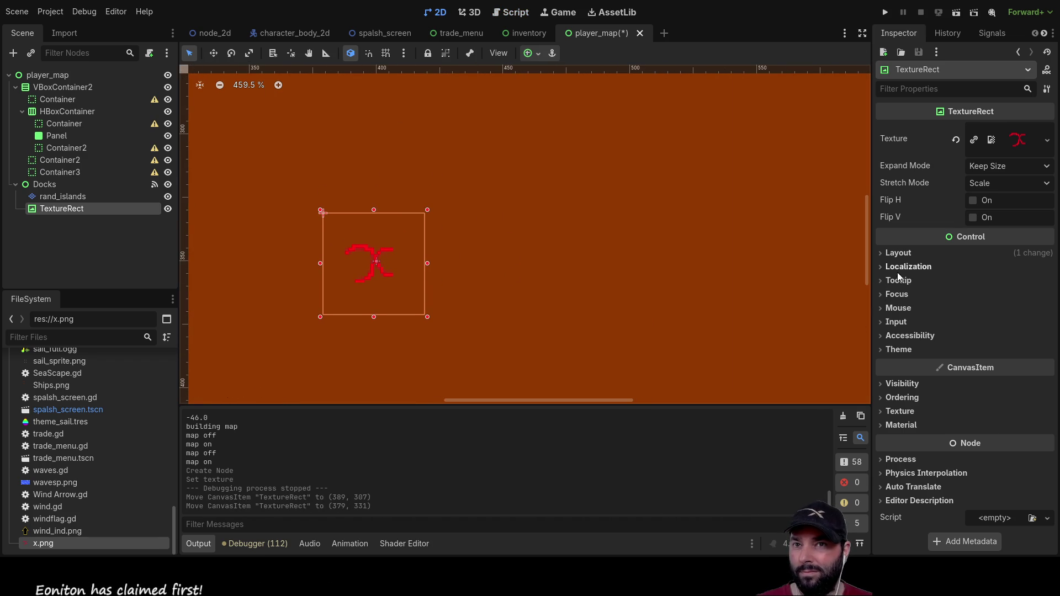
Step: Check the marker's Layout properties in the Inspector, then return to player_map.gd
left_click(885, 258)
left_click(884, 258)
left_click(882, 267)
left_click(882, 267)
left_click(883, 253)
left_click(882, 253)
scroll(472, 270, "down", 2)
scroll(472, 270, "down", 11)
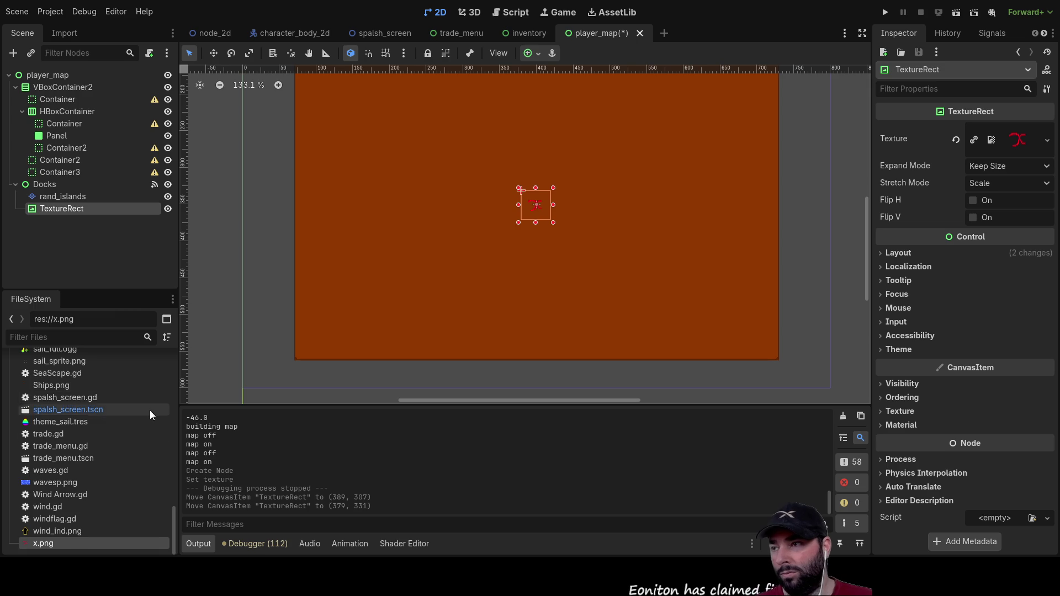
scroll(145, 419, "up", 10)
scroll(138, 459, "down", 4)
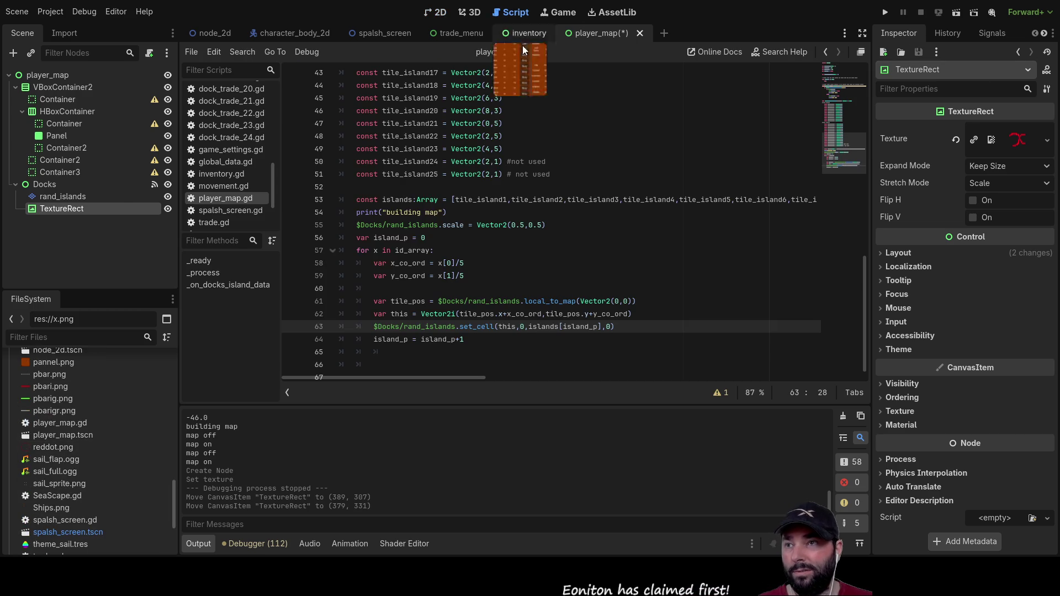
left_click(510, 12)
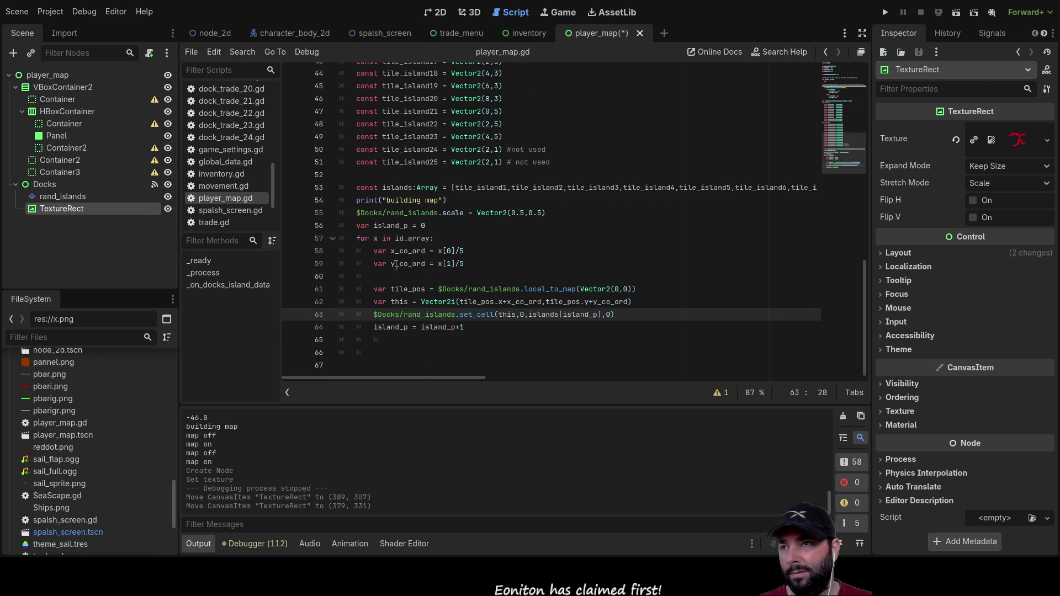
Step: Add a new func update_position(): after the _ready function in player_map.gd
scroll(397, 262, "up", 10)
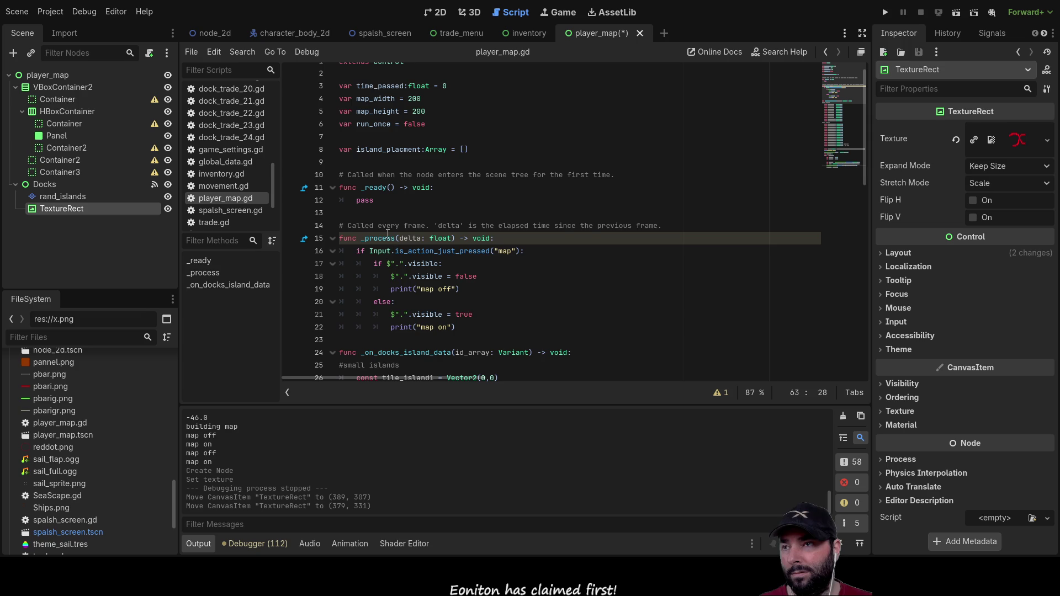
scroll(387, 232, "down", 3)
scroll(387, 232, "up", 2)
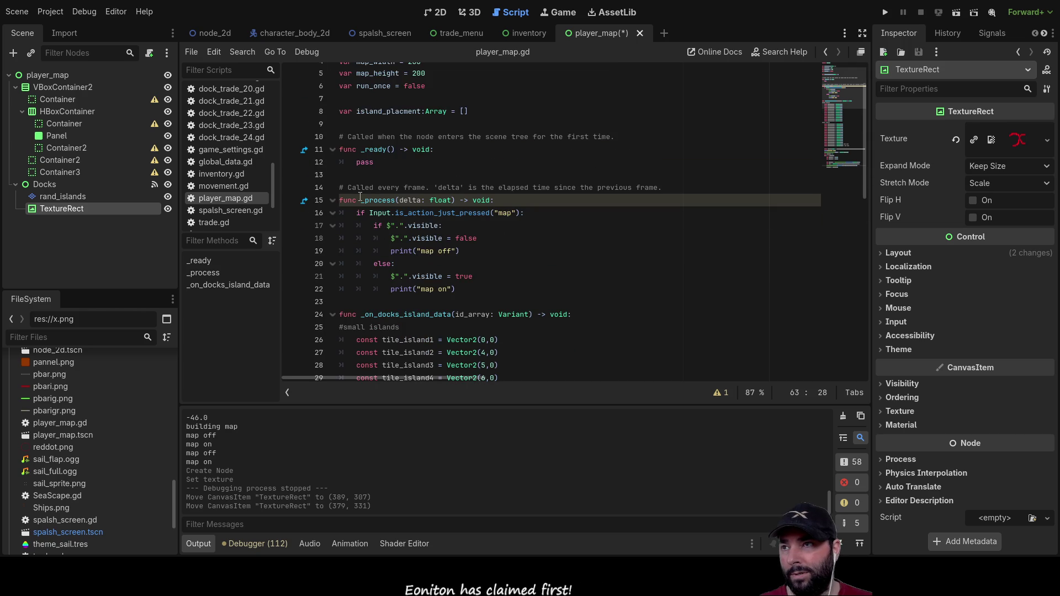
left_click(358, 174)
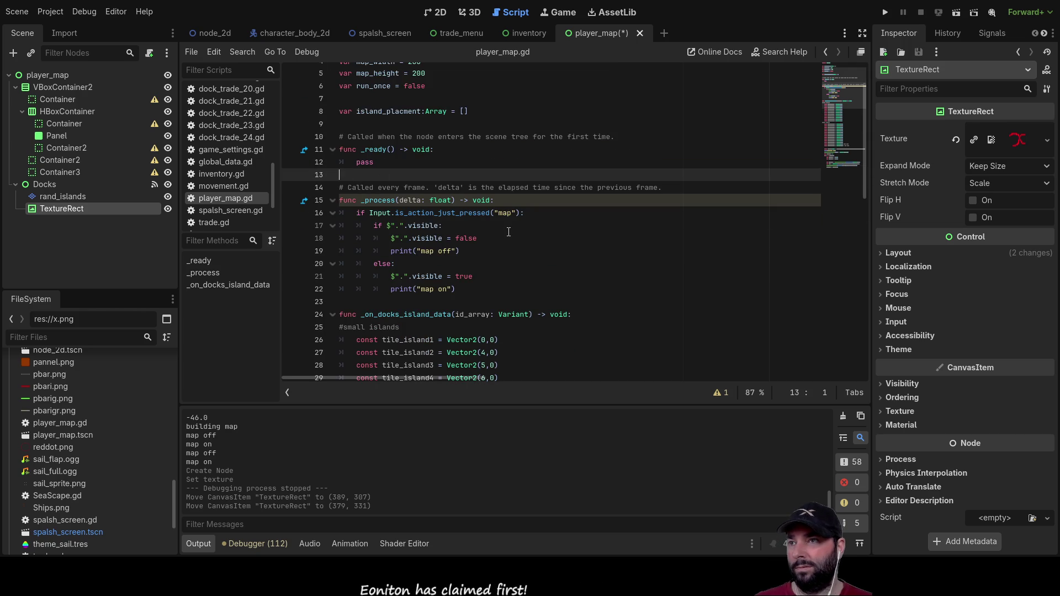
key("Return")
key("Return")
key("Up")
key("Up")
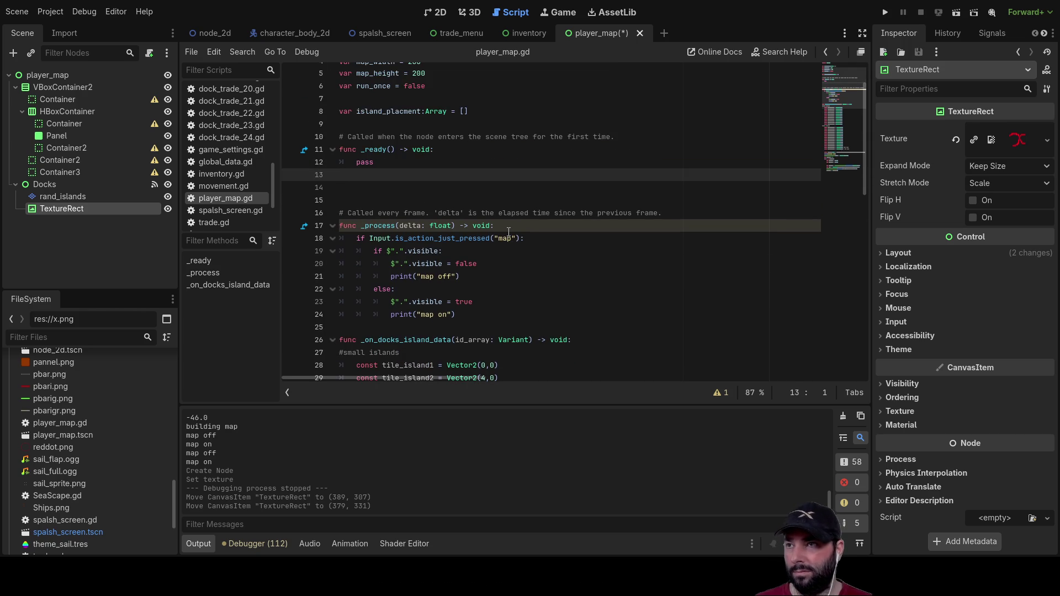
key("Down")
type("fu")
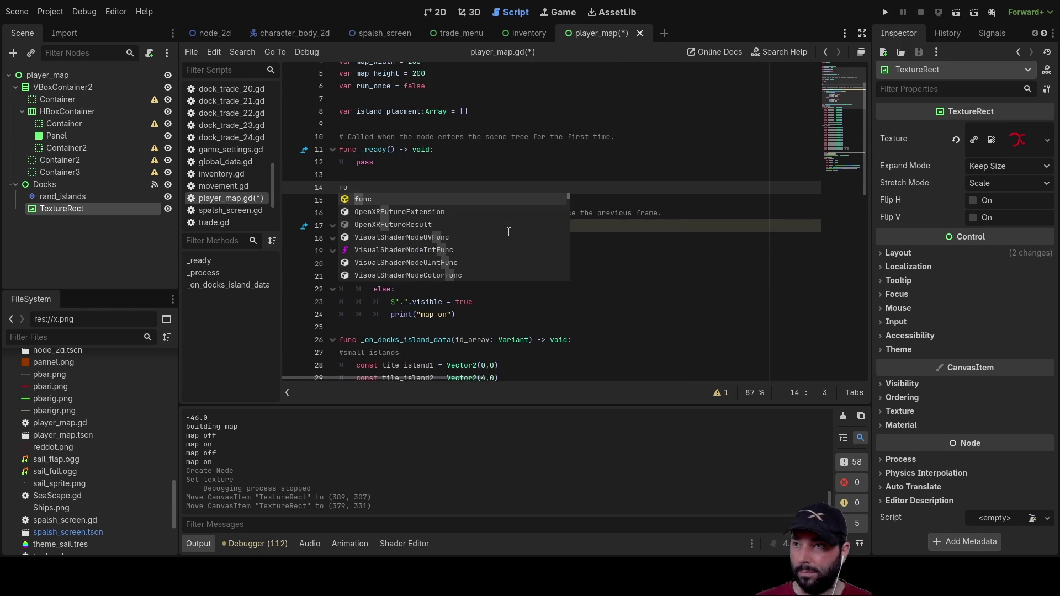
type("nc ")
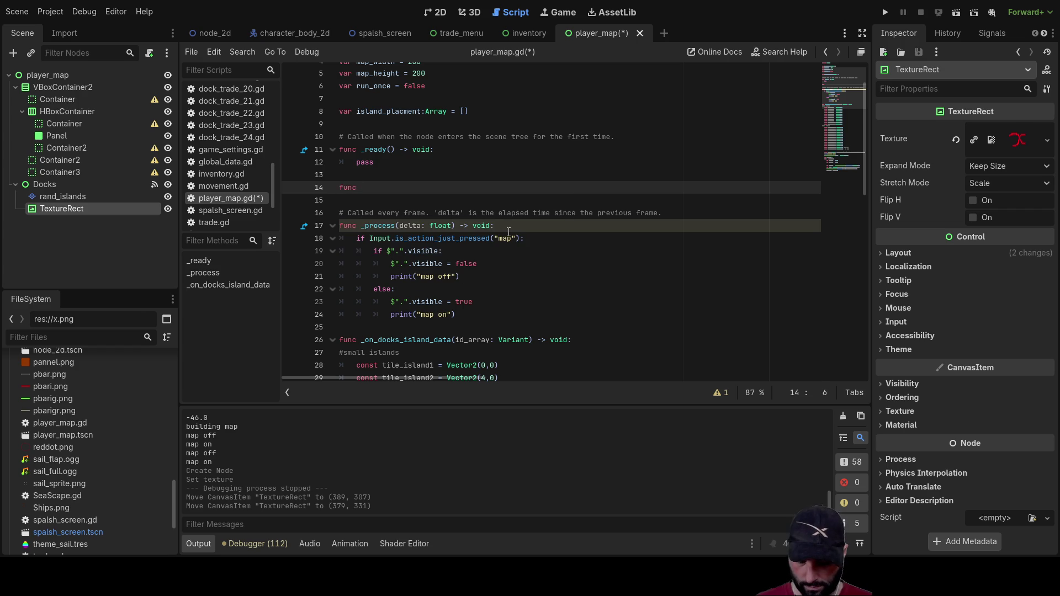
type("update_p")
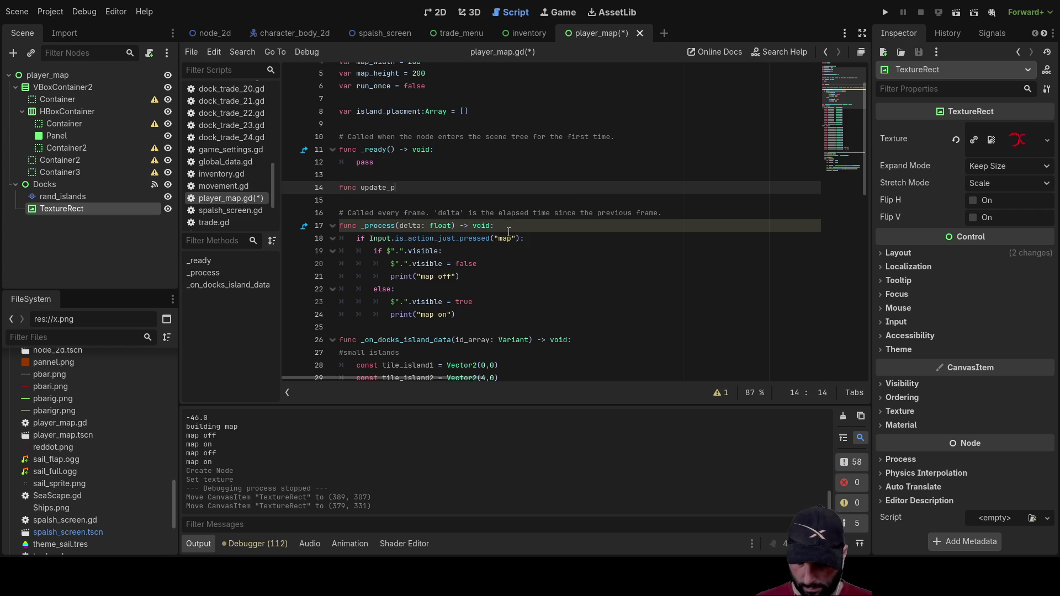
type("osition")
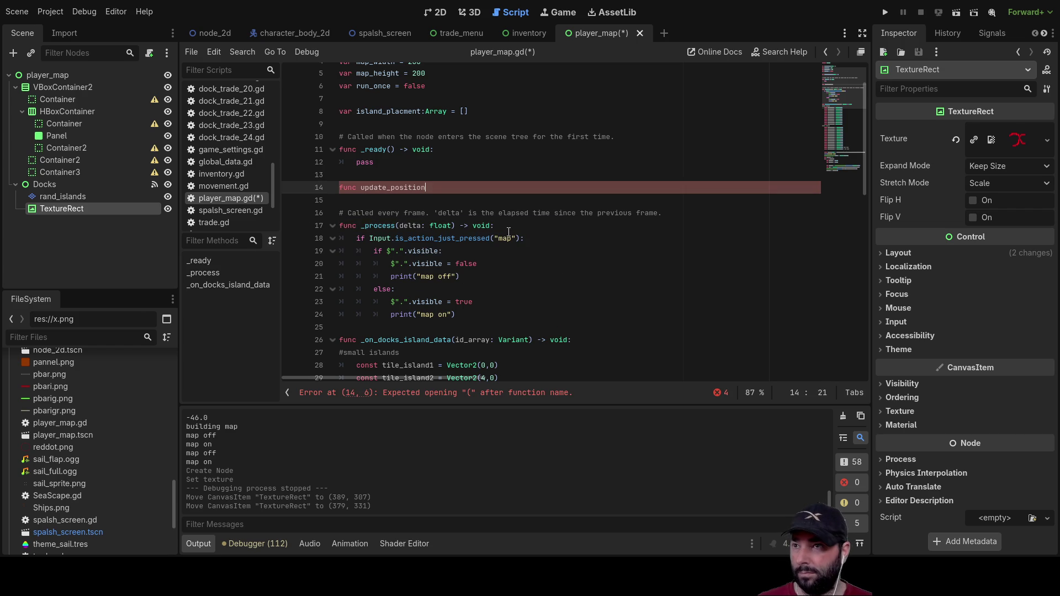
type("():")
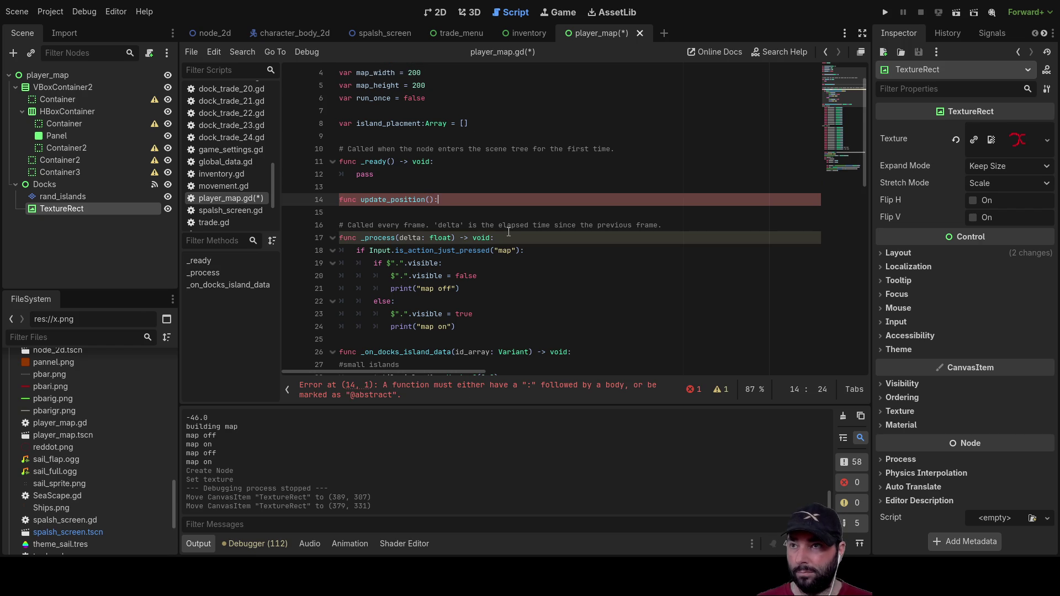
key("Return")
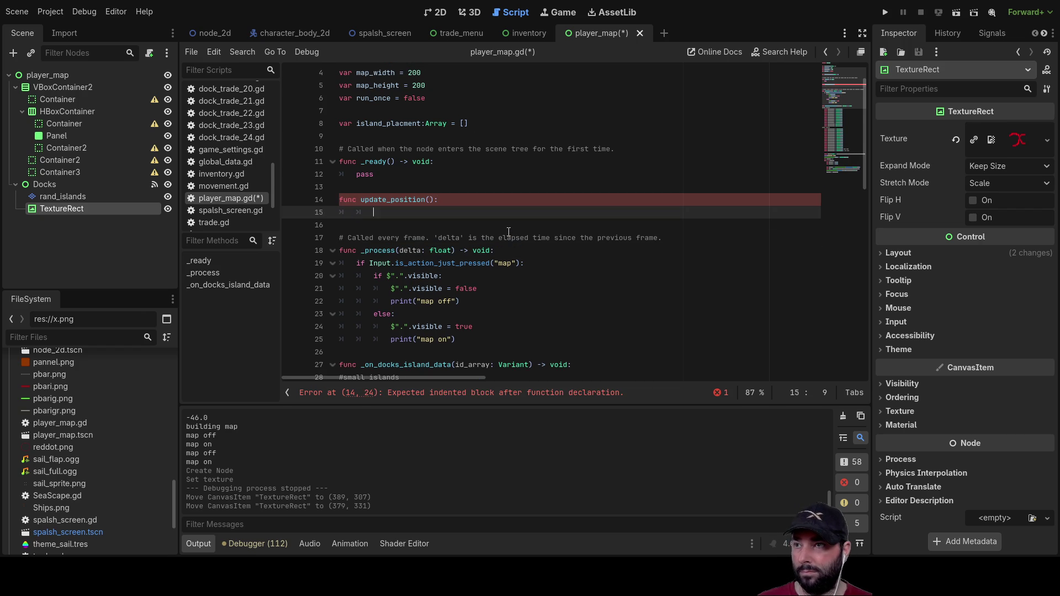
Step: Drop a $Docks/TextureRect reference into the function body, removing the trial '.posit' text
mouse_move(56, 209)
left_mouse_down()
mouse_move(365, 232)
mouse_move(380, 216)
left_mouse_up()
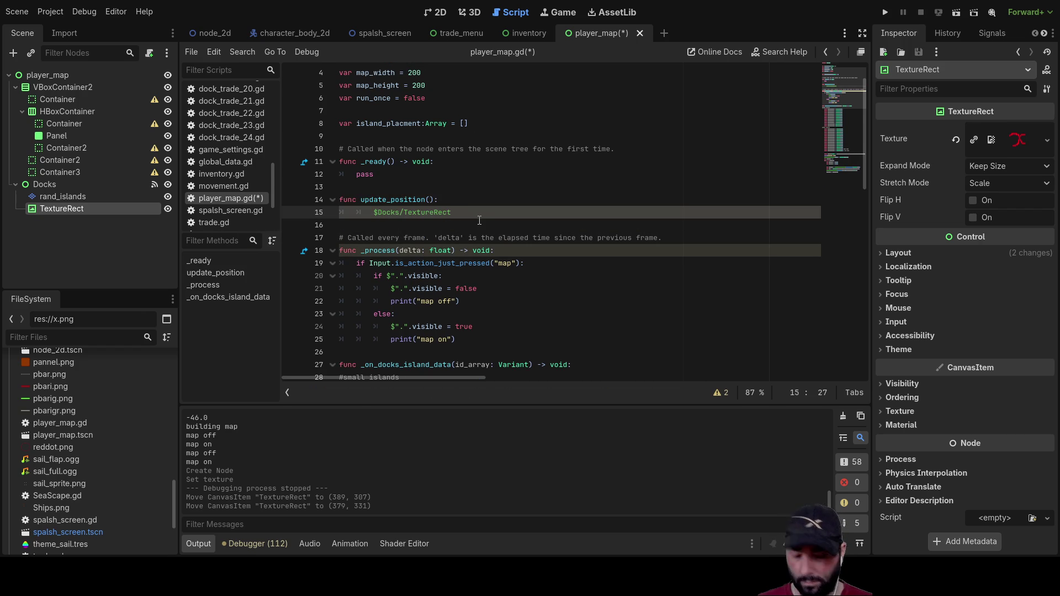
type(".pos")
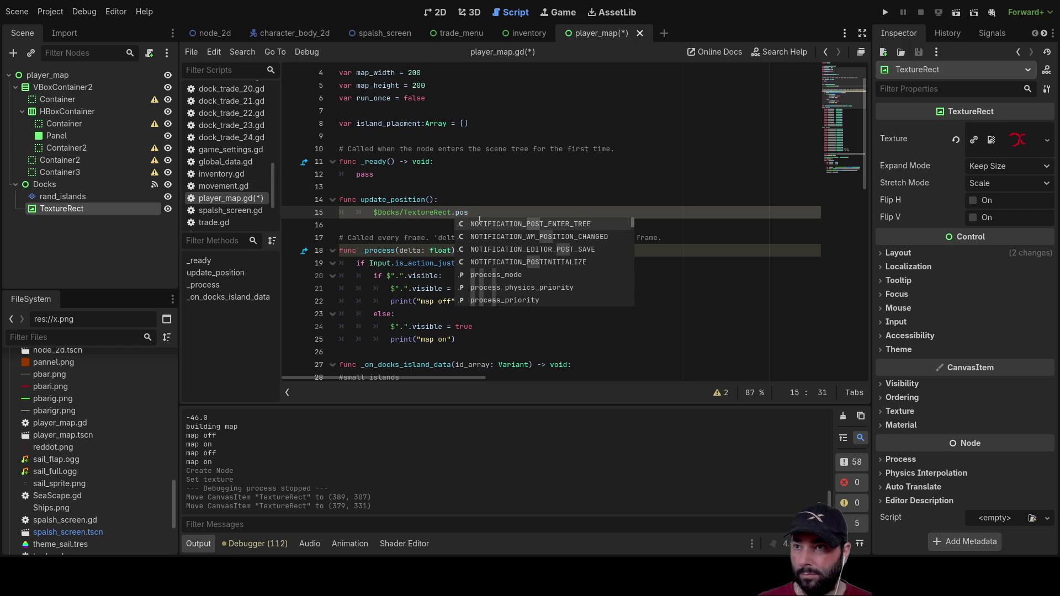
type("it")
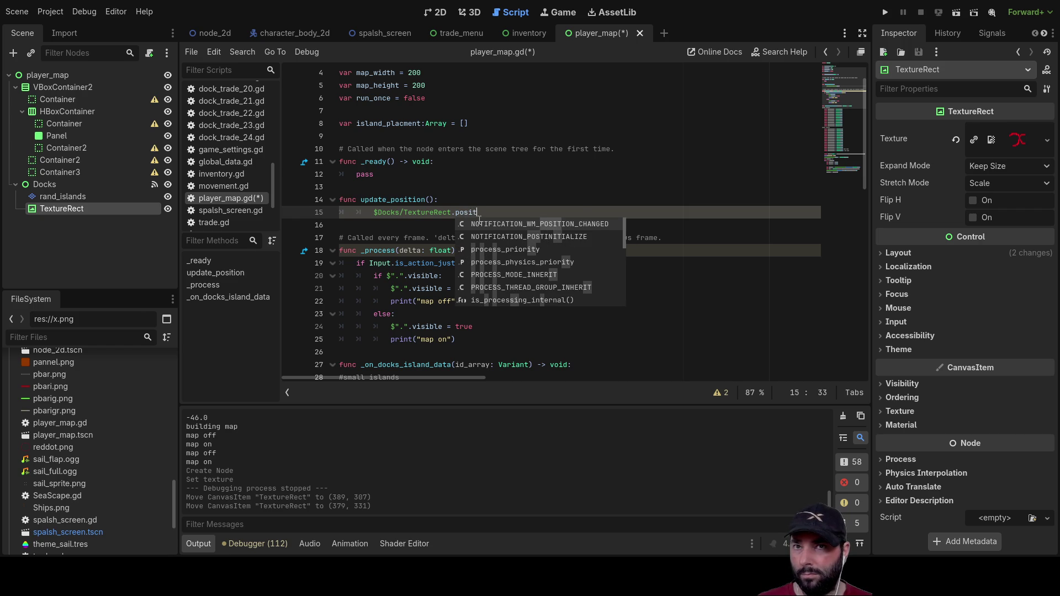
key("BackSpace")
key("BackSpace")
key("BackSpace")
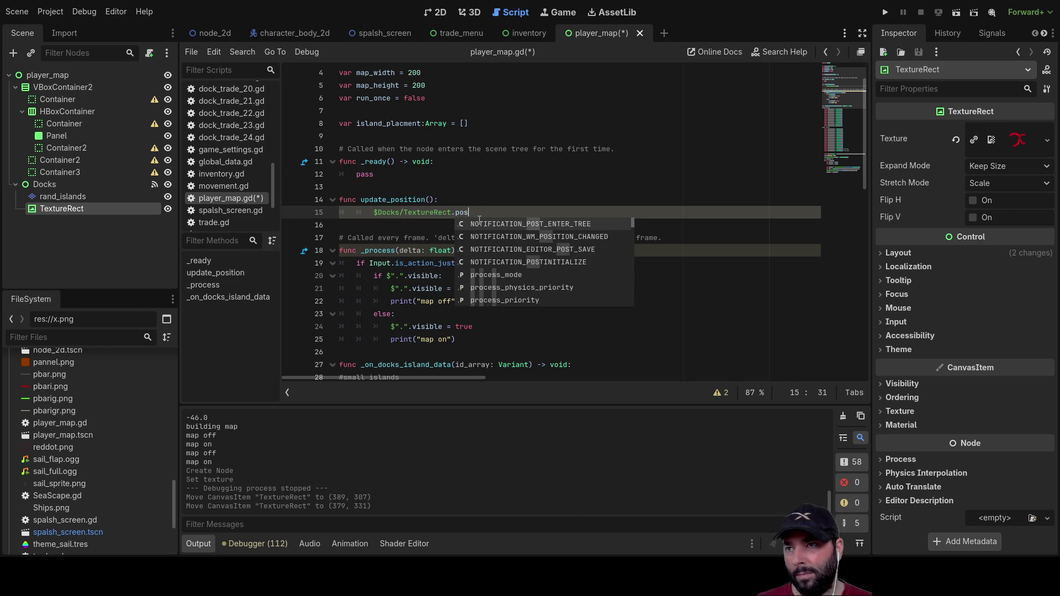
key("BackSpace")
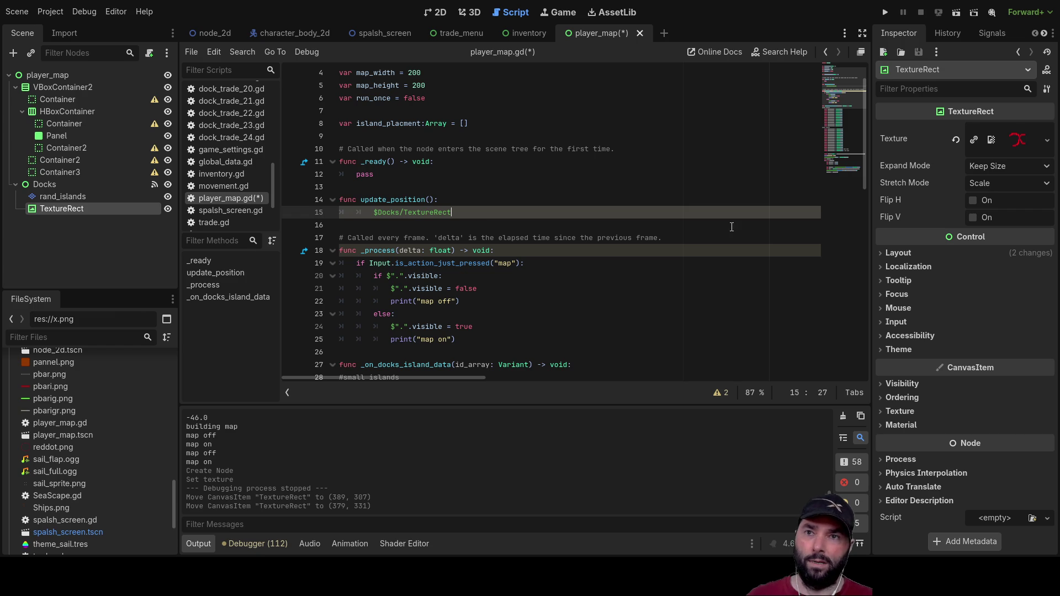
Step: Complete line 15 as $Docks/TextureRect.position after reviewing the marker's layout values in the Inspector
left_click(889, 253)
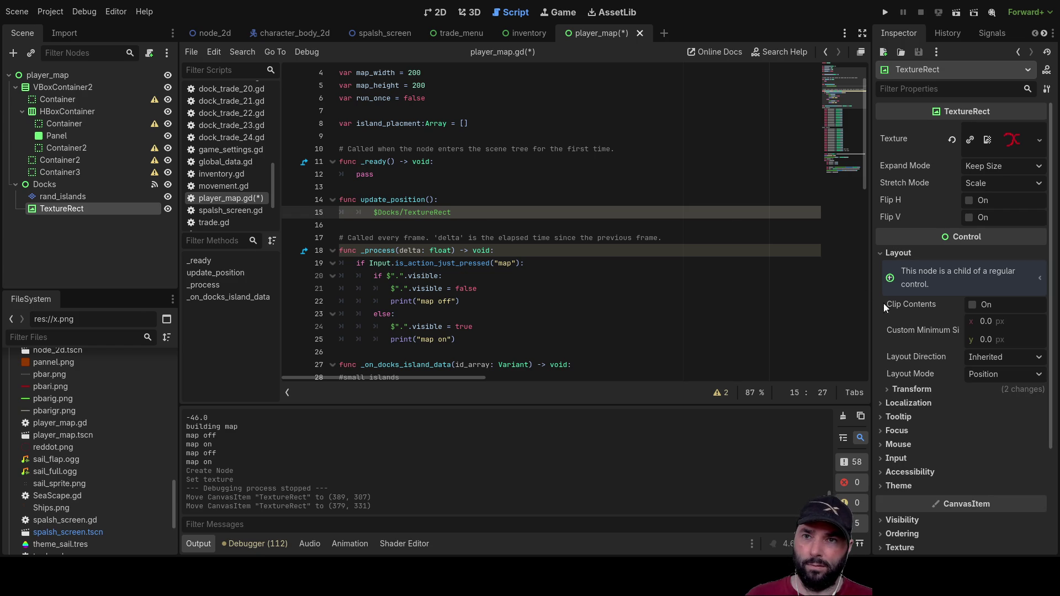
left_click(881, 253)
left_click(885, 271)
left_click(886, 270)
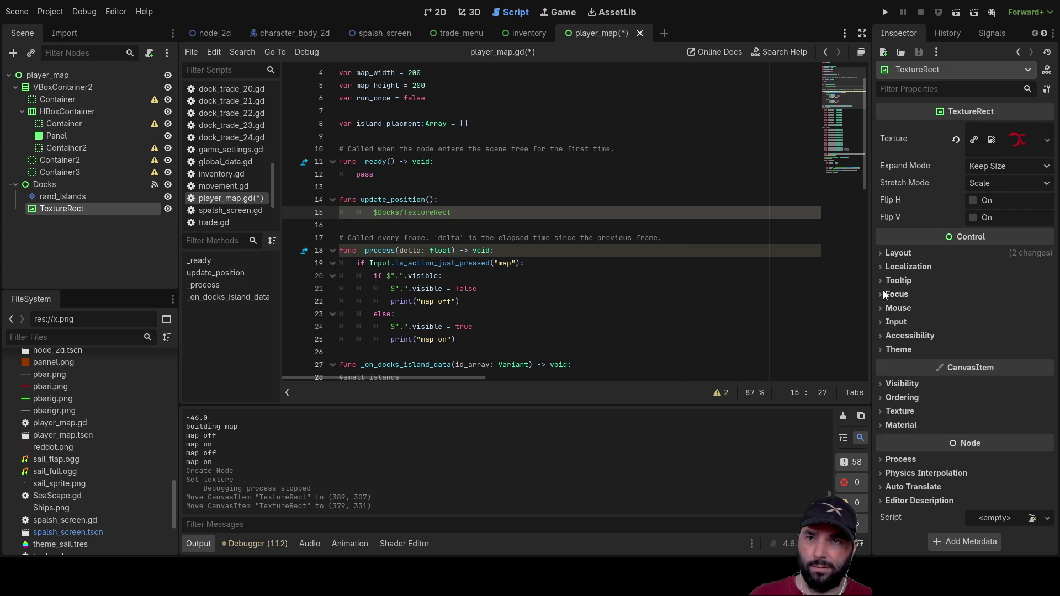
left_click(884, 254)
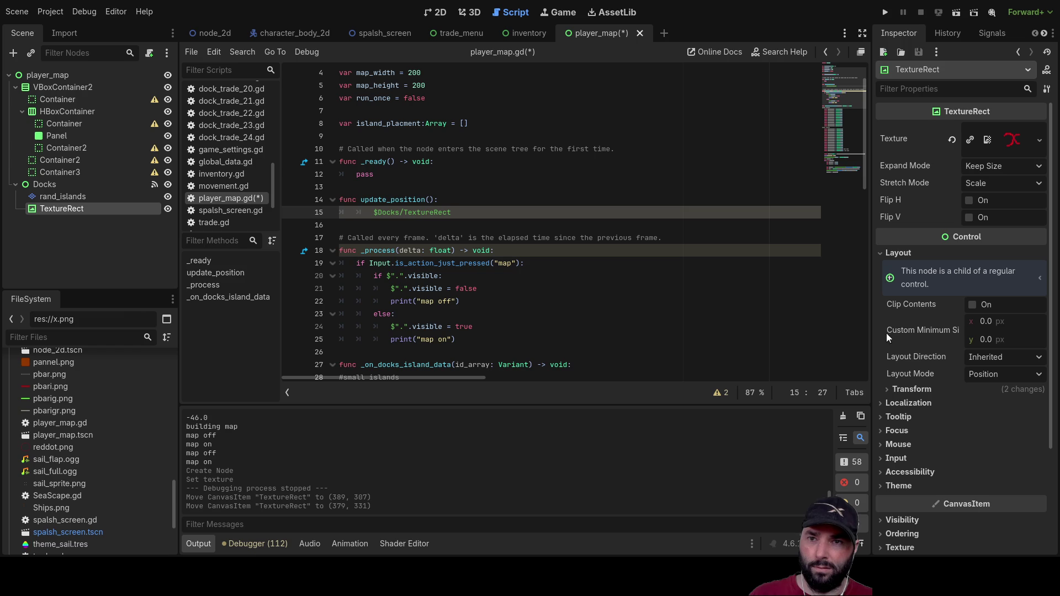
left_click(893, 390)
scroll(939, 421, "down", 3)
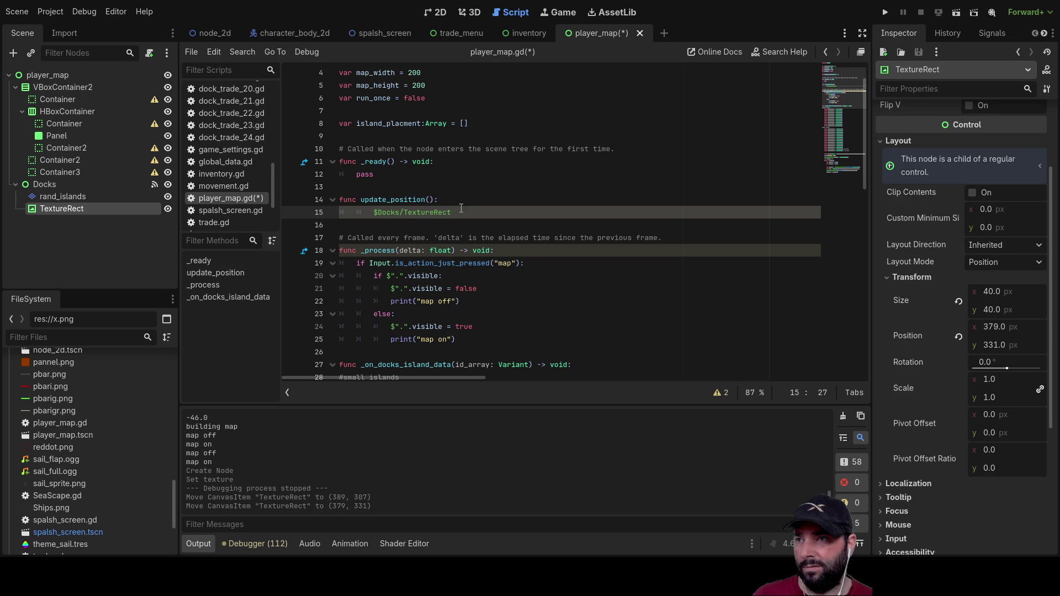
type(".posit")
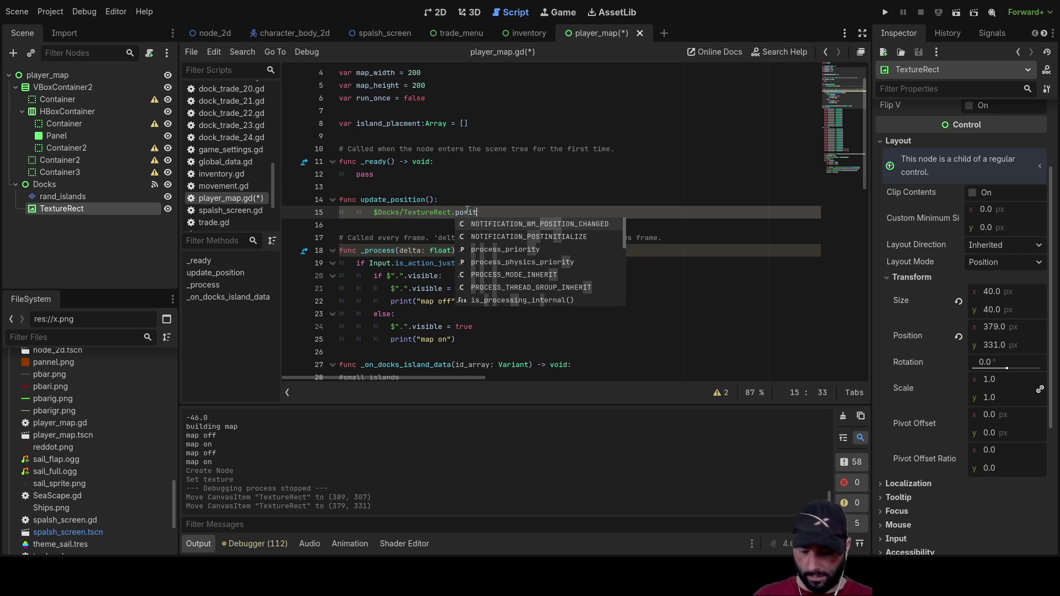
type("i")
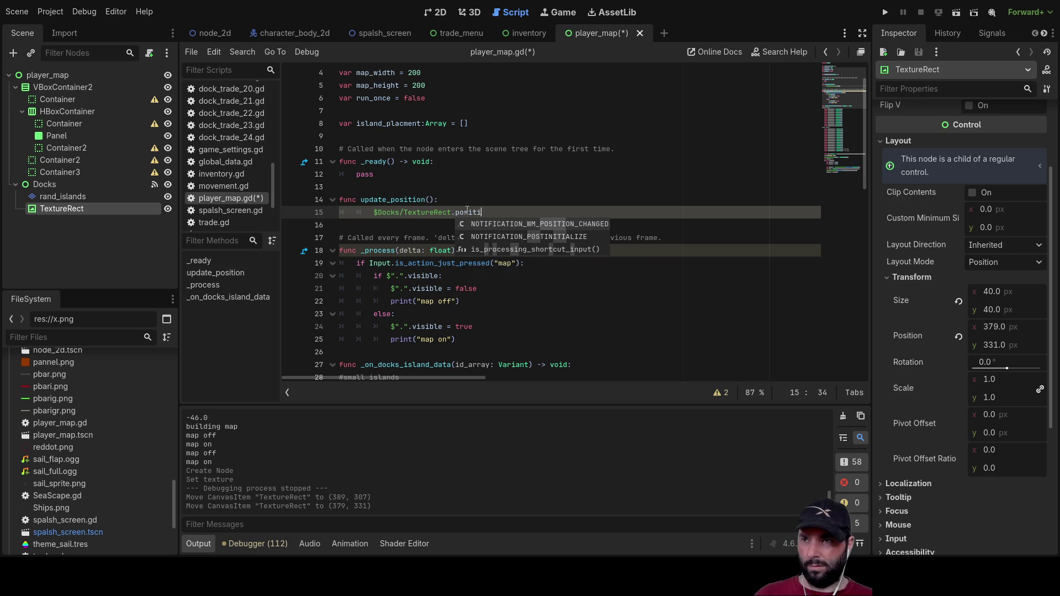
type("on")
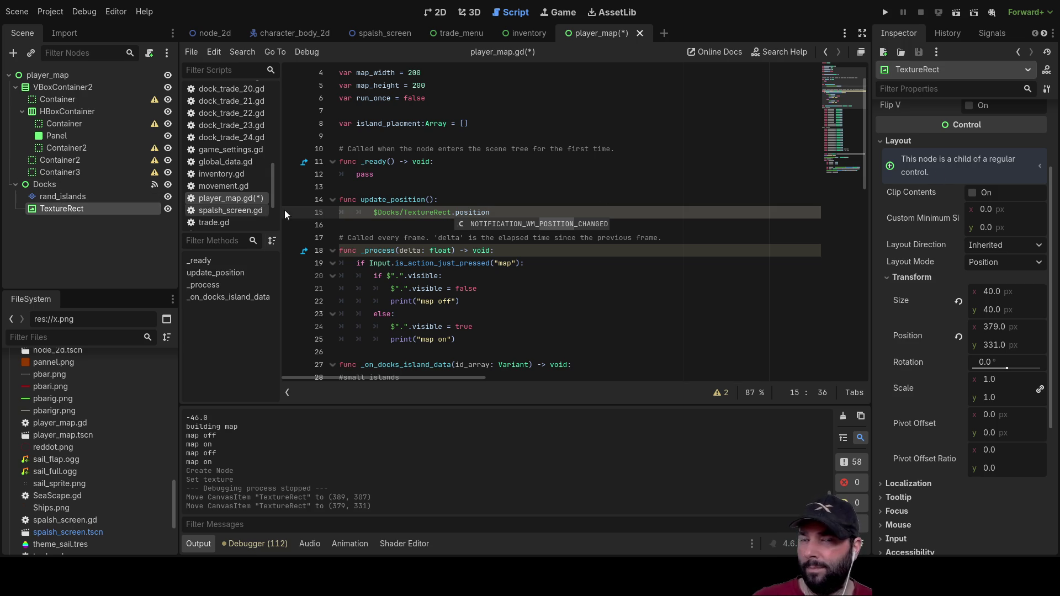
left_click(995, 328)
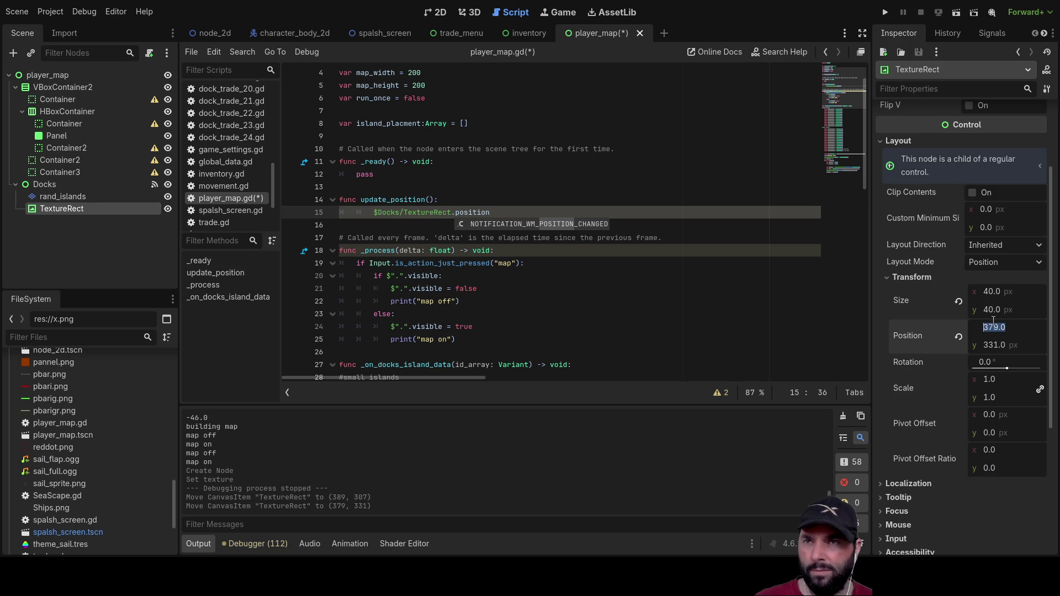
Step: Check the marker's width and x position values in the 2D view's Inspector
left_click(437, 14)
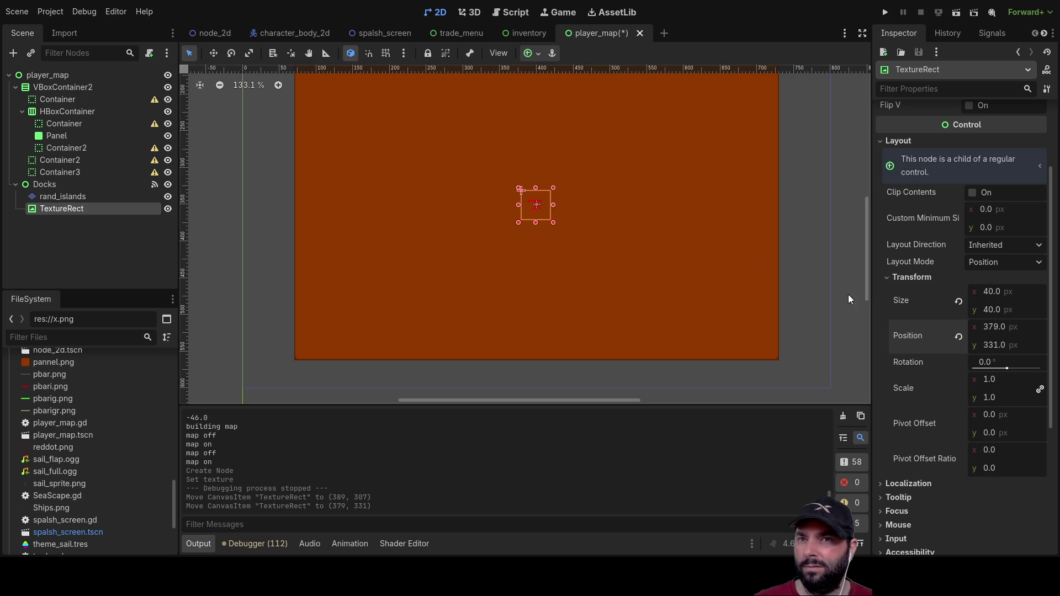
left_click(992, 293)
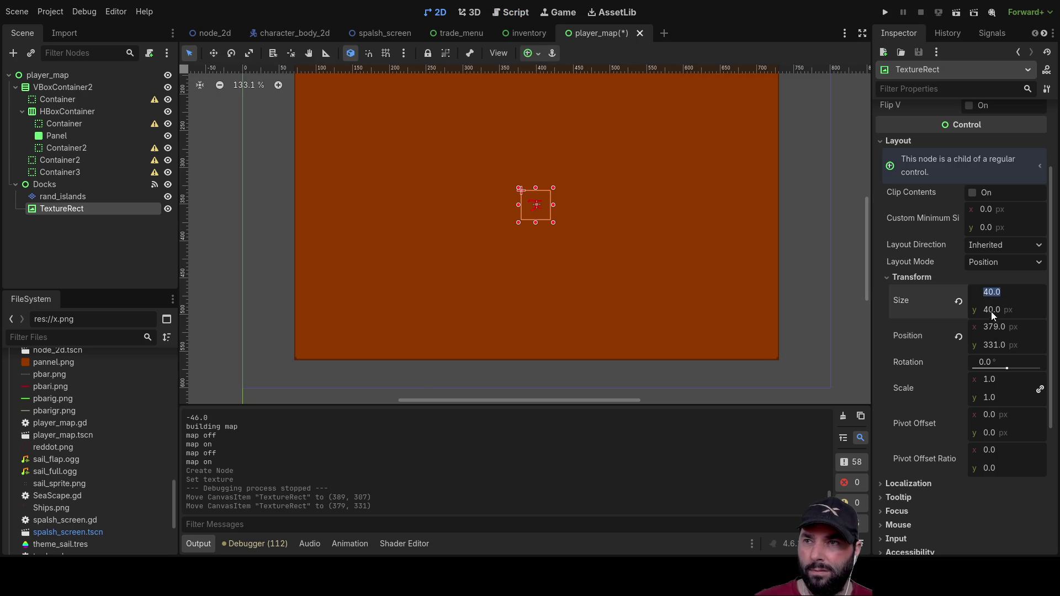
left_click(994, 328)
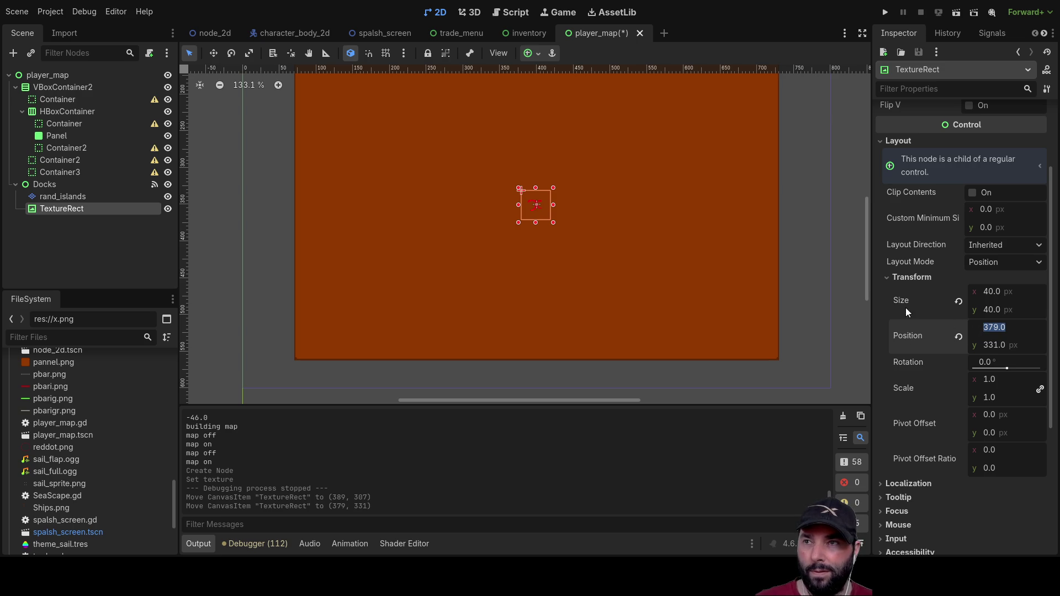
Step: Type '=' after .position on line 15 to begin assigning the marker's position
left_click(516, 14)
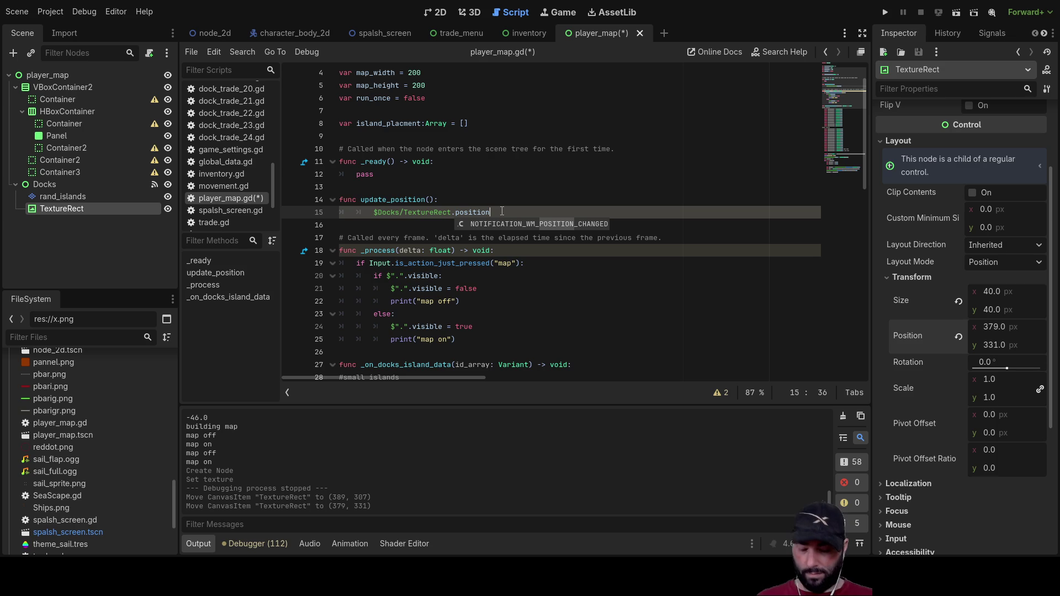
type(" =")
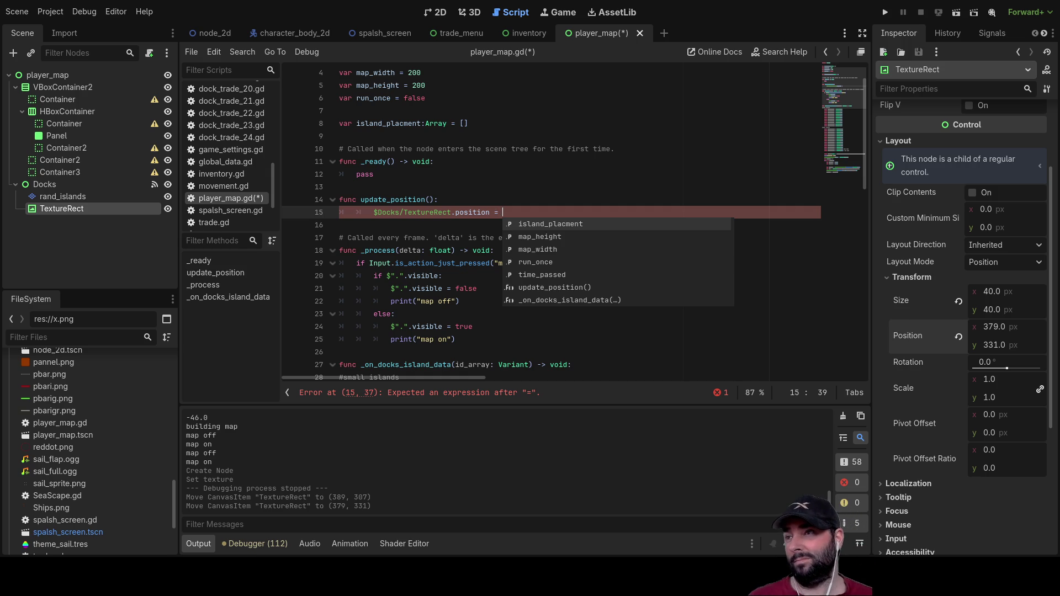
scroll(235, 205, "up", 3)
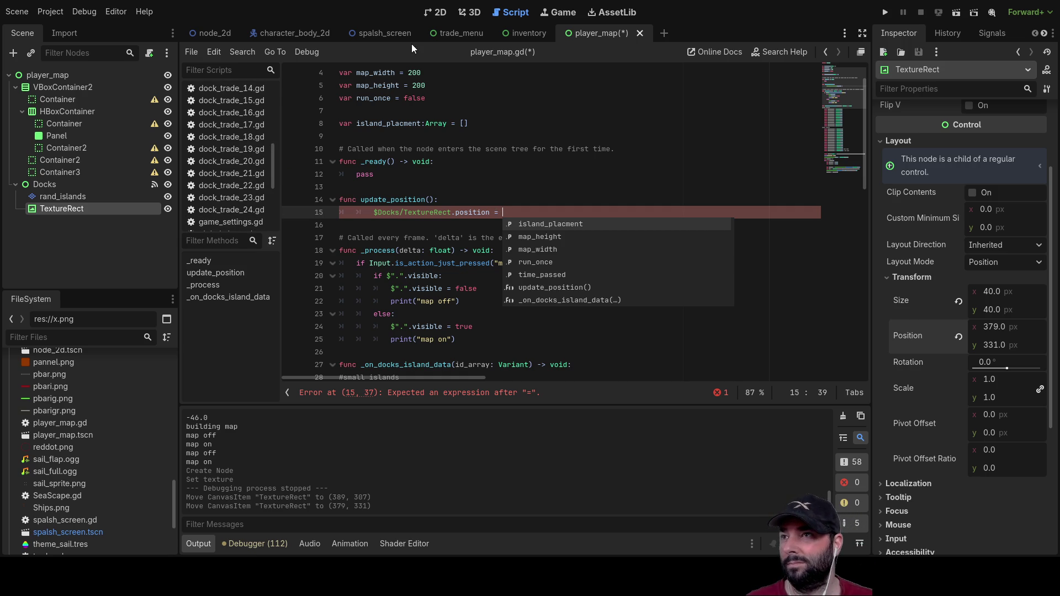
left_click(280, 32)
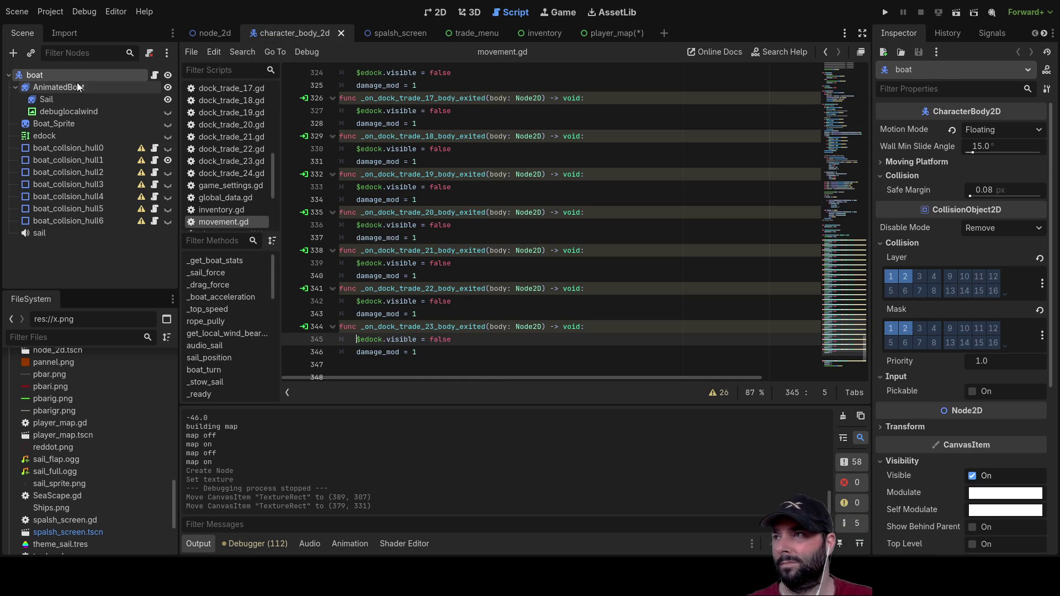
Step: Scroll through movement.gd to review the dock-exit handlers down to _on_dock_trade_23_body_exited
scroll(233, 178, "up", 8)
scroll(234, 170, "down", 10)
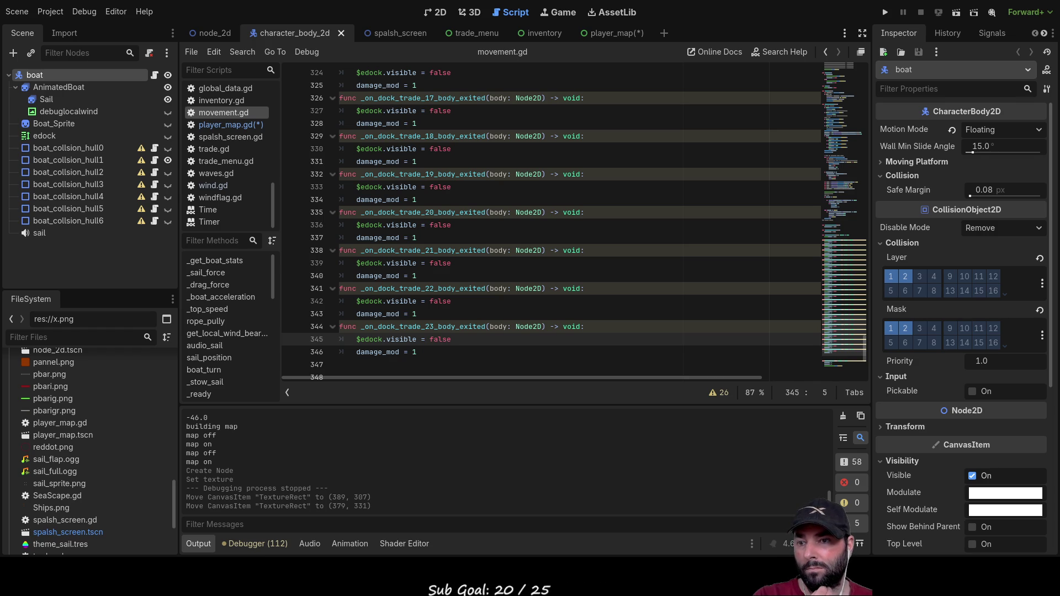
scroll(120, 448, "down", 4)
scroll(121, 448, "down", 1)
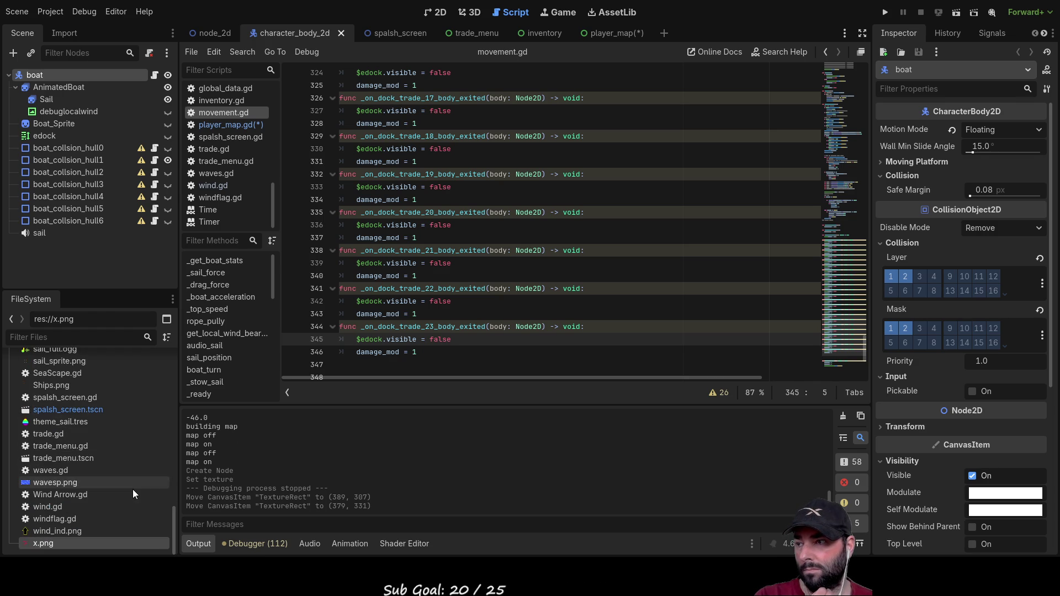
Step: Select the Wind Arrow.gd file in the FileSystem dock
left_click(135, 495)
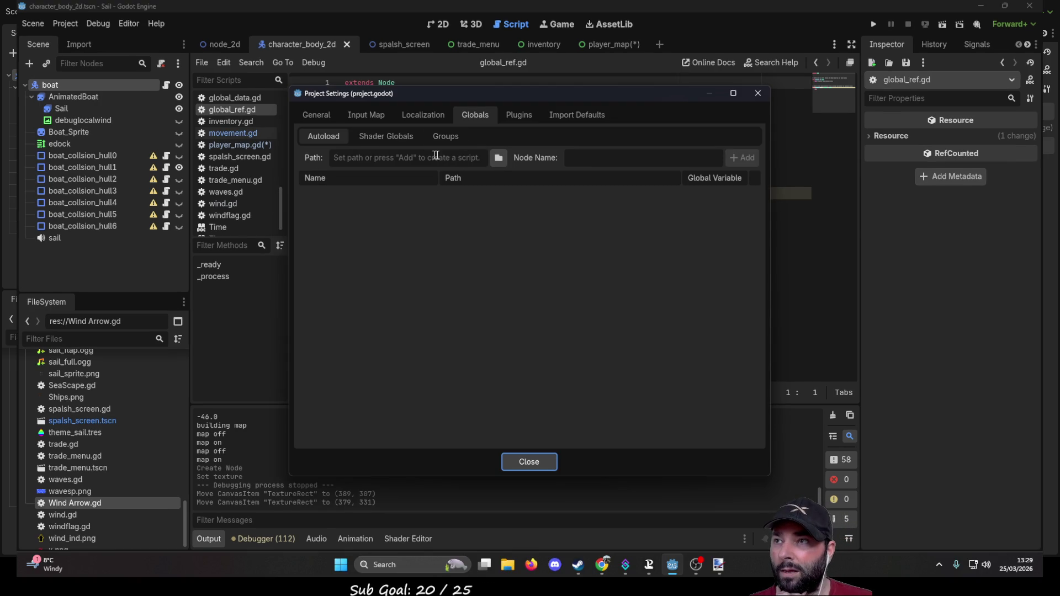
Step: Set the autoload path to res://global_ref.gd, close Project Settings, and switch the editor to fullscreen
left_click(497, 160)
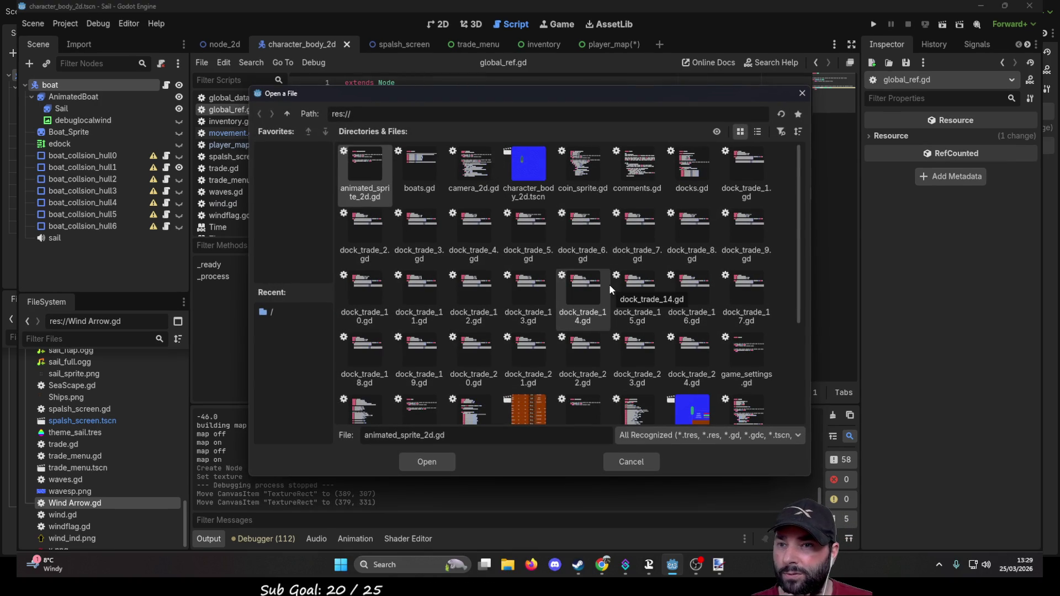
scroll(609, 283, "down", 3)
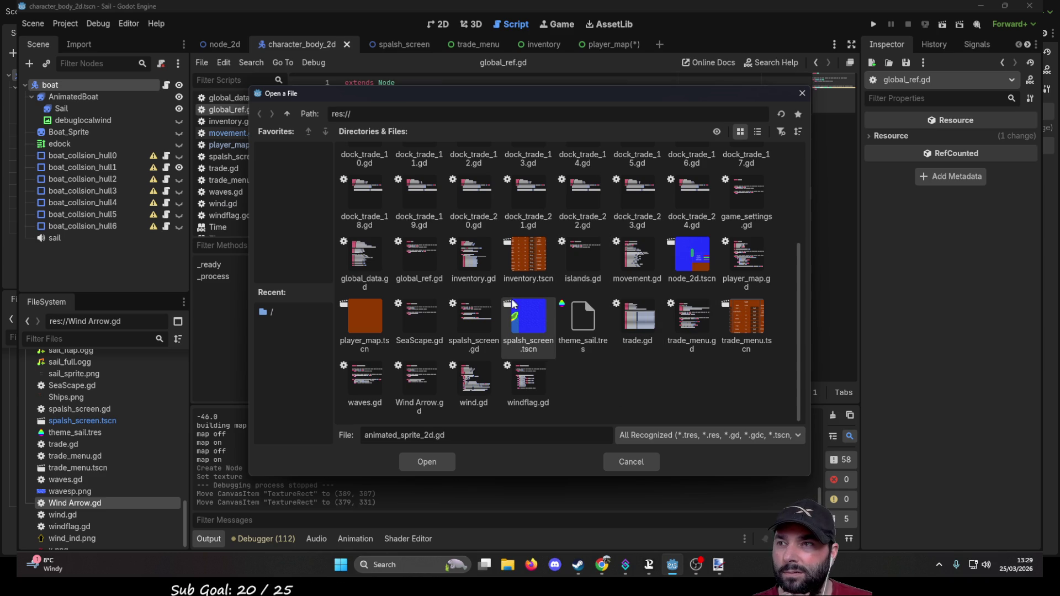
left_click(422, 266)
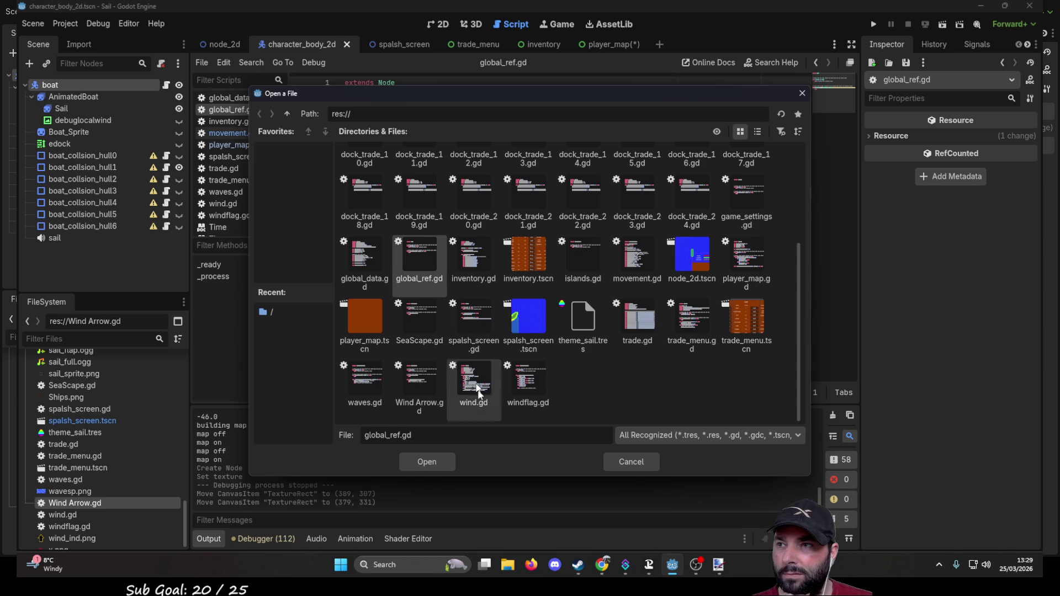
left_click(419, 461)
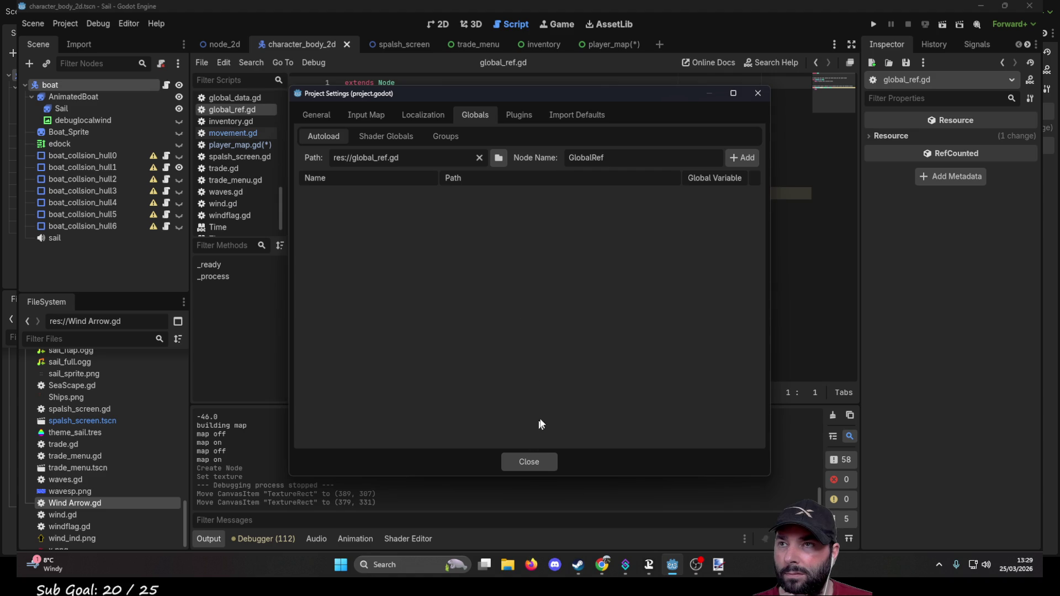
left_click(528, 462)
key("shift+F11")
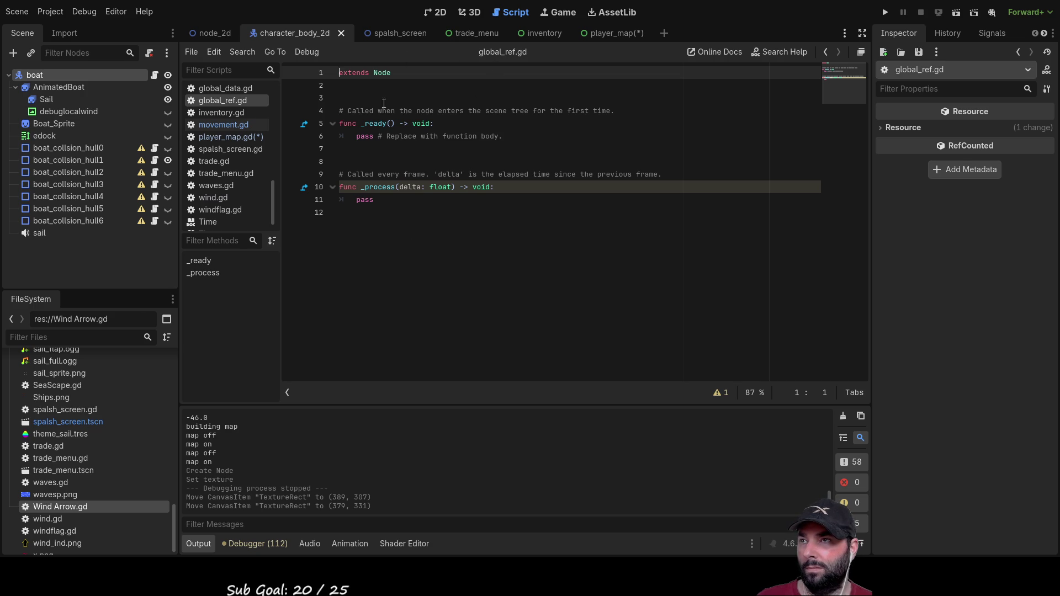
left_click(362, 149)
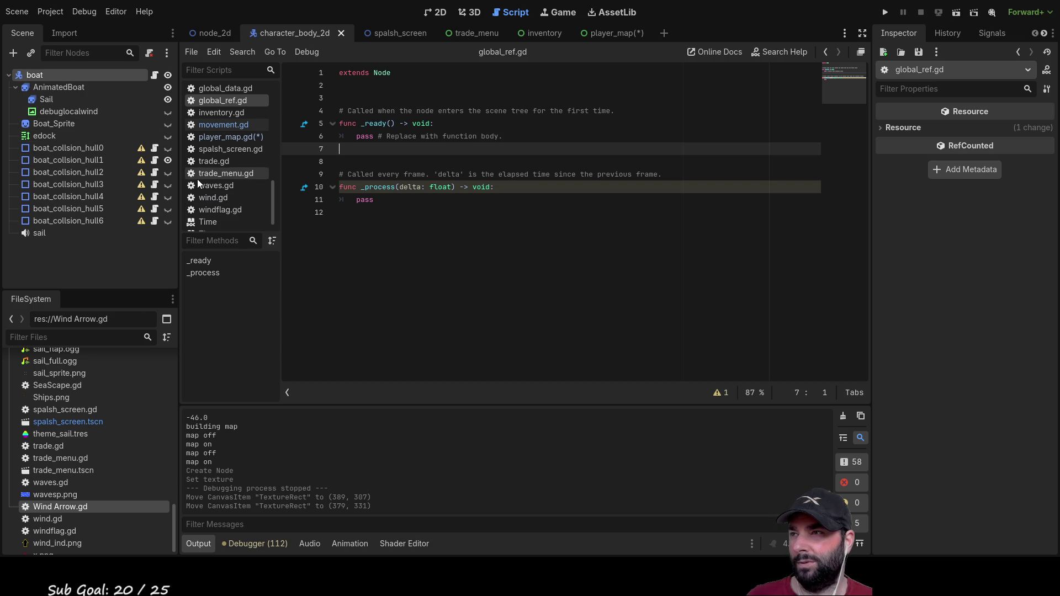
left_click(227, 128)
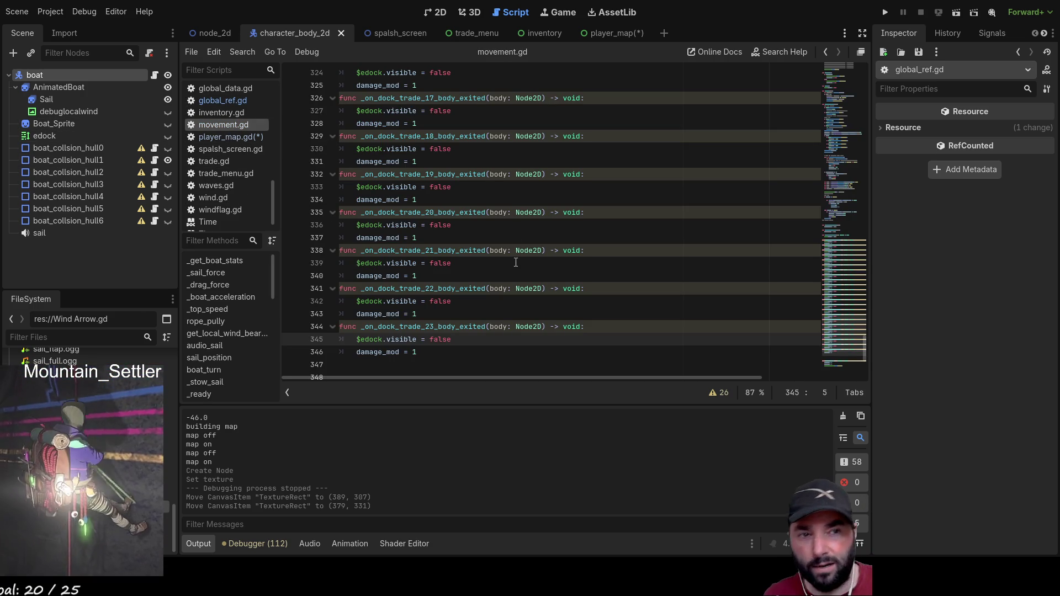
scroll(507, 267, "down", 5)
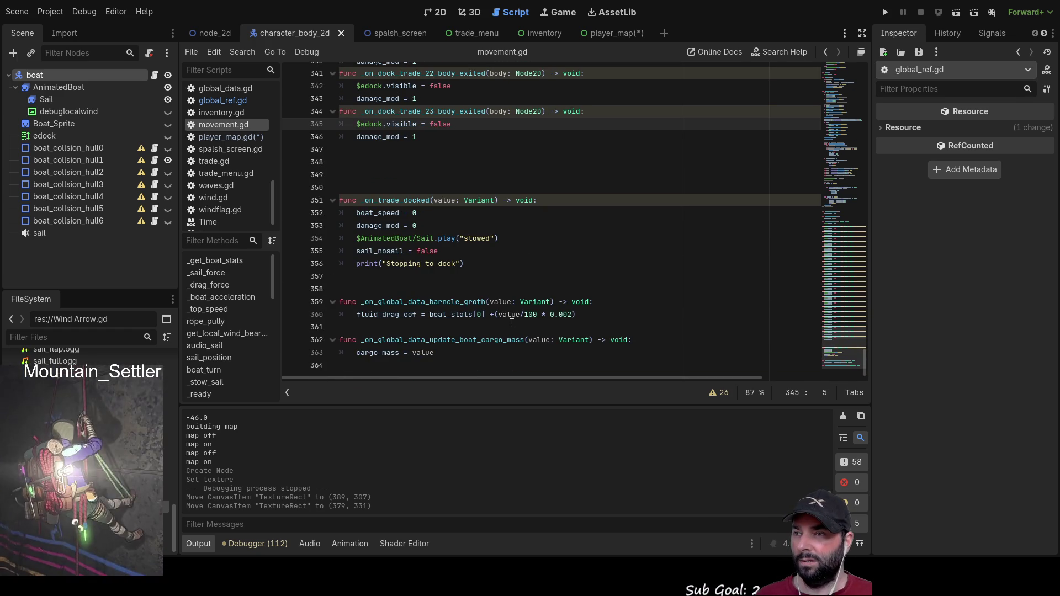
scroll(503, 313, "up", 1)
scroll(503, 313, "down", 1)
scroll(502, 313, "up", 13)
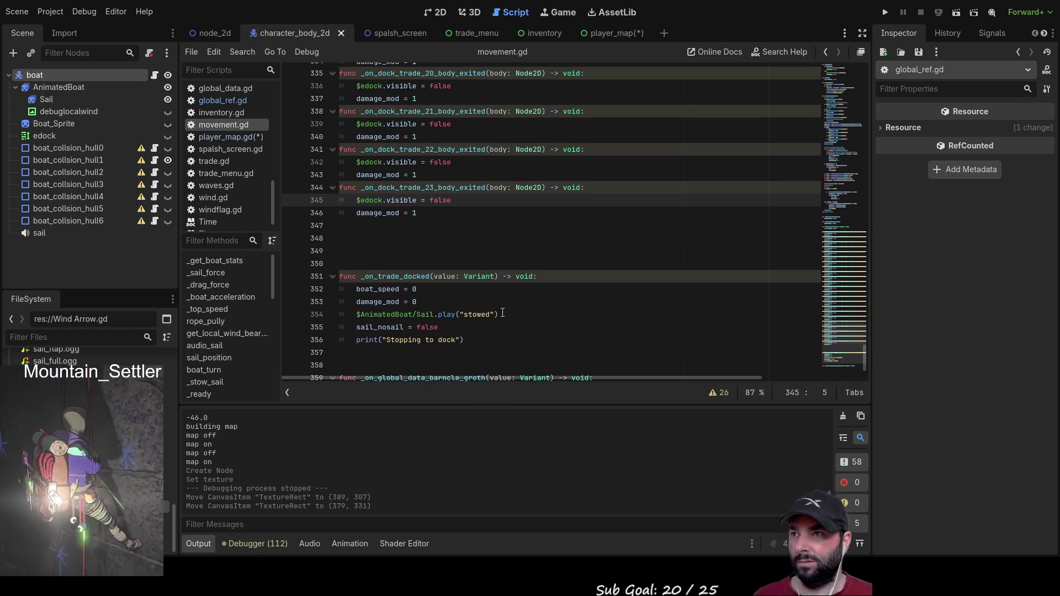
scroll(503, 312, "up", 12)
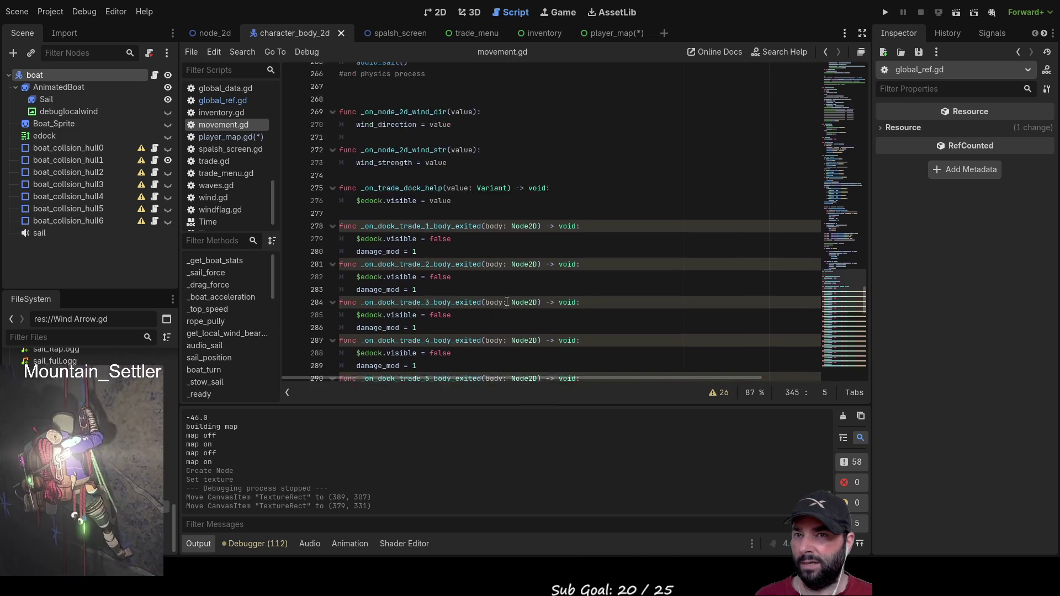
scroll(508, 296, "down", 2)
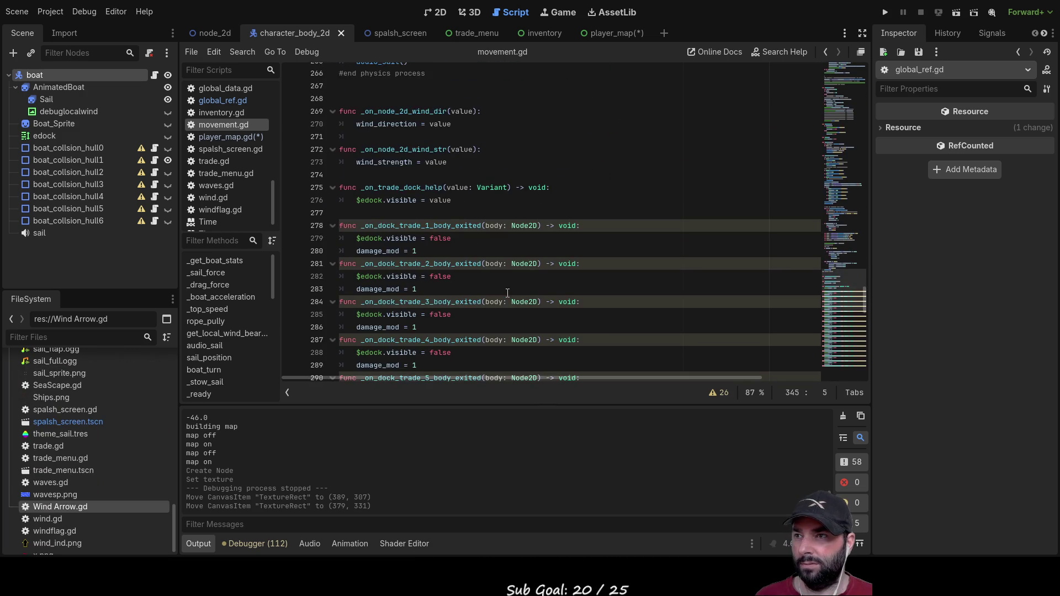
scroll(508, 296, "up", 5)
scroll(508, 291, "up", 7)
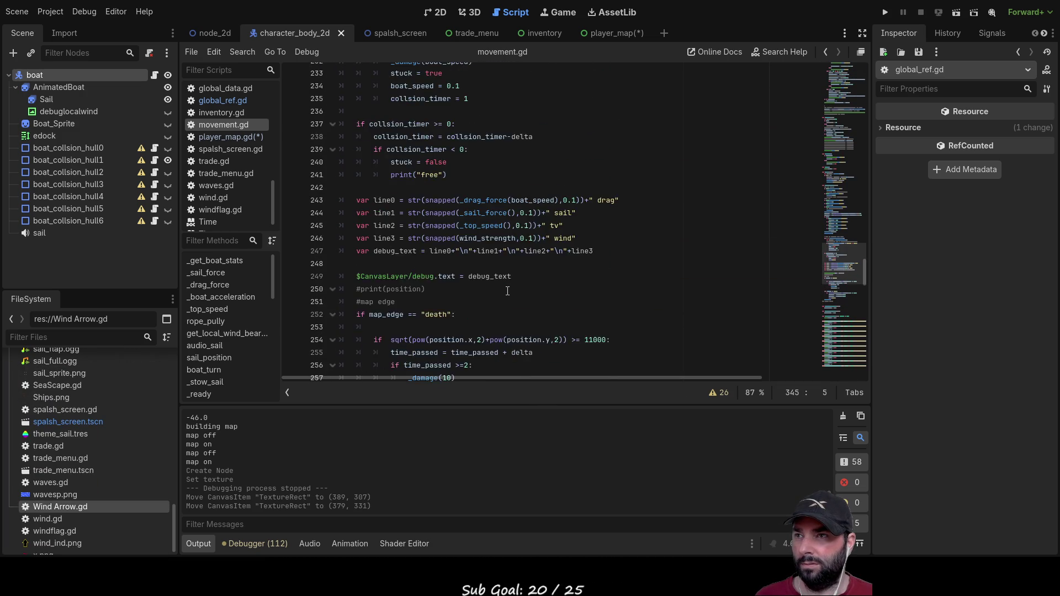
scroll(508, 292, "up", 2)
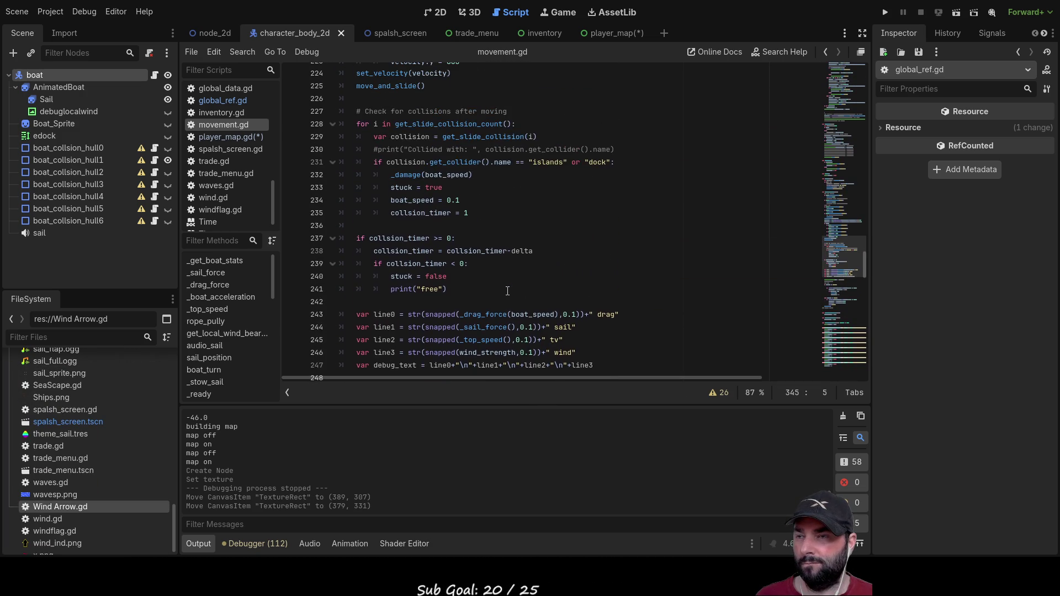
scroll(508, 291, "up", 4)
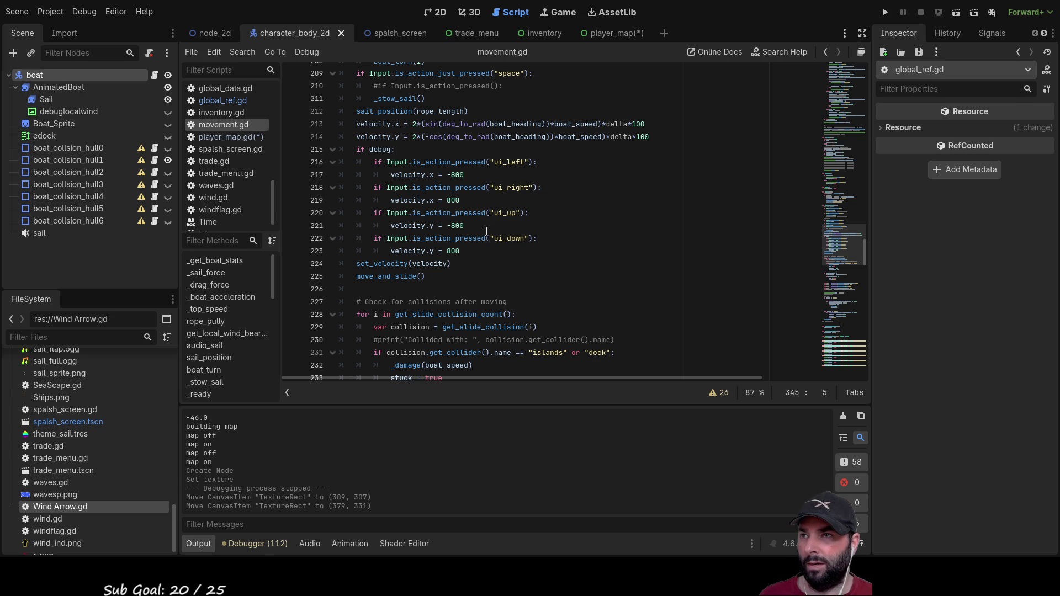
scroll(380, 206, "up", 2)
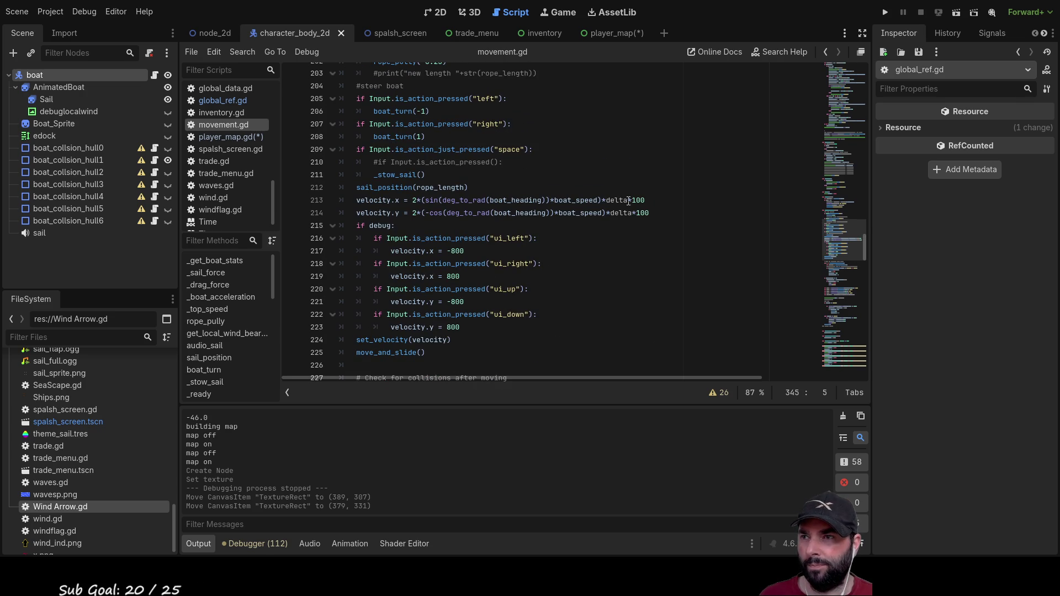
double_click(381, 200)
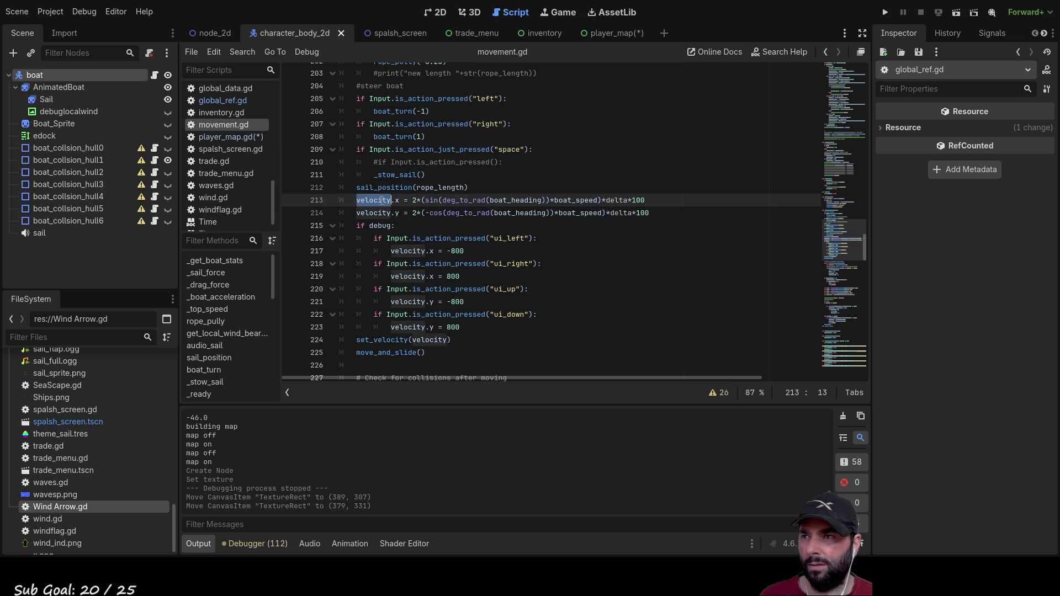
double_click(375, 213)
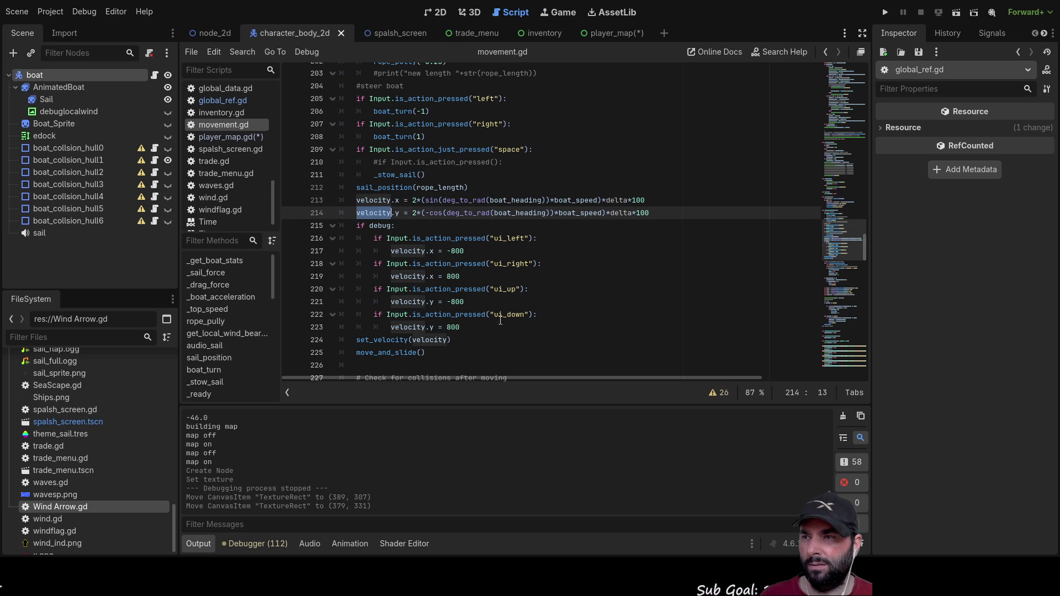
double_click(374, 339)
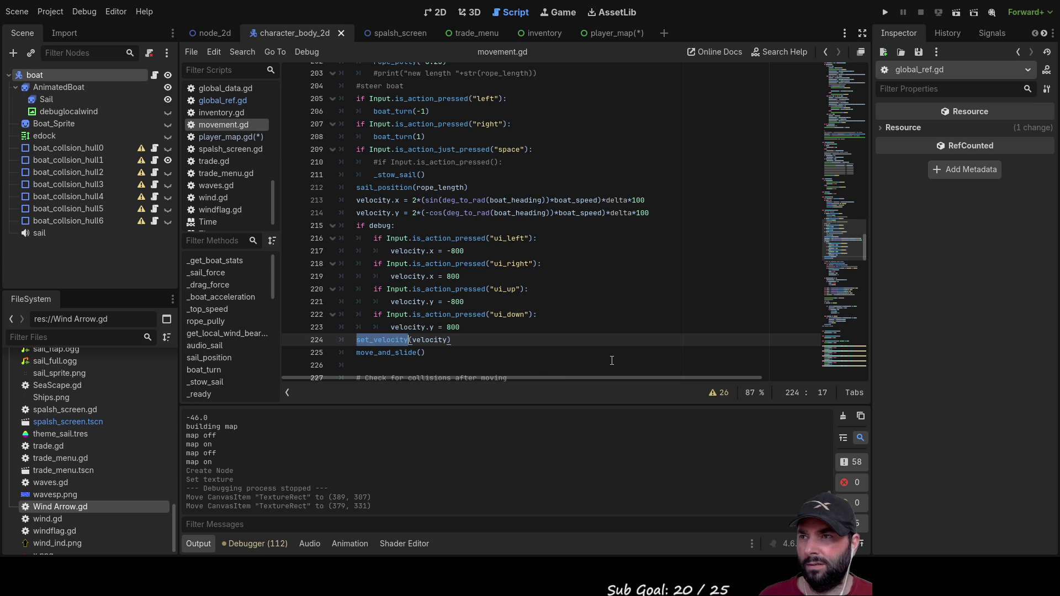
scroll(584, 282, "up", 10)
scroll(584, 281, "up", 20)
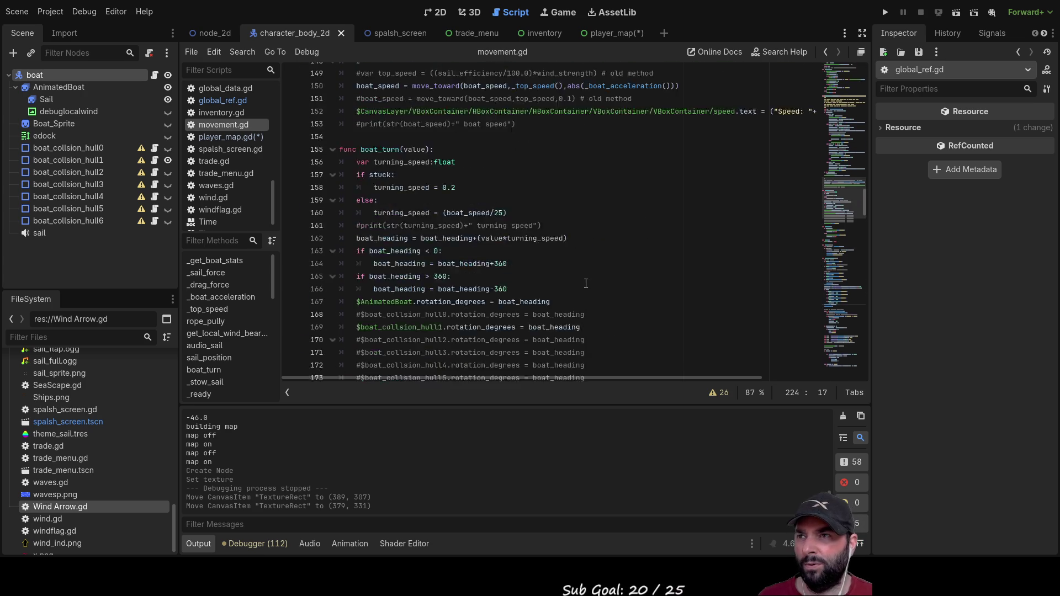
scroll(586, 283, "up", 8)
scroll(586, 283, "down", 6)
scroll(586, 283, "up", 5)
scroll(586, 283, "up", 7)
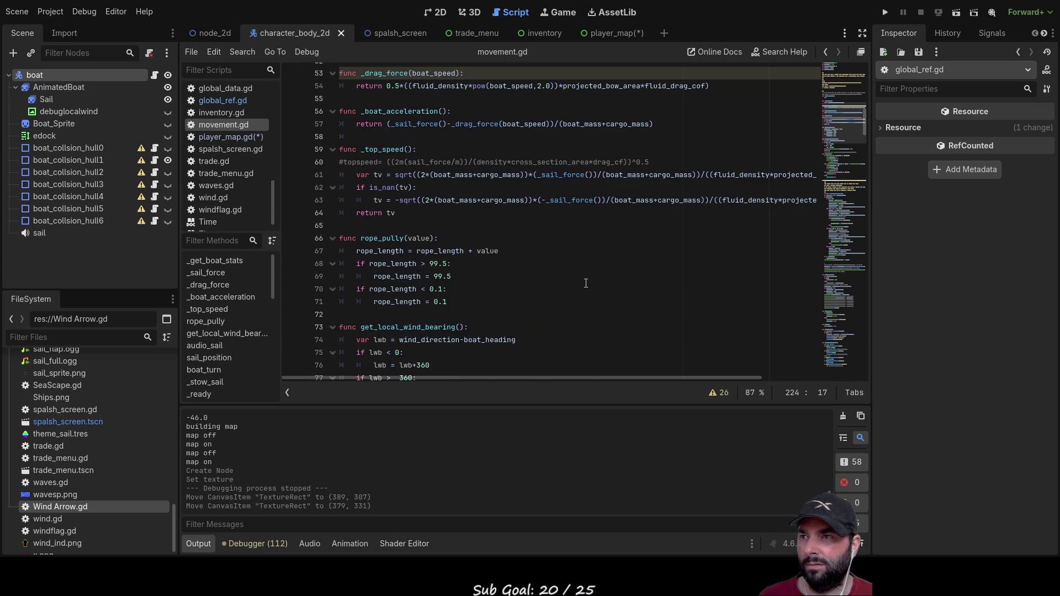
scroll(586, 284, "up", 6)
scroll(586, 283, "up", 10)
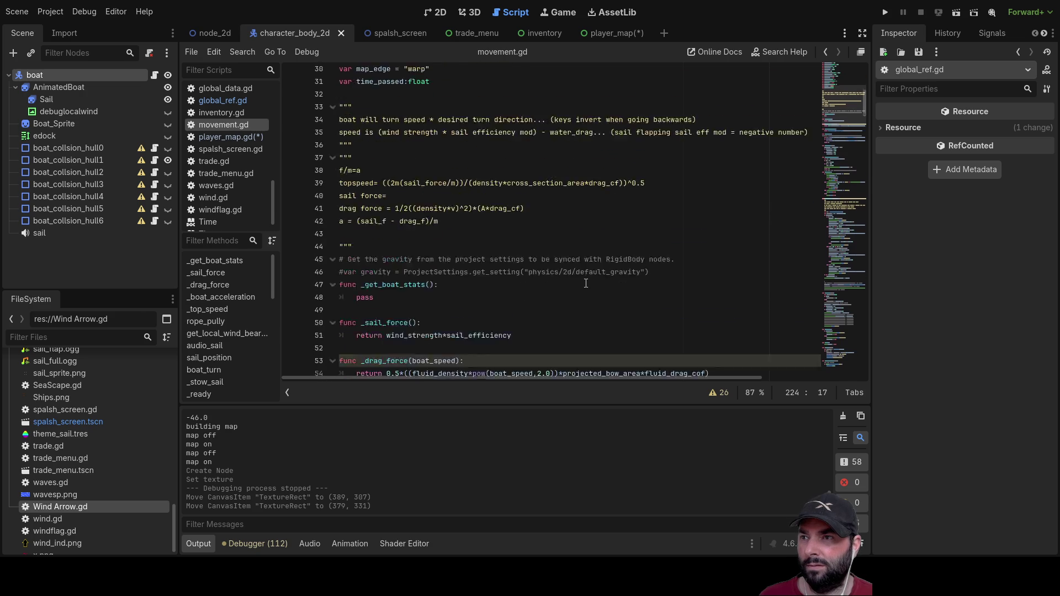
scroll(570, 246, "down", 20)
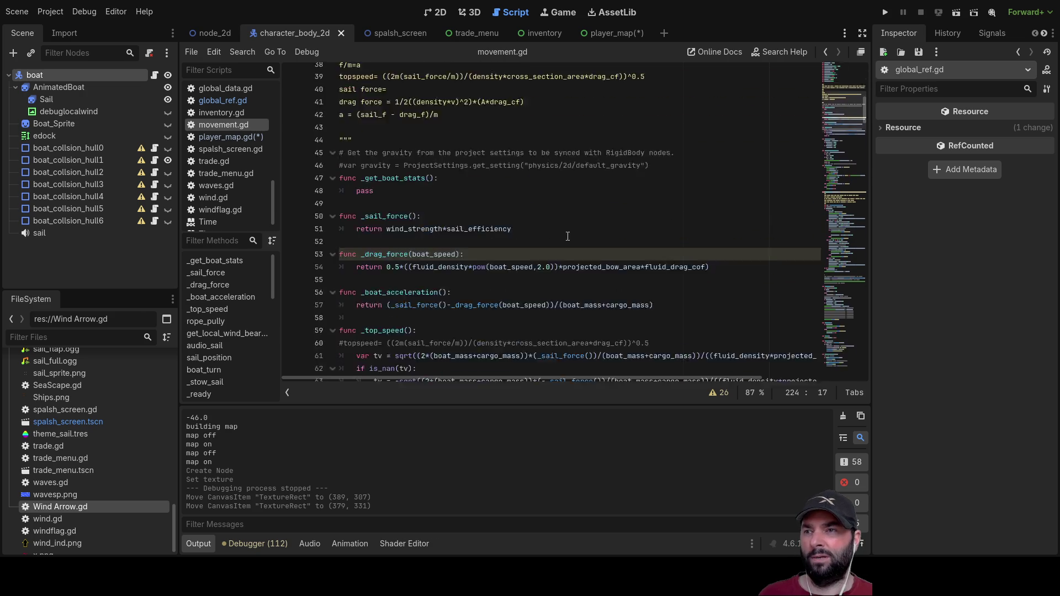
scroll(544, 248, "down", 20)
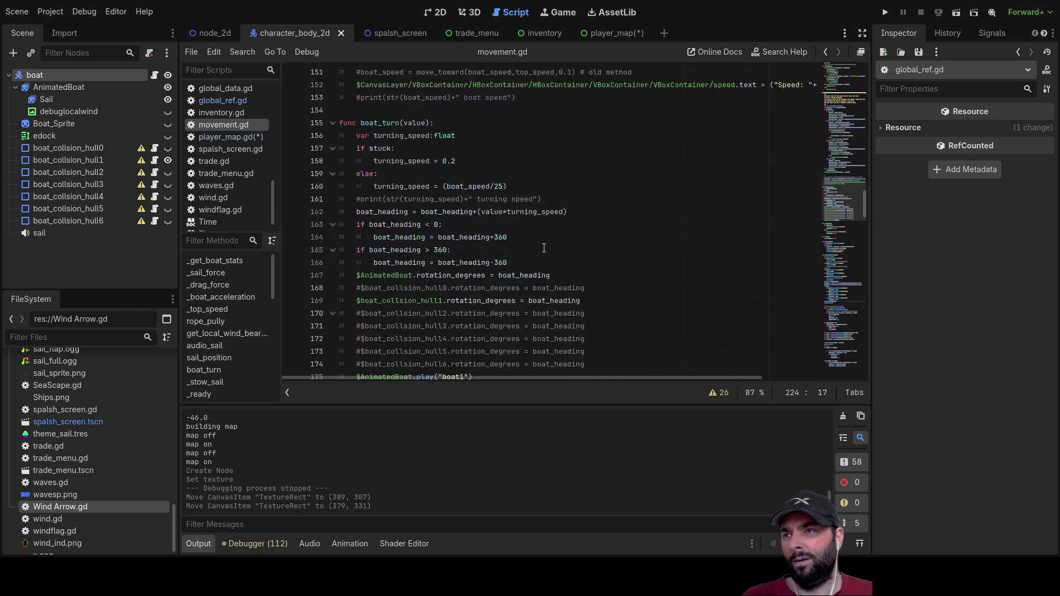
scroll(538, 251, "down", 10)
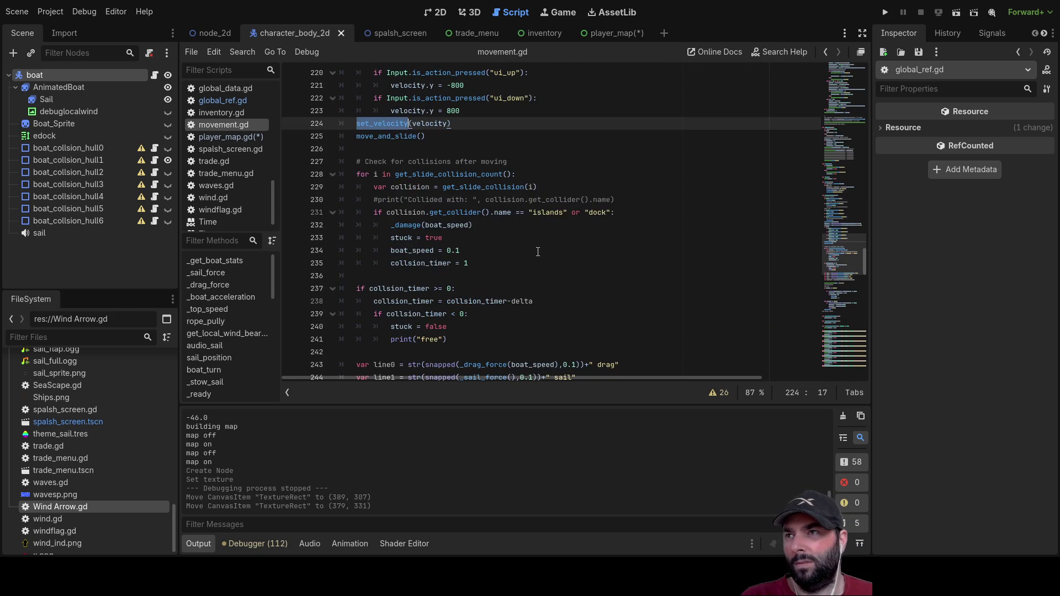
scroll(460, 259, "up", 11)
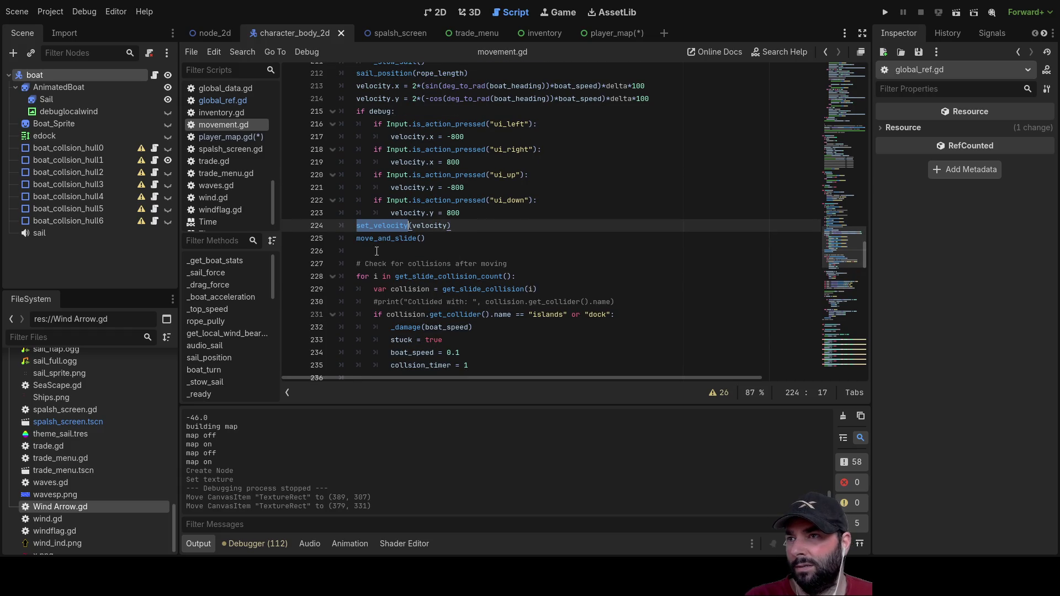
Step: Insert a blank line above move_and_slide() on line 225 of movement.gd
left_click(358, 242)
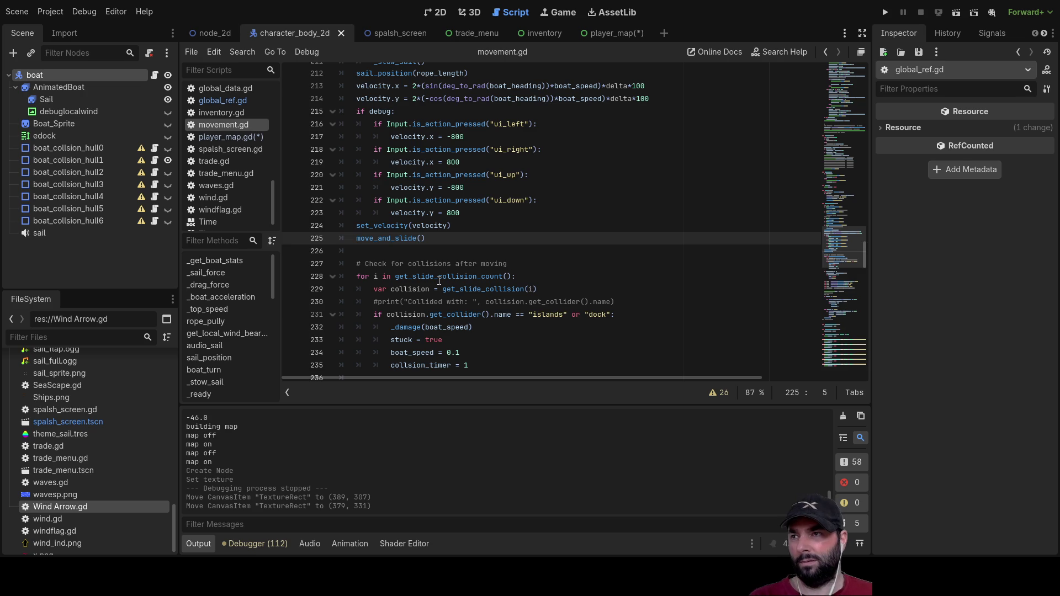
key("Return")
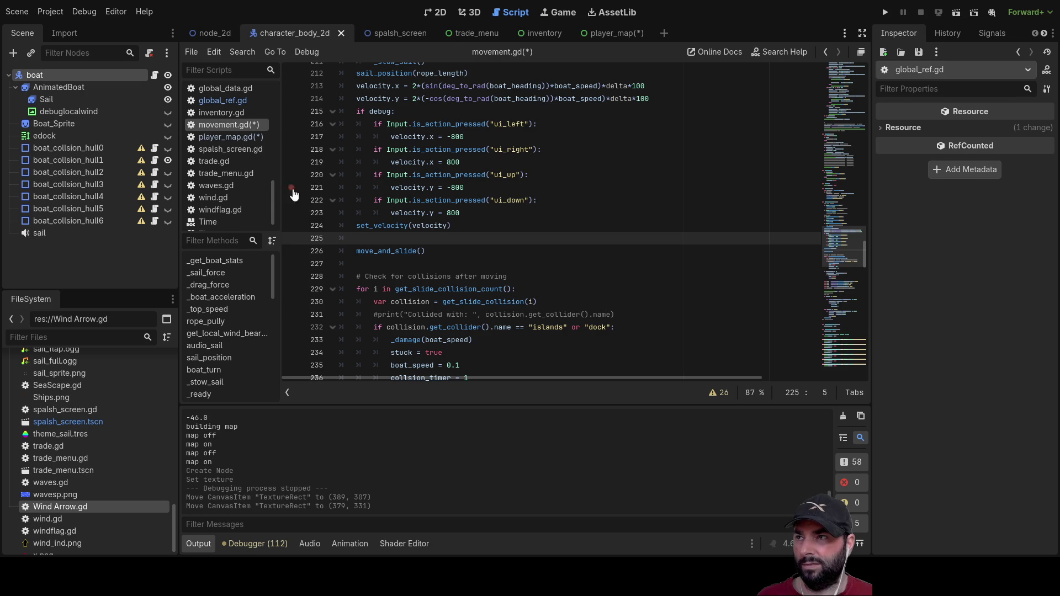
scroll(235, 201, "down", 1)
scroll(228, 171, "up", 3)
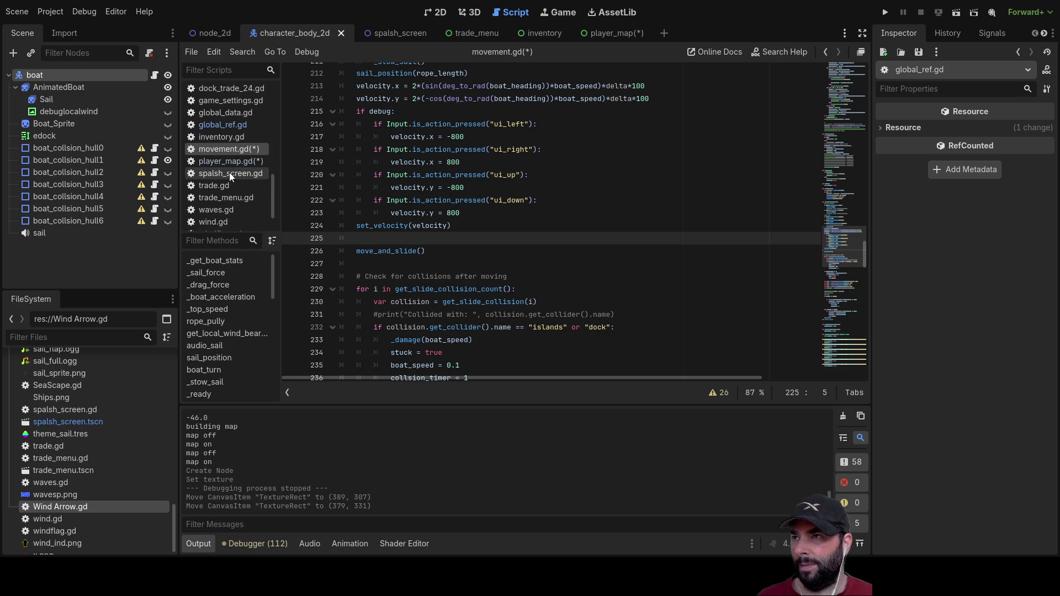
left_click(233, 125)
Step: On unindented line 2 of global_ref.gd, declare var player_position typed as Vector2
left_click(366, 89)
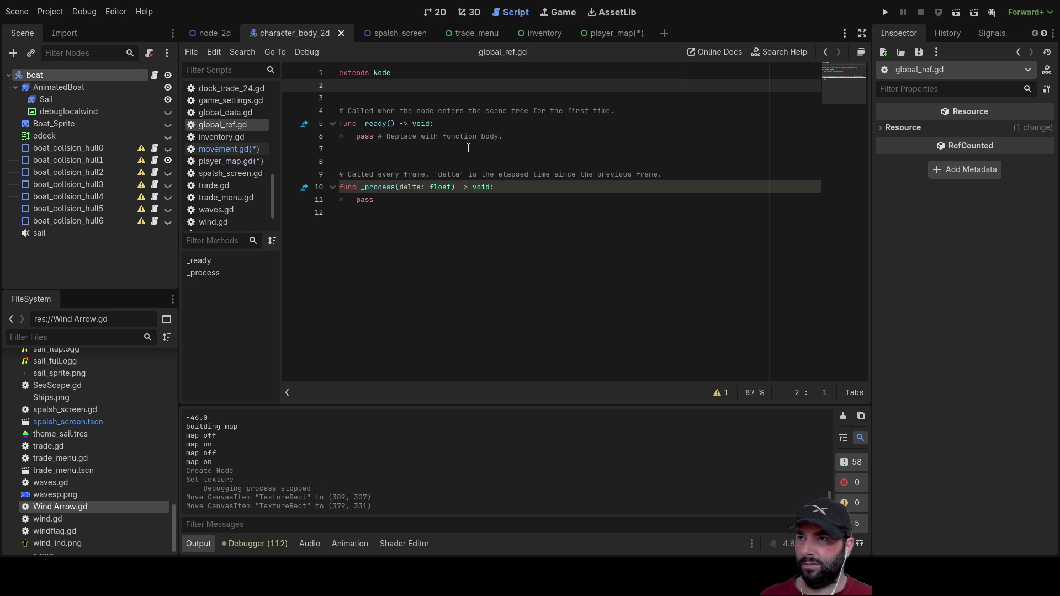
key("BackSpace")
type("var ")
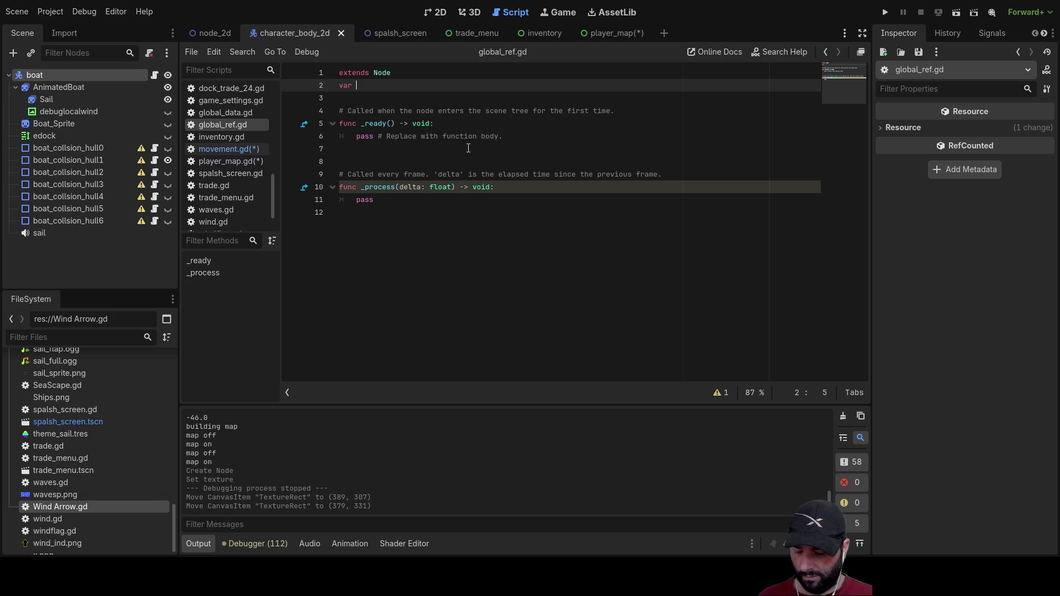
type("playe")
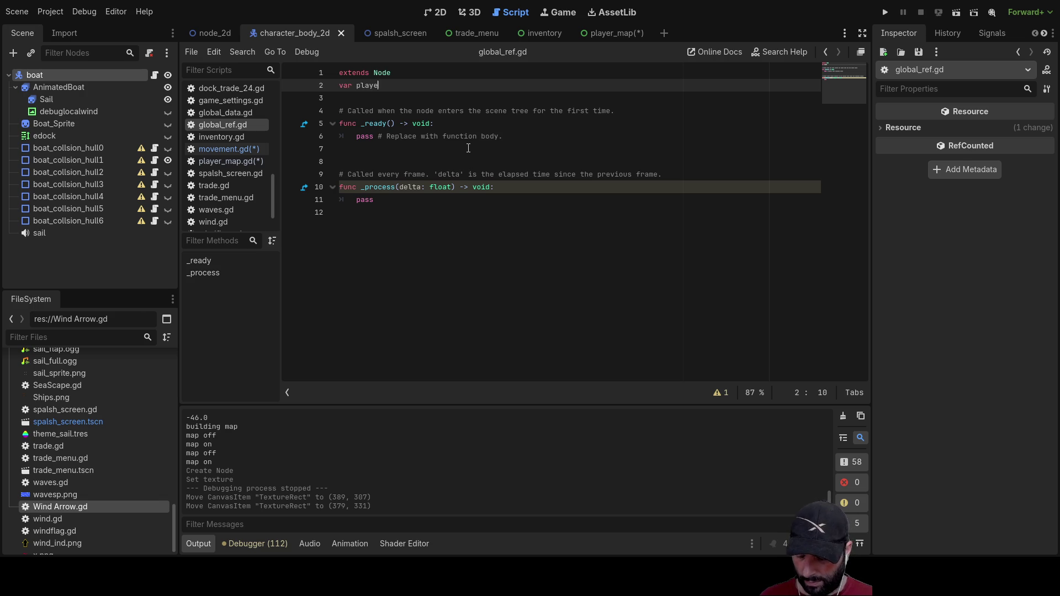
type("r_position")
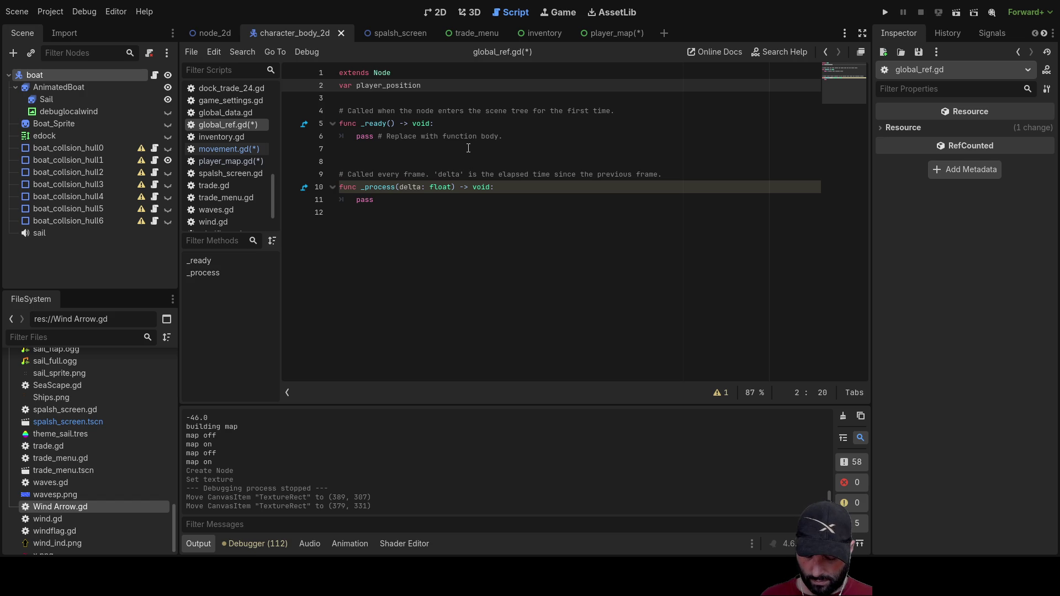
type(":")
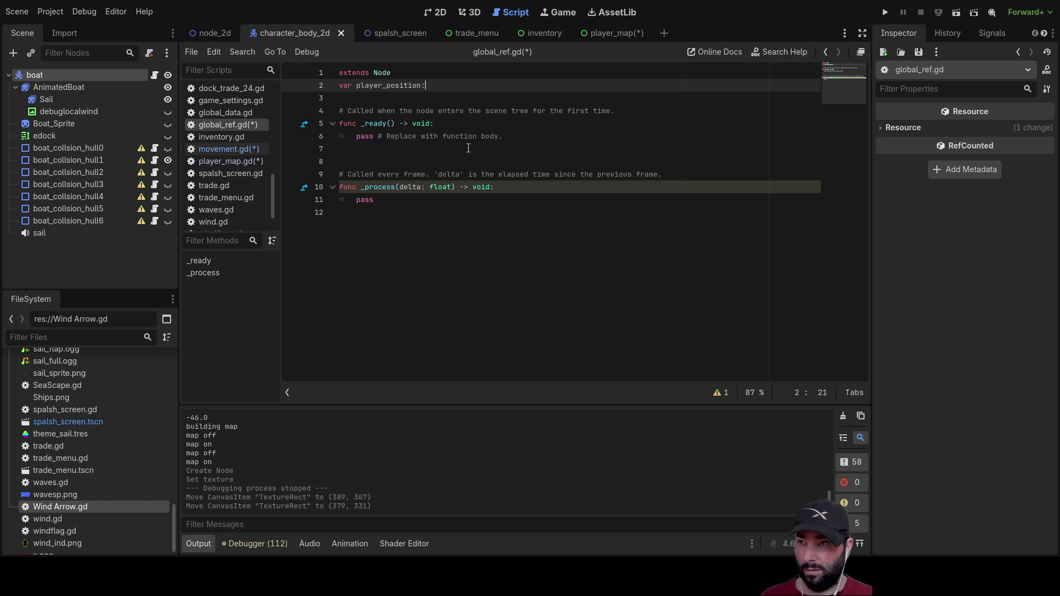
type("ve")
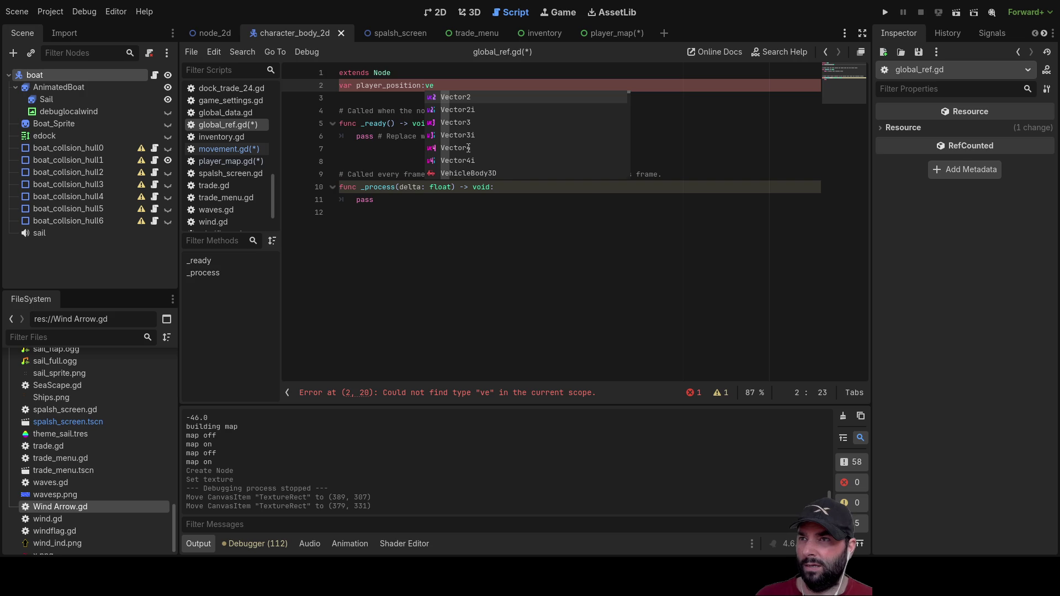
key("Return")
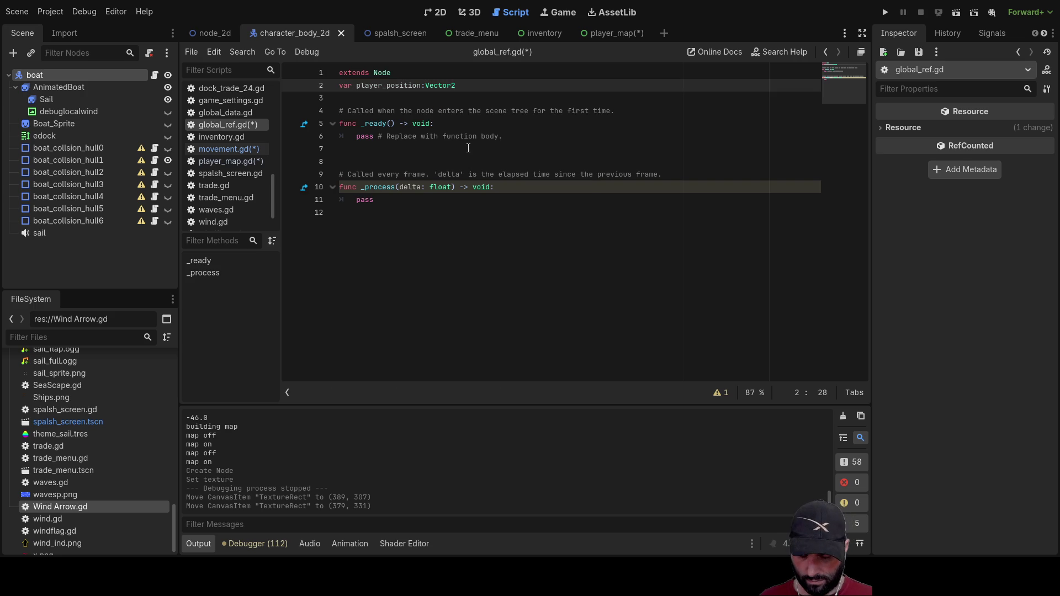
Step: Give player_position the default value Vector2(0,0)
type("(")
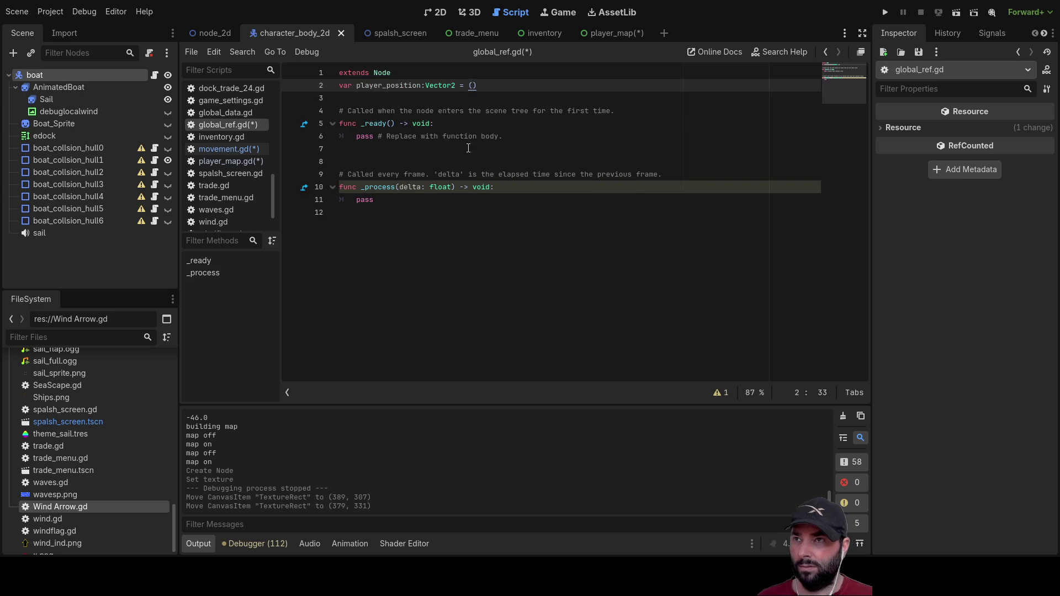
type("0,0")
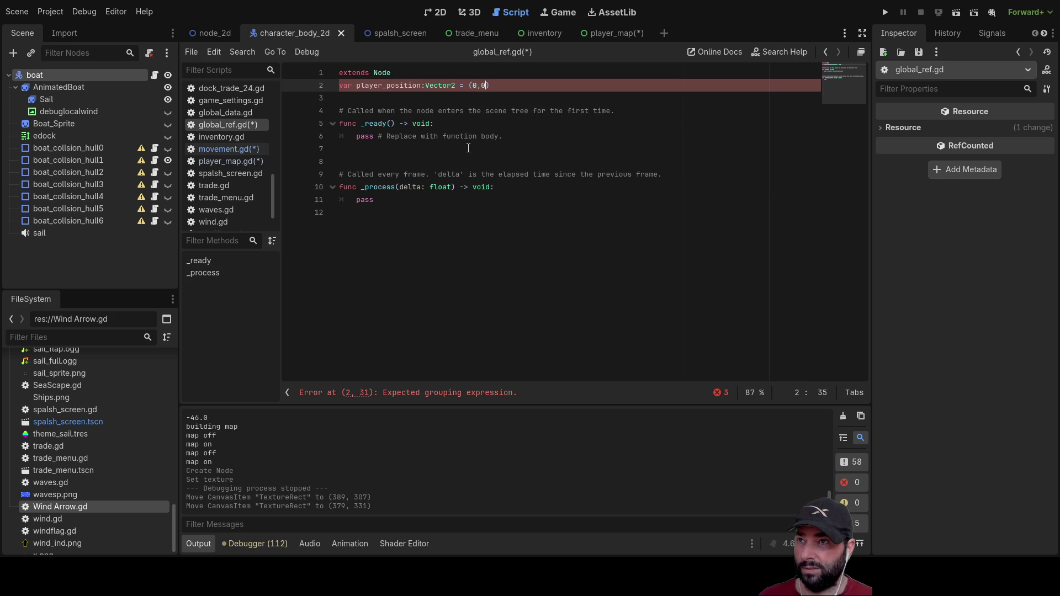
key("Down")
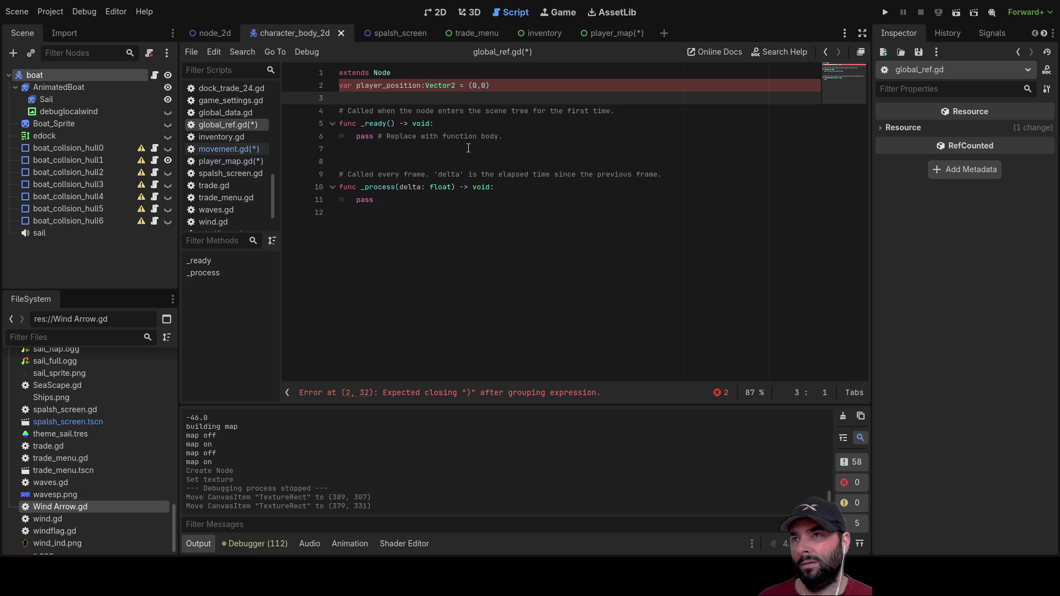
key("Up")
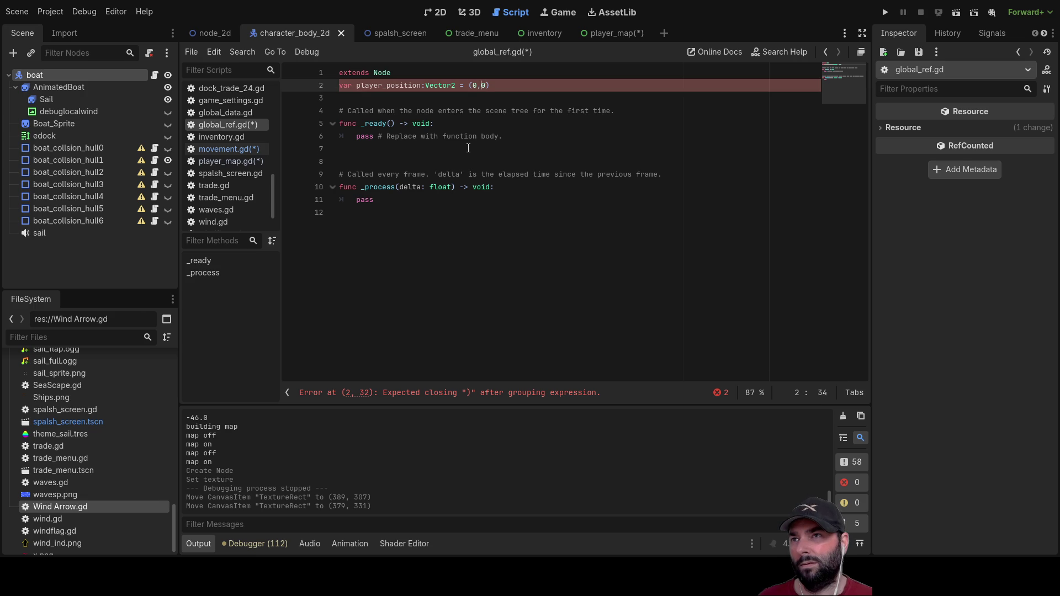
key("Left")
type("Vector2")
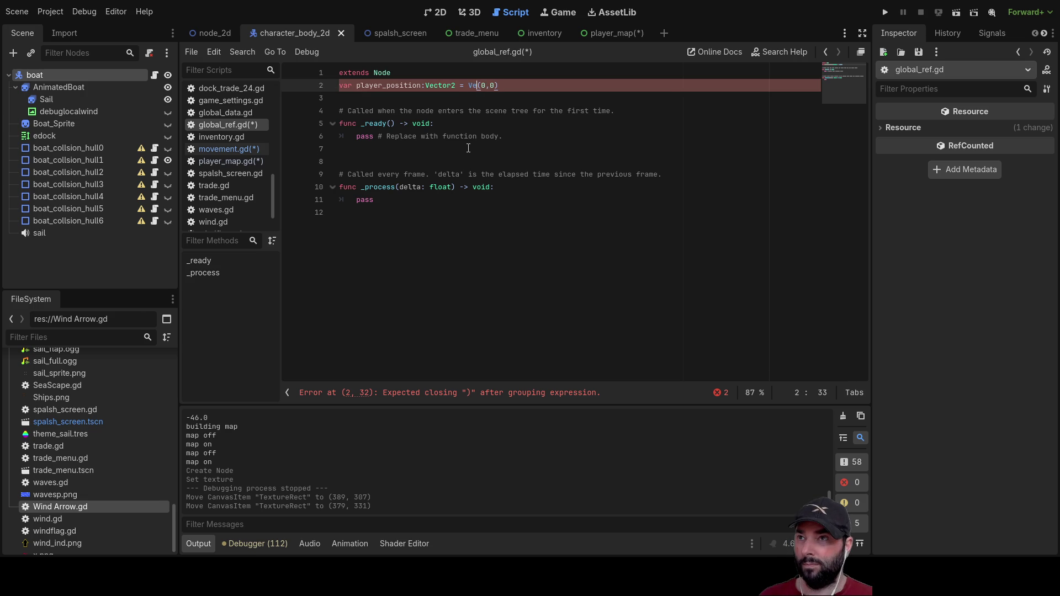
key("Down")
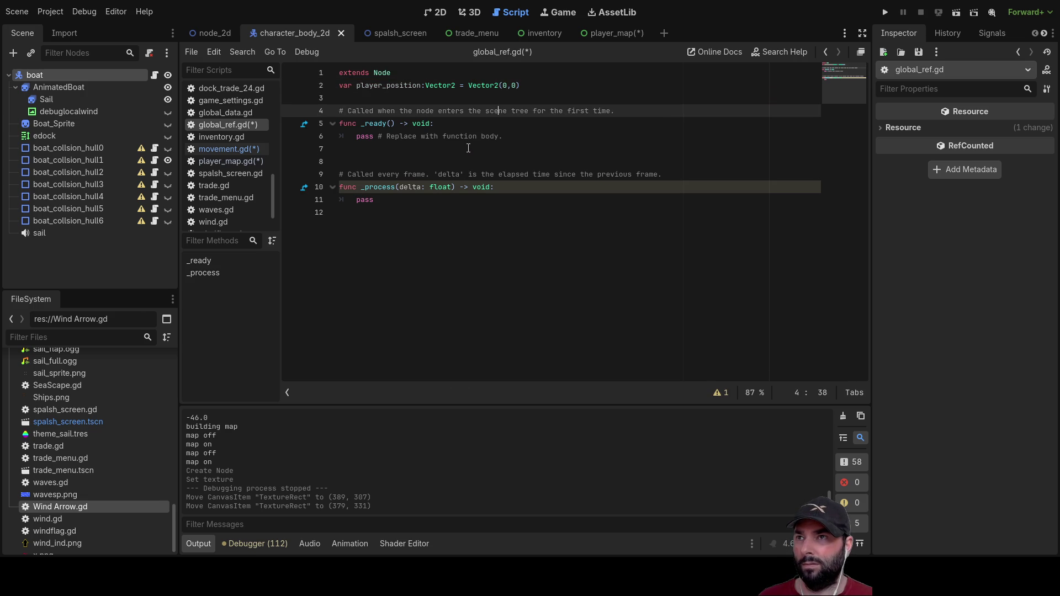
key("Down")
key("Down")
key("Down")
key("Up")
key("Up")
key("Up")
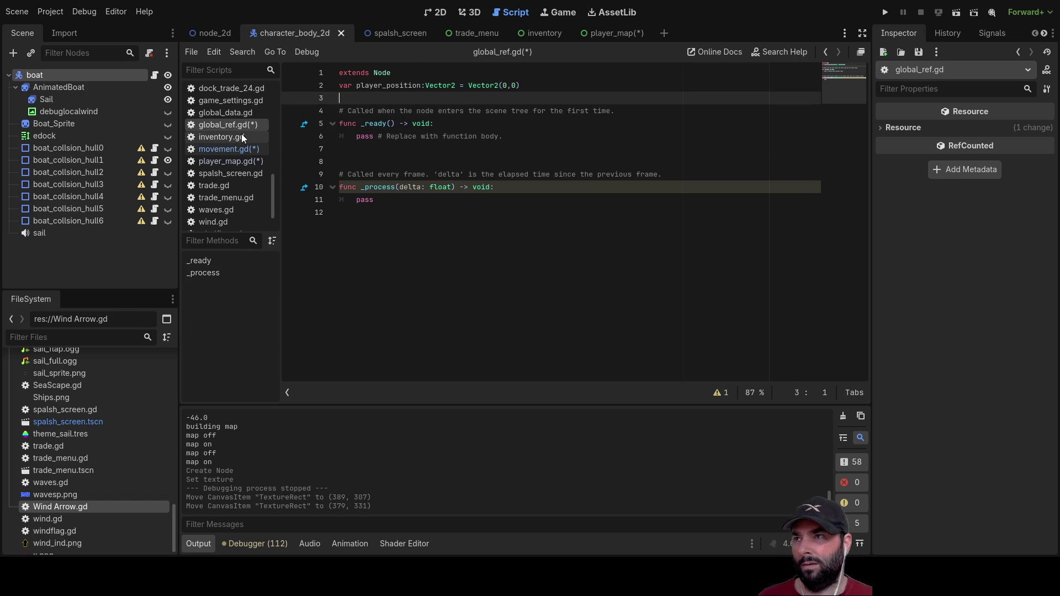
scroll(237, 190, "down", 2)
scroll(224, 167, "up", 3)
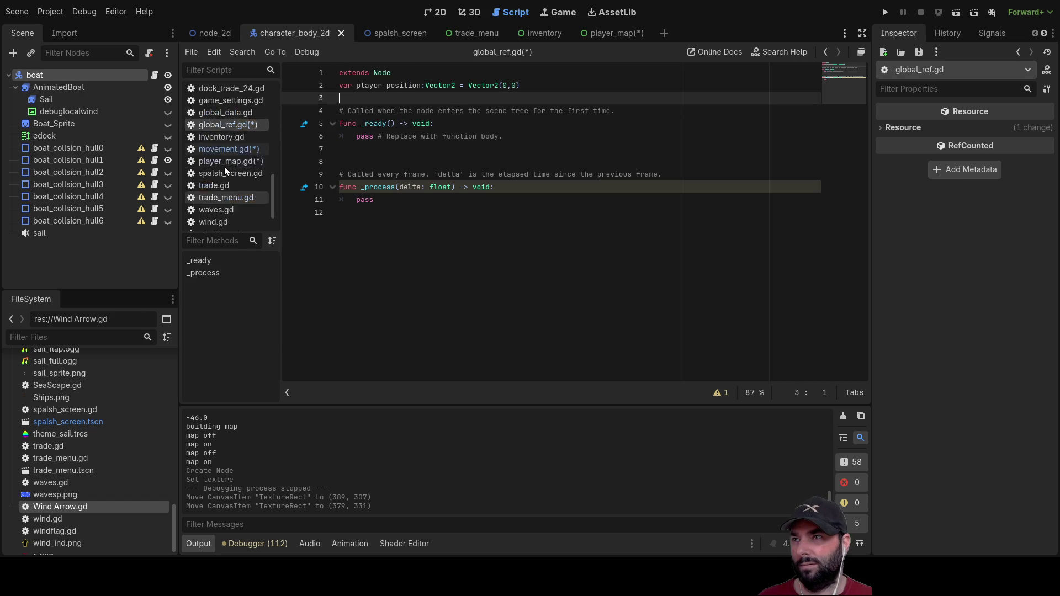
Step: On empty line 225 of movement.gd, enter GlobalRef using autocomplete
left_click(222, 221)
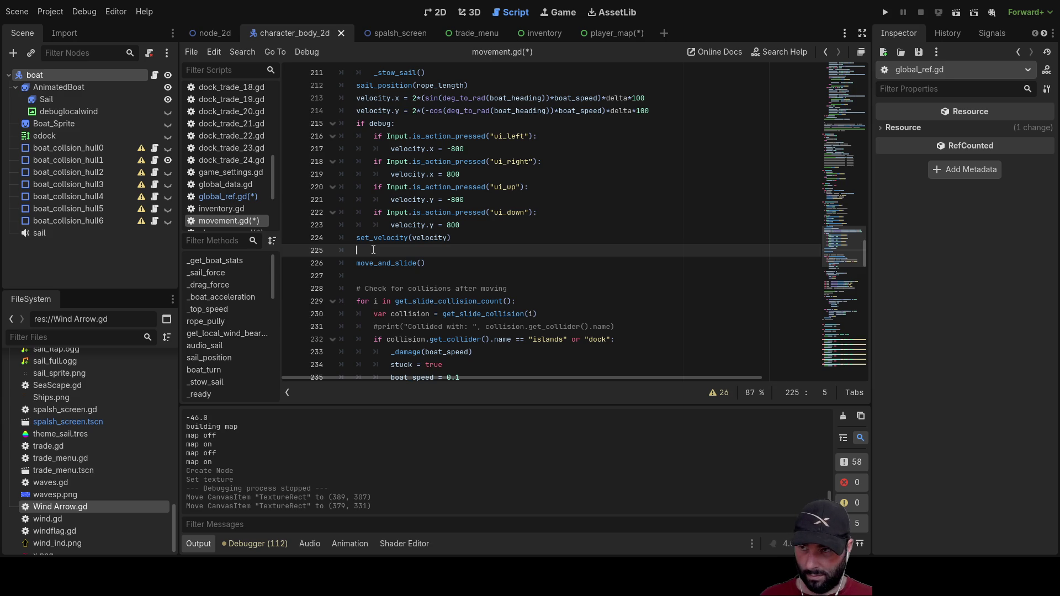
type("glo")
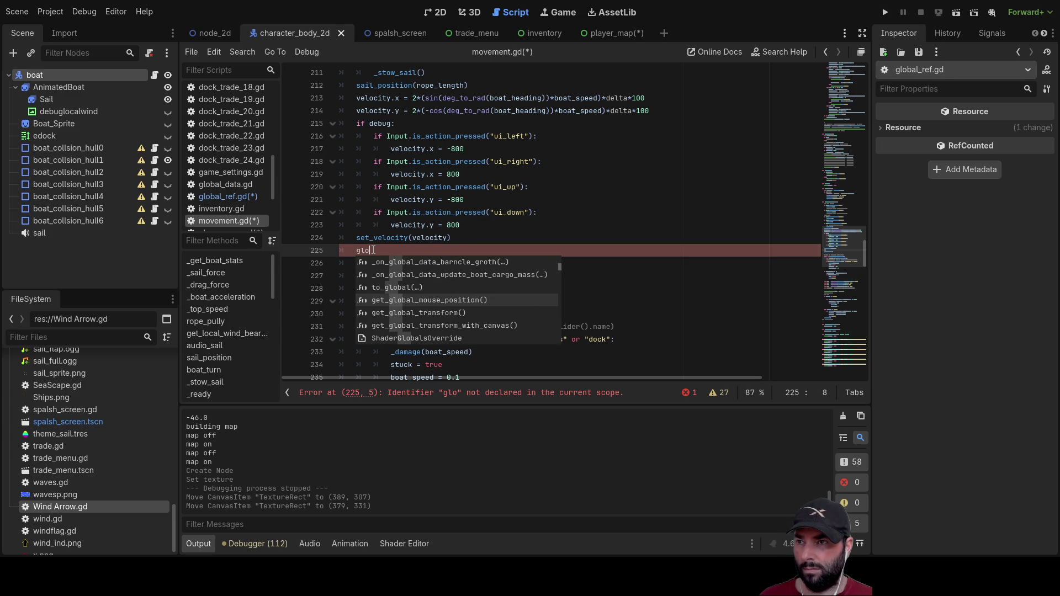
key("Down")
key("Down")
key("Down")
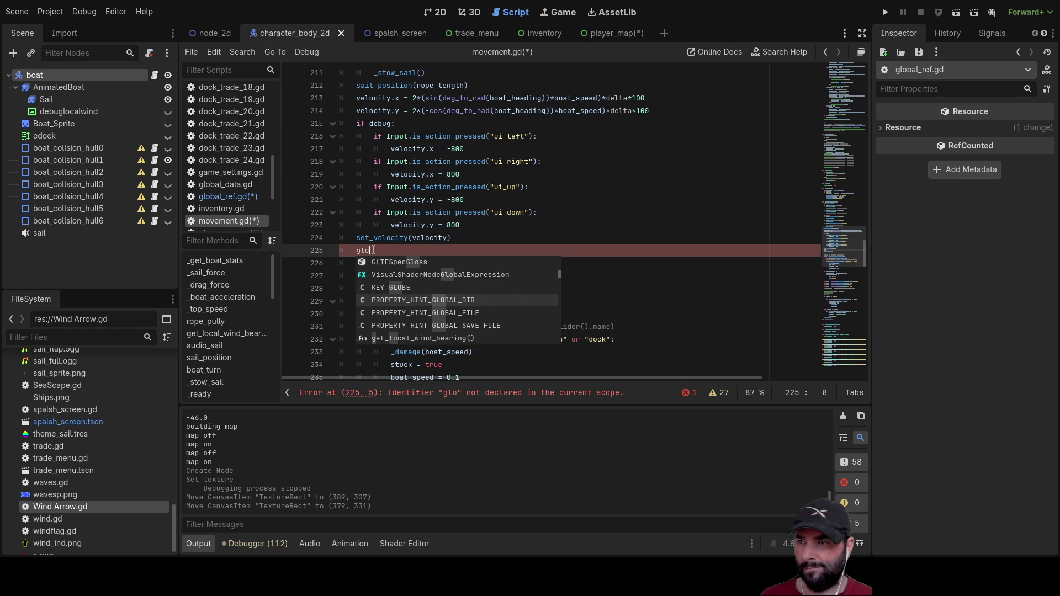
key("Down")
key("Down")
key("Down")
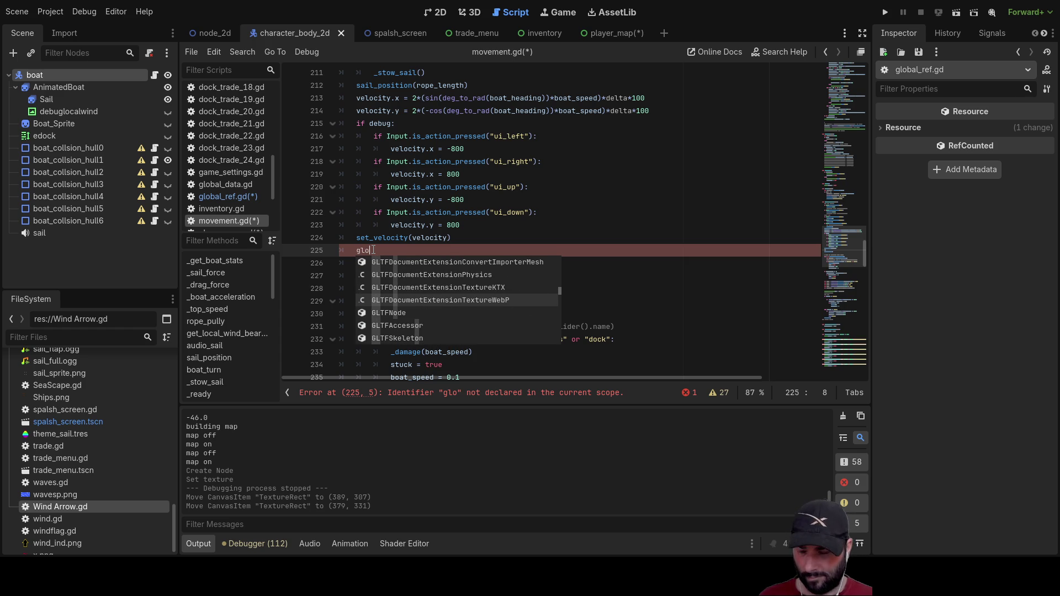
type("bal")
key("Down")
key("Down")
key("Down")
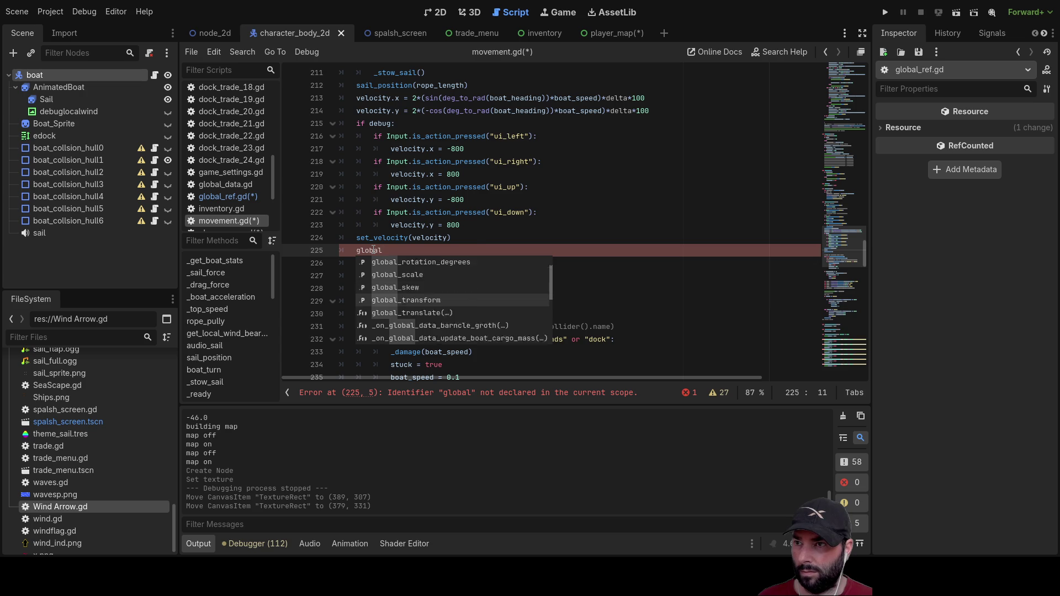
key("Down")
key("Down")
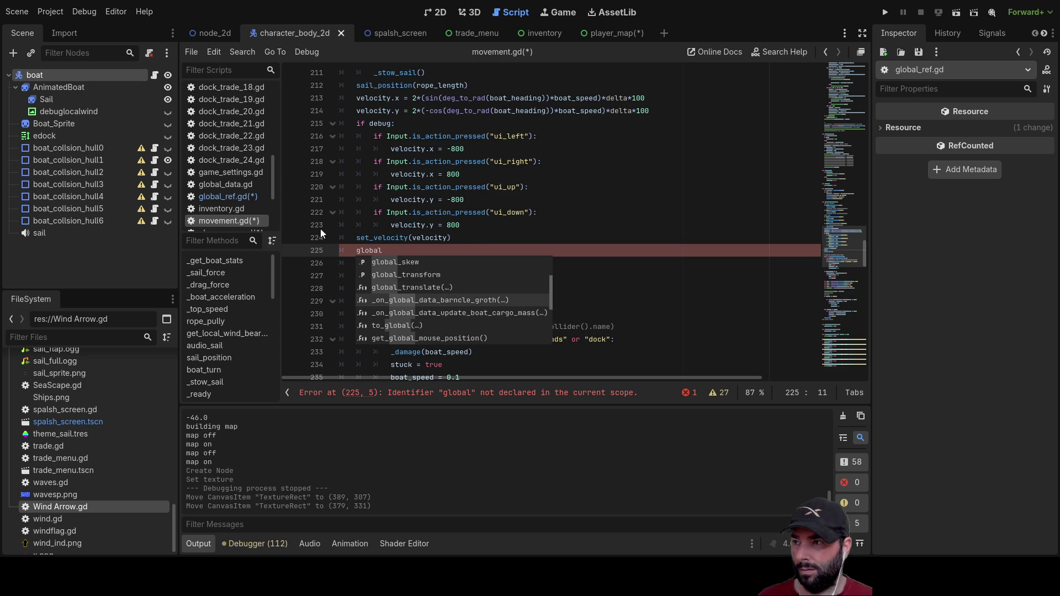
scroll(94, 475, "down", 1)
scroll(108, 477, "up", 5)
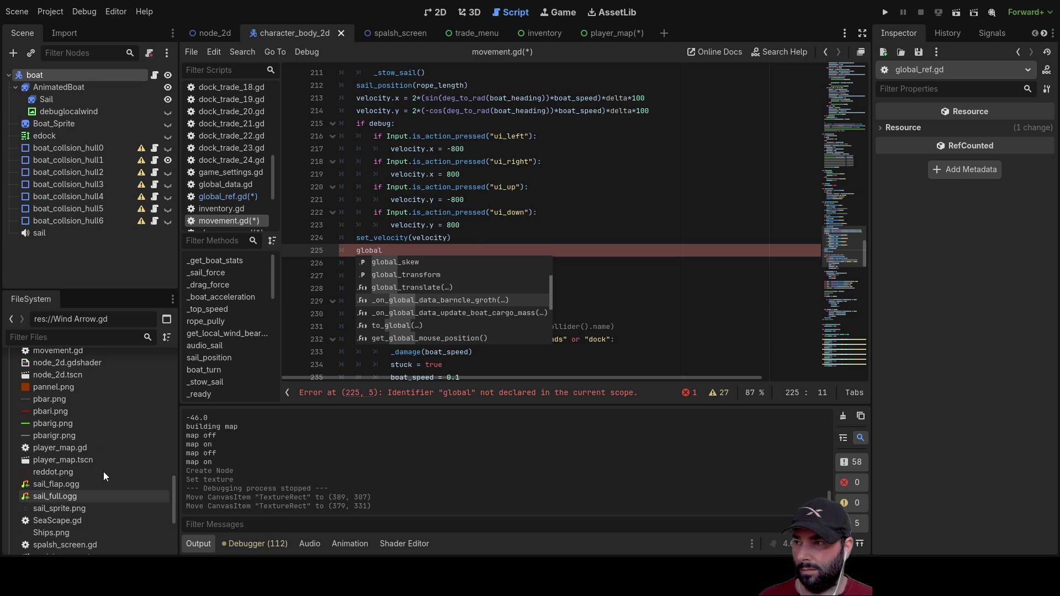
scroll(109, 476, "up", 4)
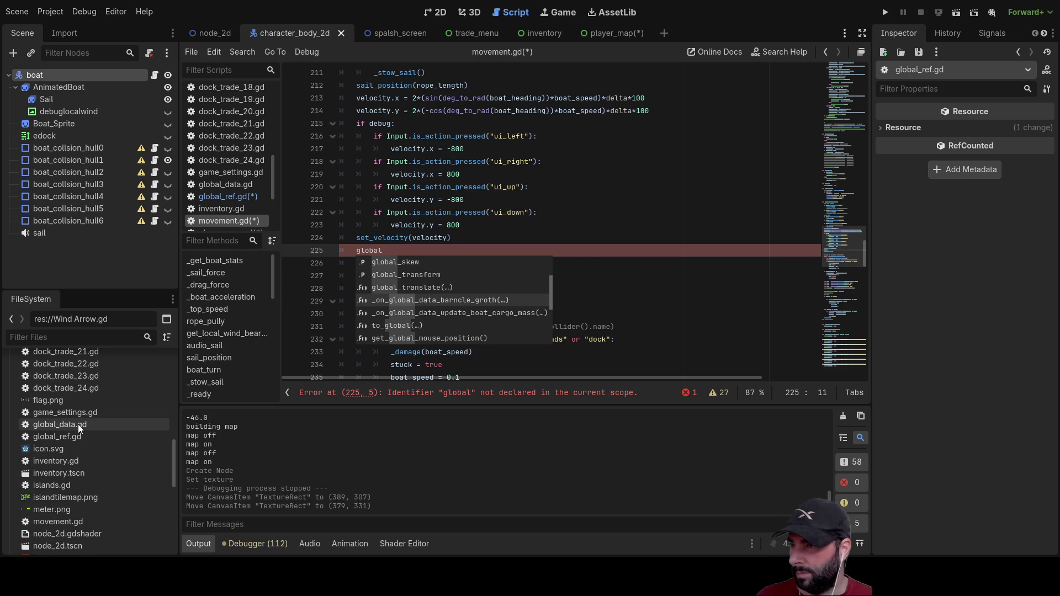
scroll(398, 324, "up", 4)
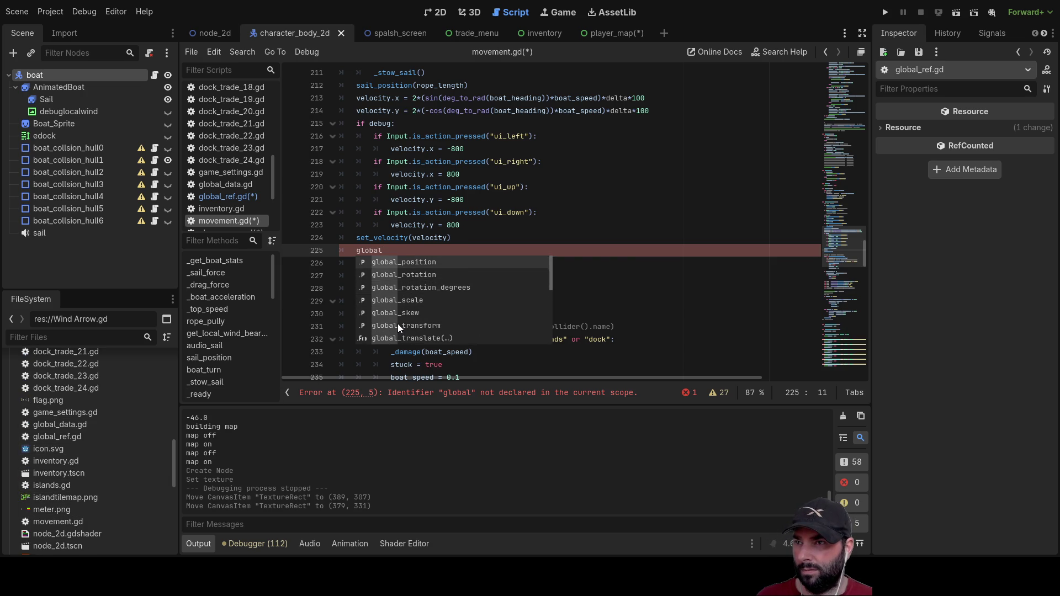
scroll(397, 324, "down", 3)
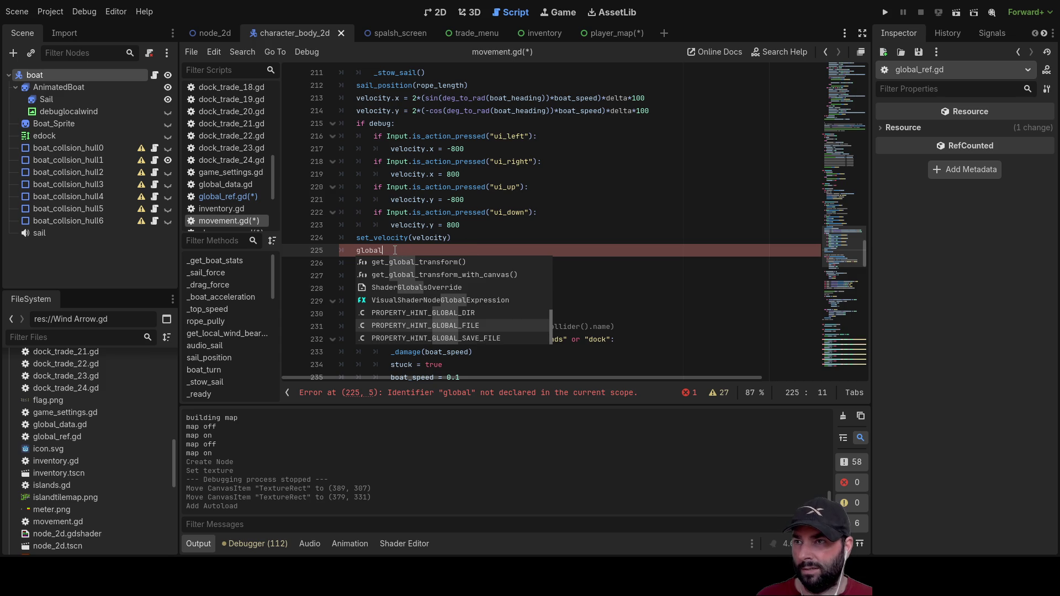
key("Down")
key("Down")
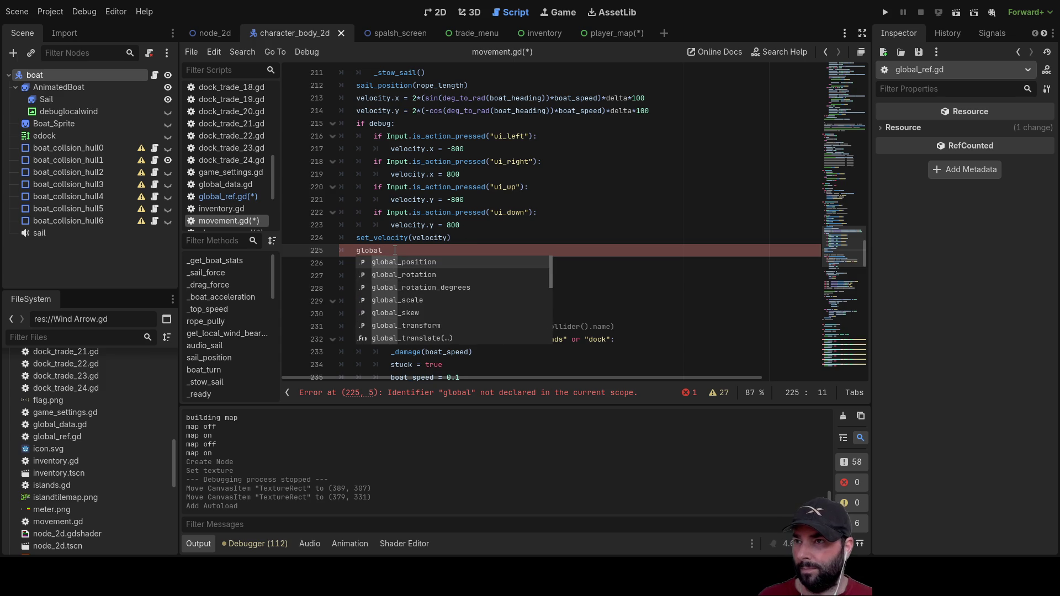
scroll(427, 307, "down", 1)
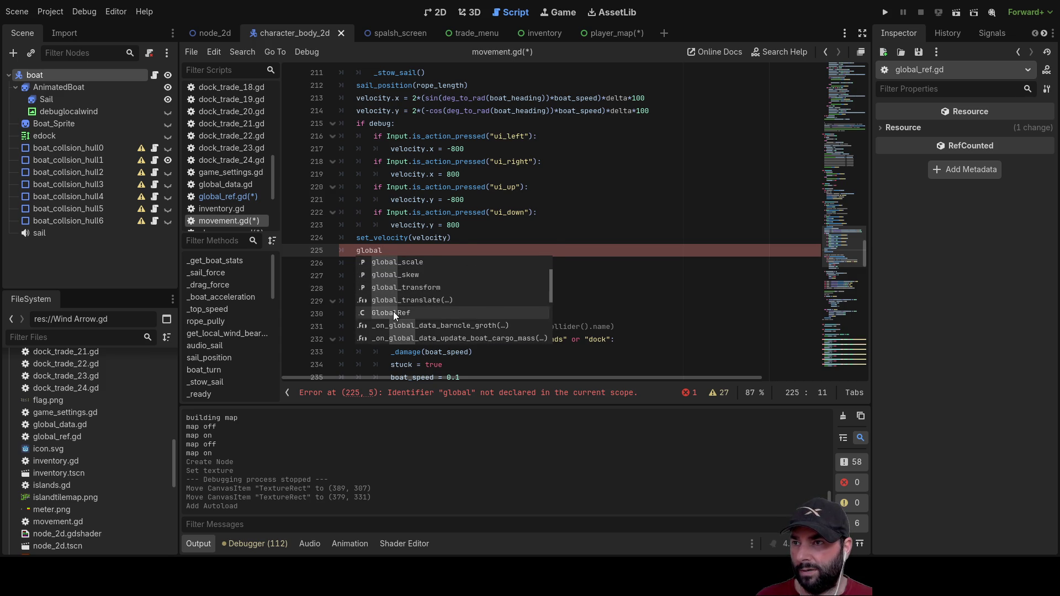
left_click(393, 312)
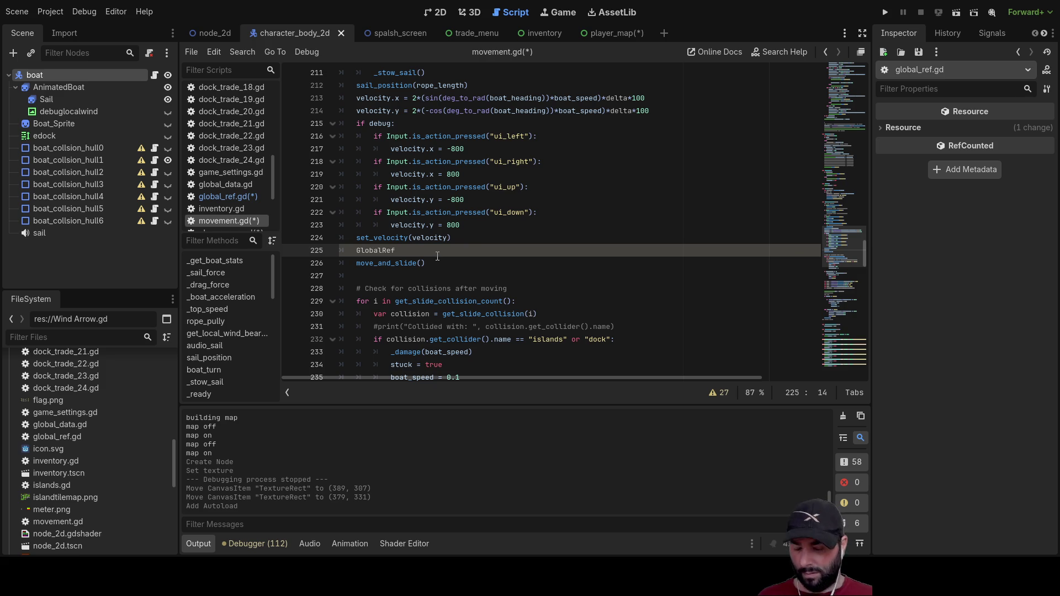
Step: Continue the reference on line 225 as GlobalRef.player_
type(".")
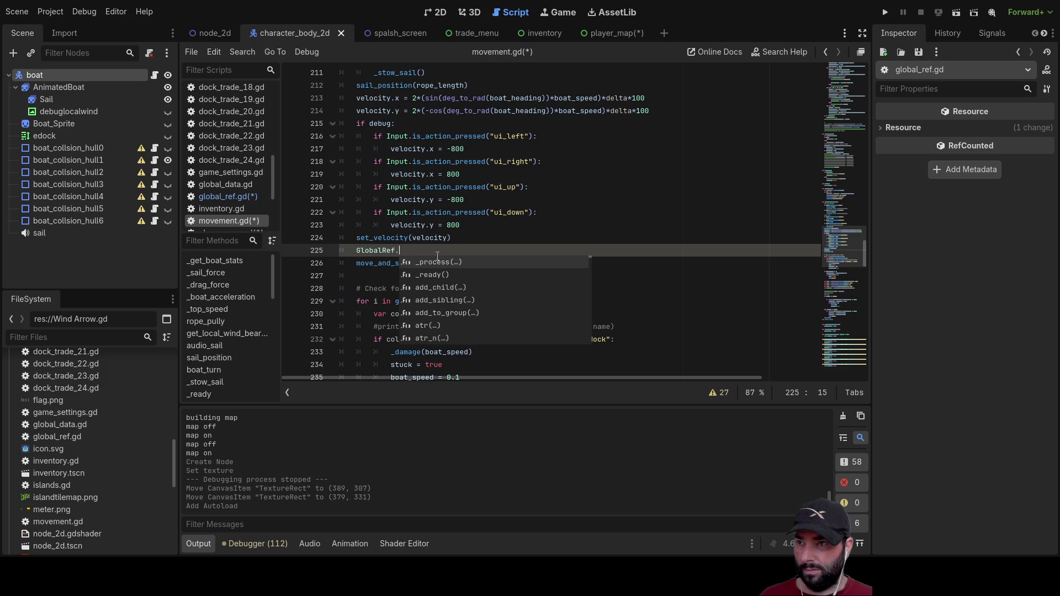
type("p")
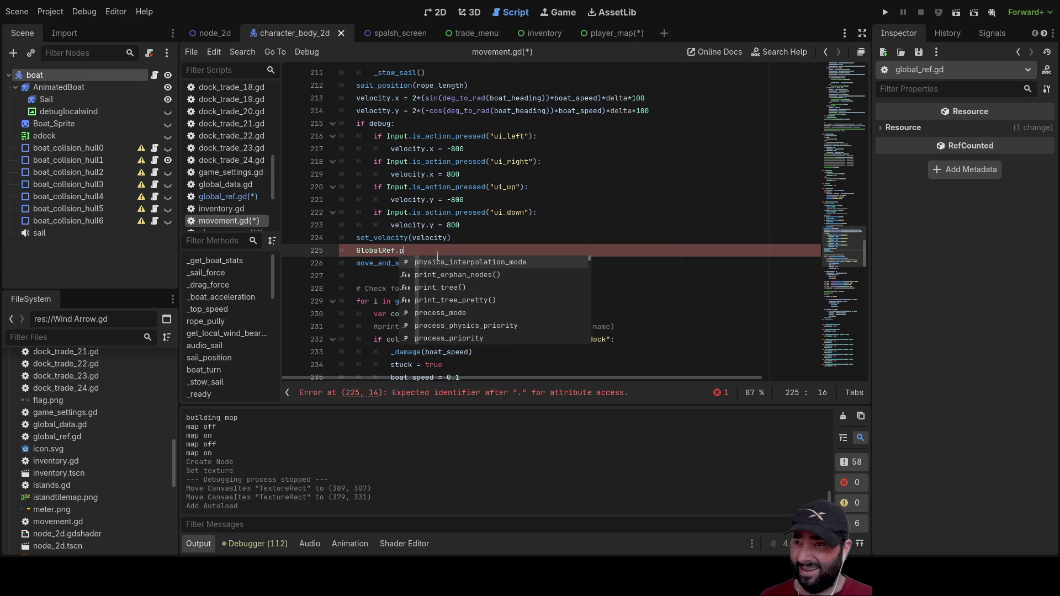
type("la")
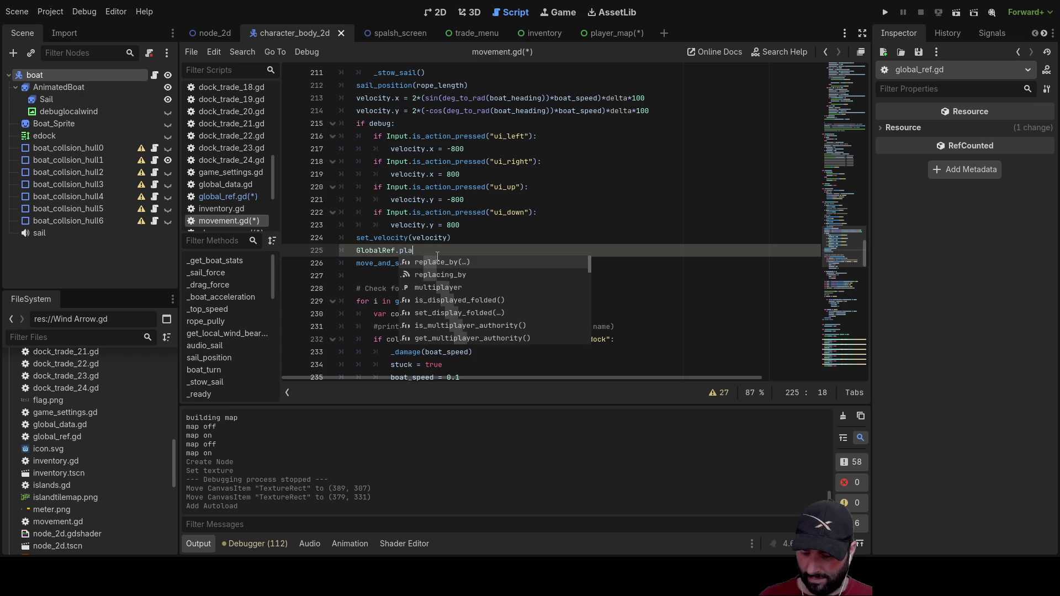
type("yer")
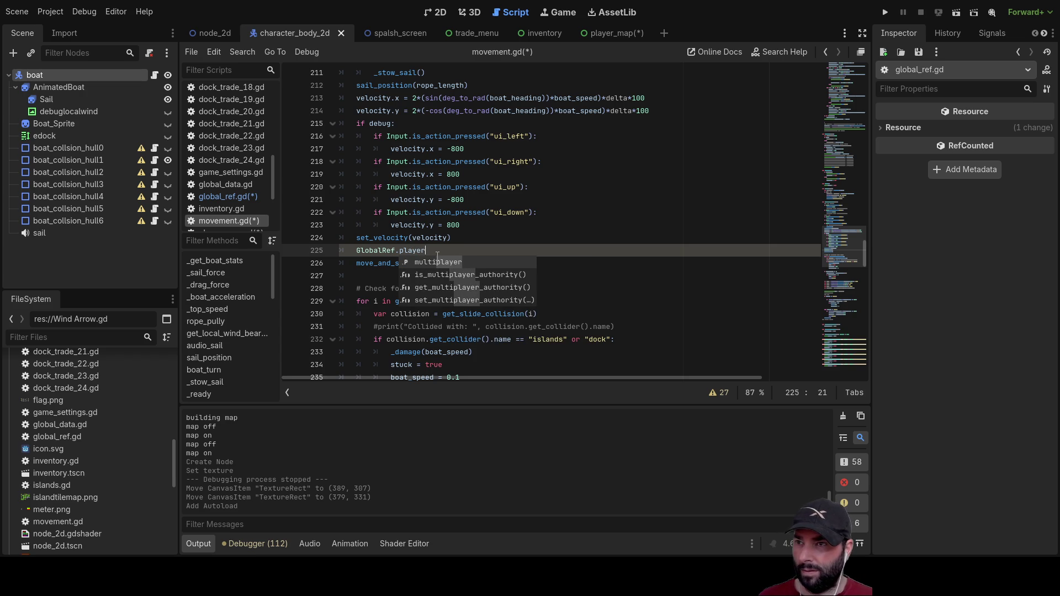
type("_")
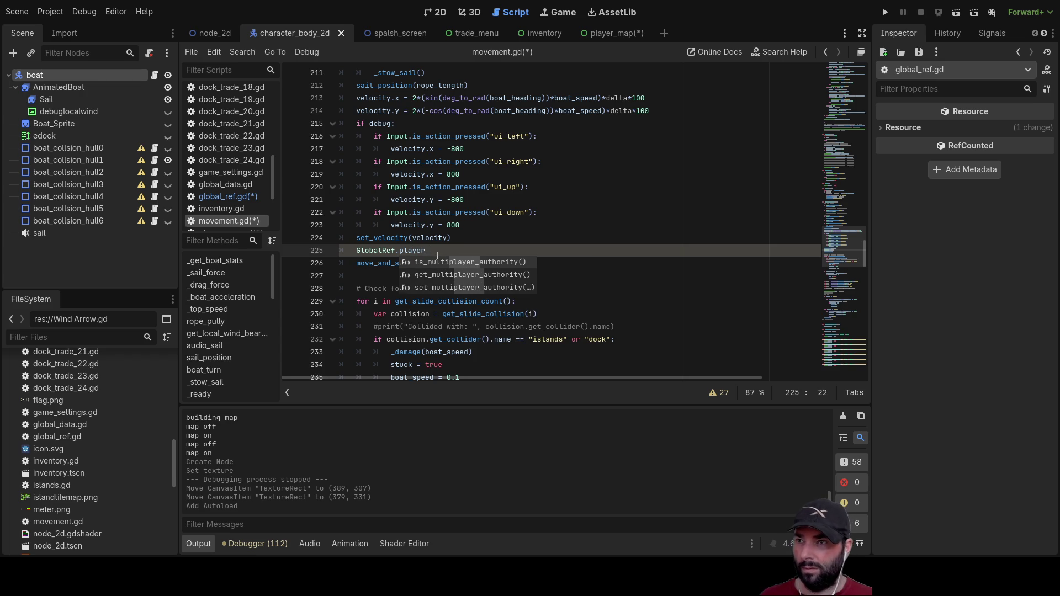
left_click(482, 236)
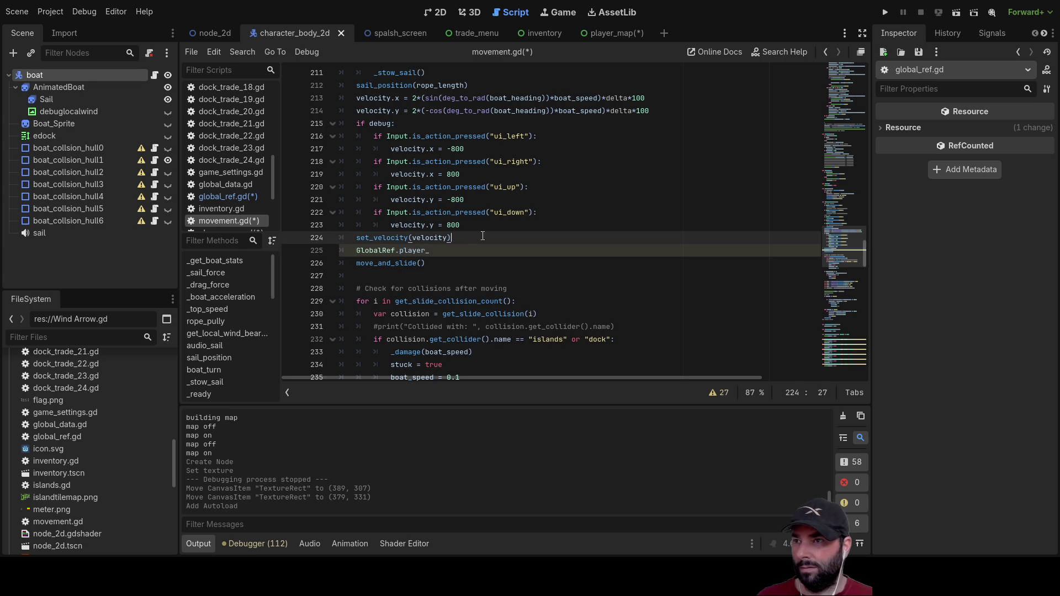
left_click(451, 253)
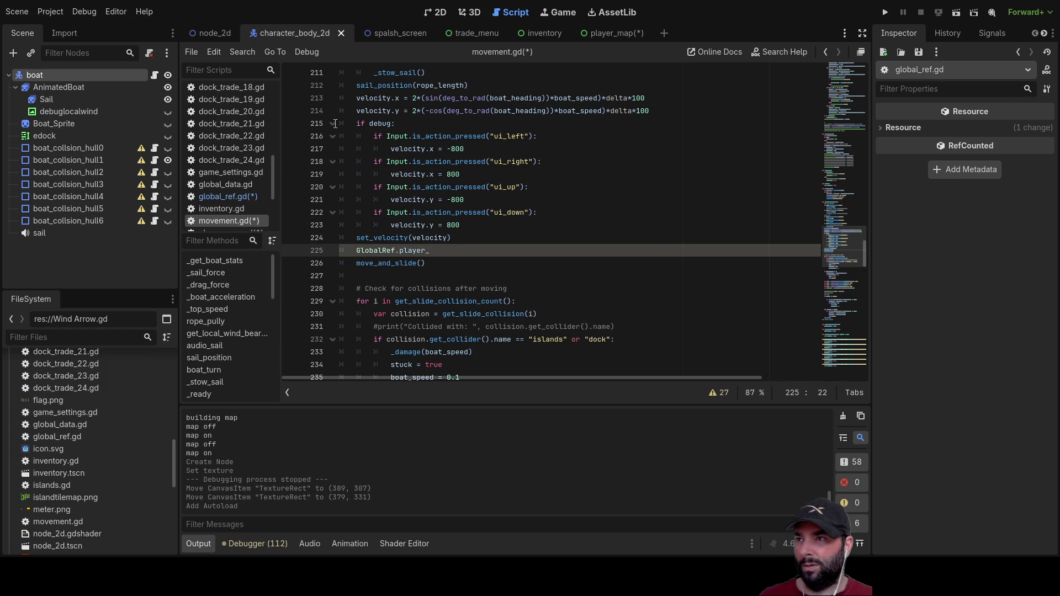
left_click(221, 198)
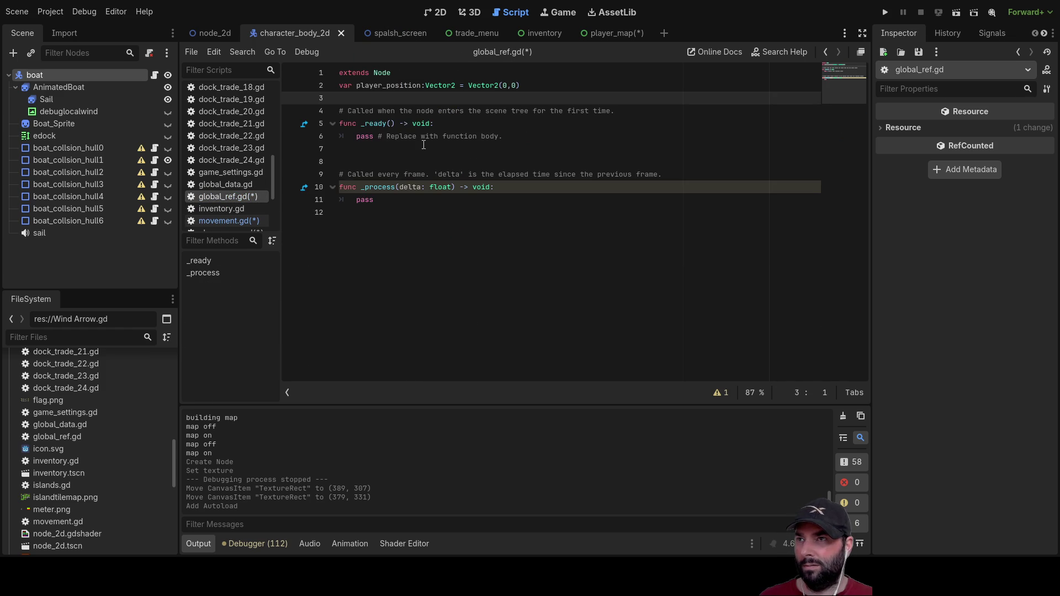
Step: Save all scripts with Ctrl+S and return to movement.gd
key("ctrl+s")
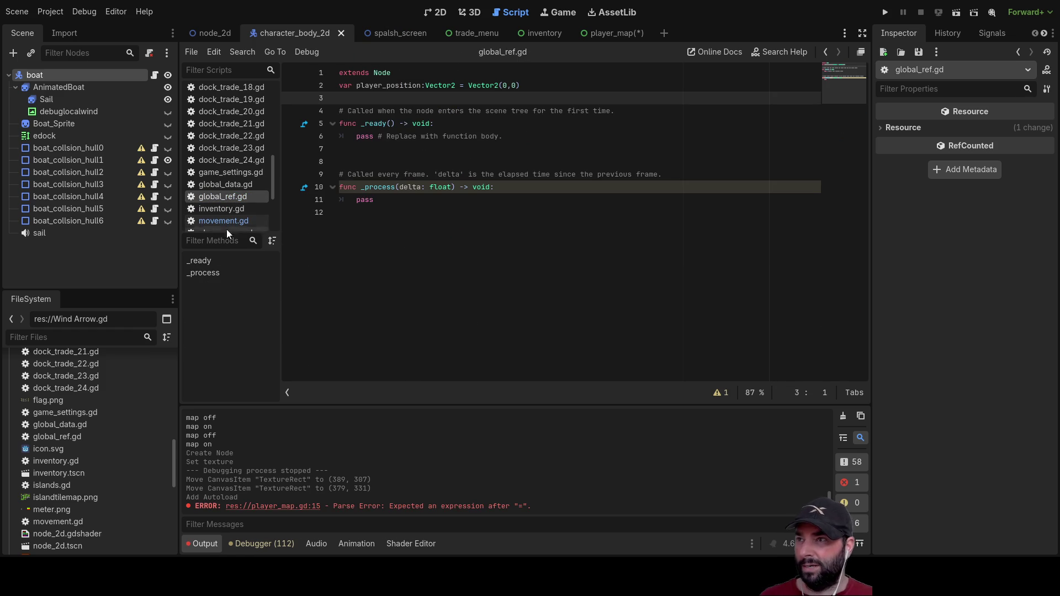
left_click(227, 209)
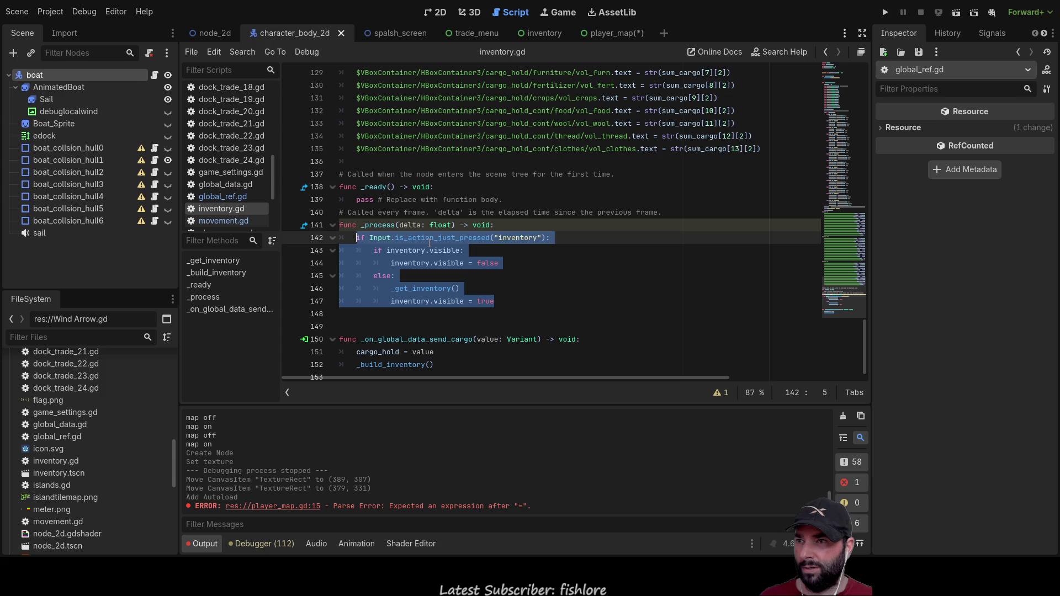
left_click(226, 221)
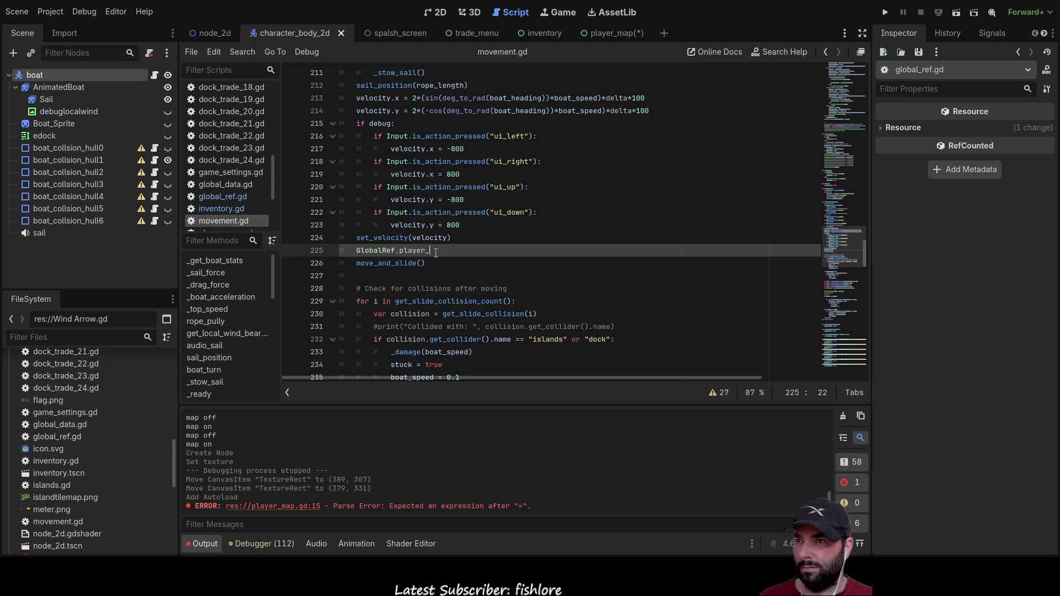
Step: Erase the partial member name after GlobalRef. on line 225
key("BackSpace")
key("BackSpace")
type("y")
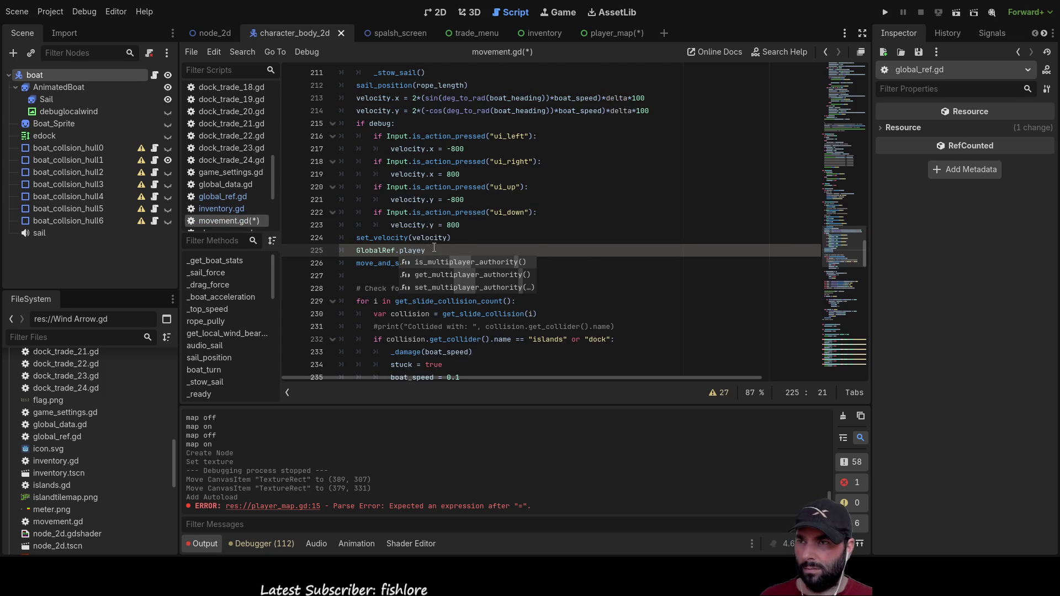
key("BackSpace")
key("BackSpace")
key("BackSpace")
key("BackSpace")
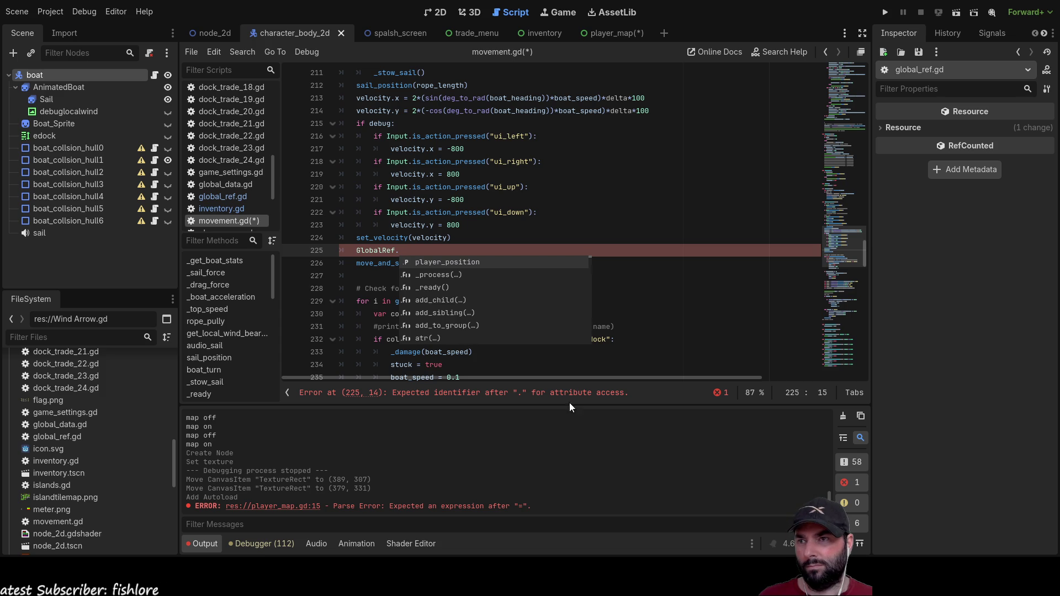
Step: Complete line 225 as GlobalRef.player_position = velocity, copying velocity from line 224
left_click(406, 252)
type("player")
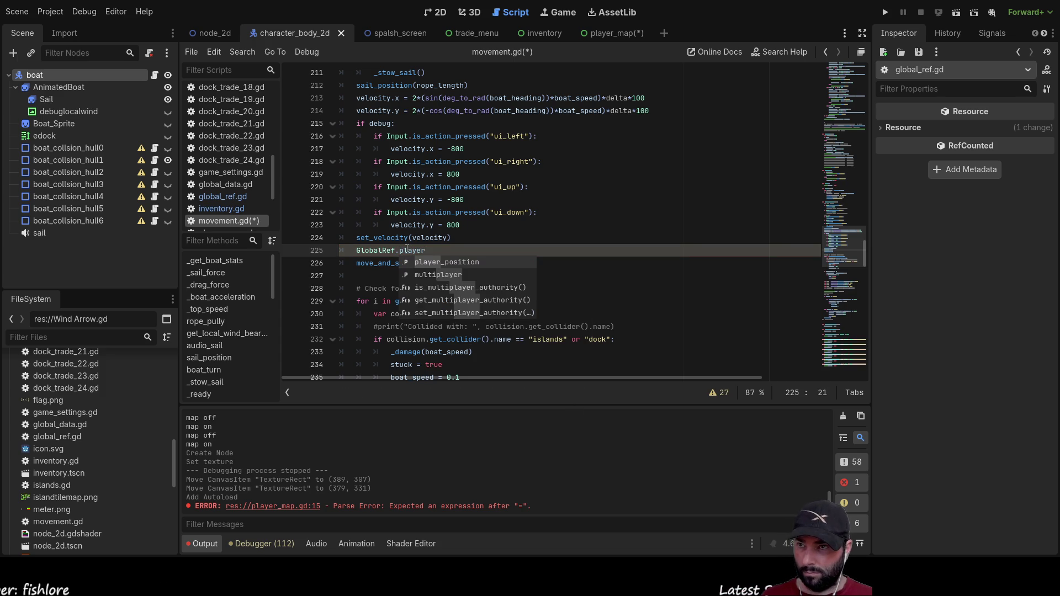
key("Return")
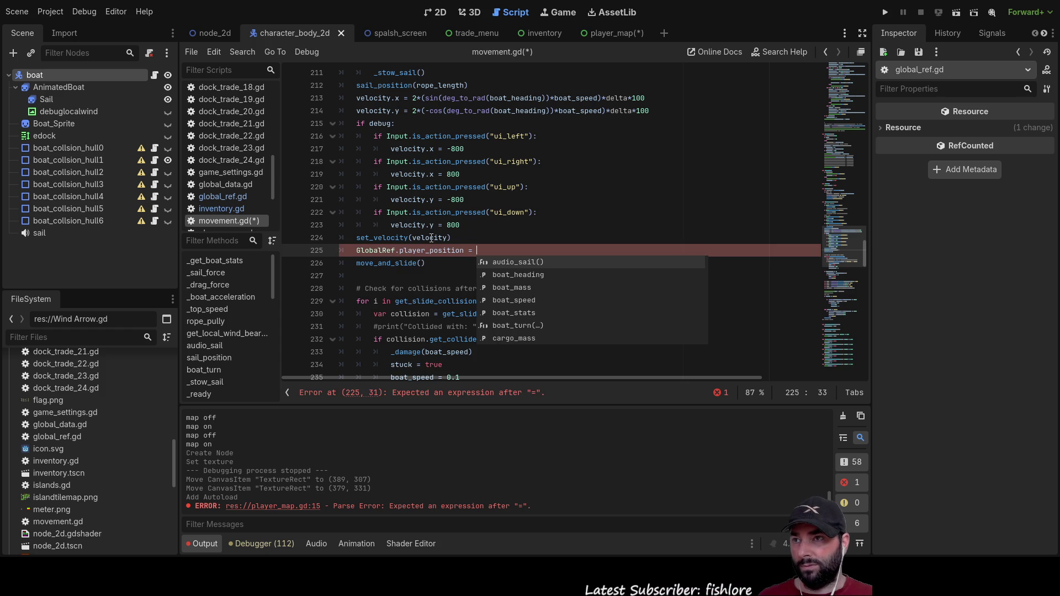
double_click(431, 237)
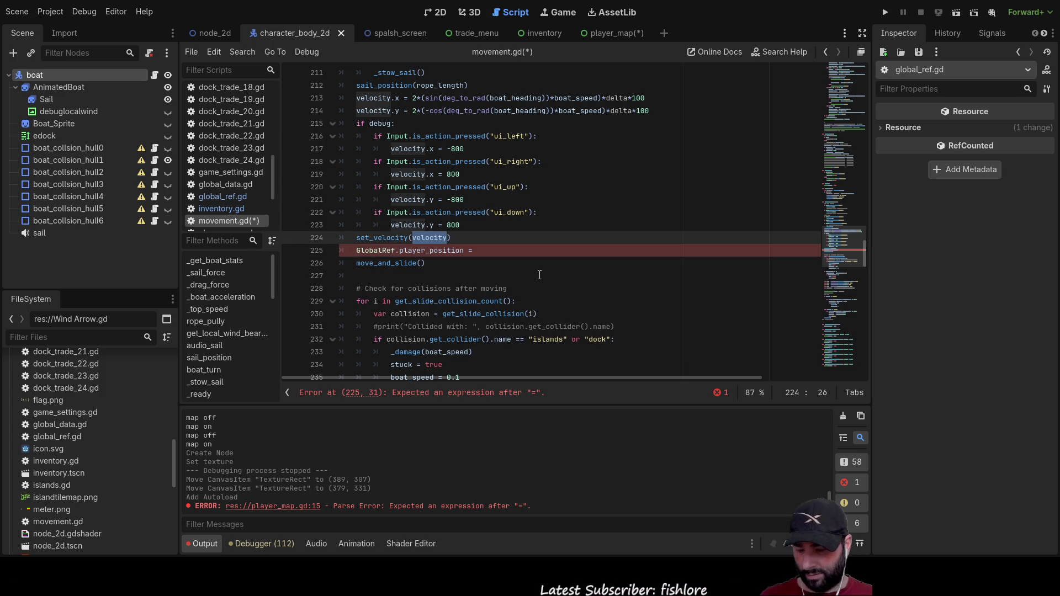
key("ctrl+c")
key("Down")
key("End")
key("ctrl+v")
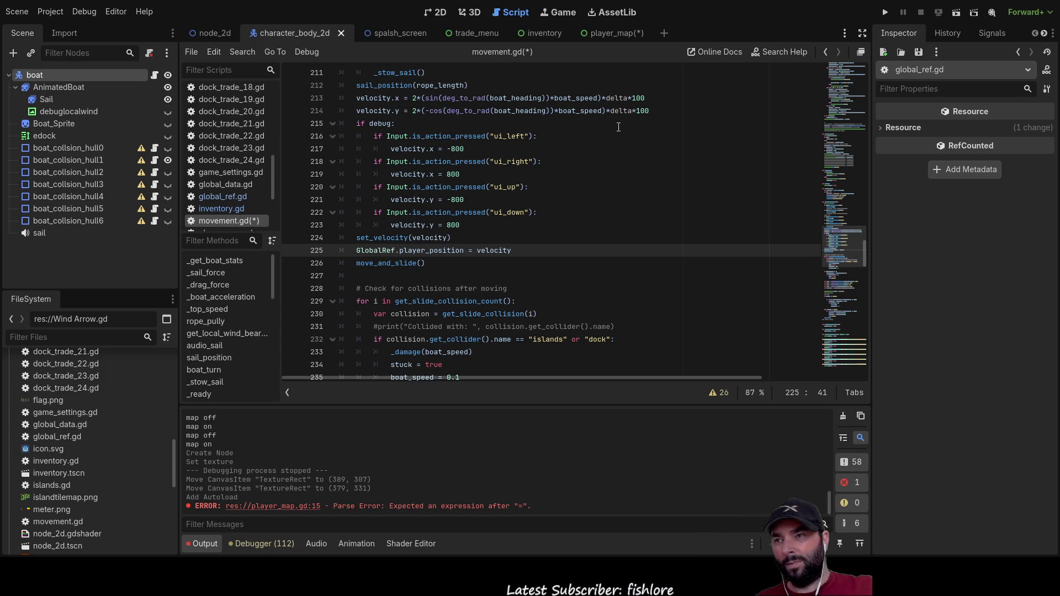
key("ctrl+d")
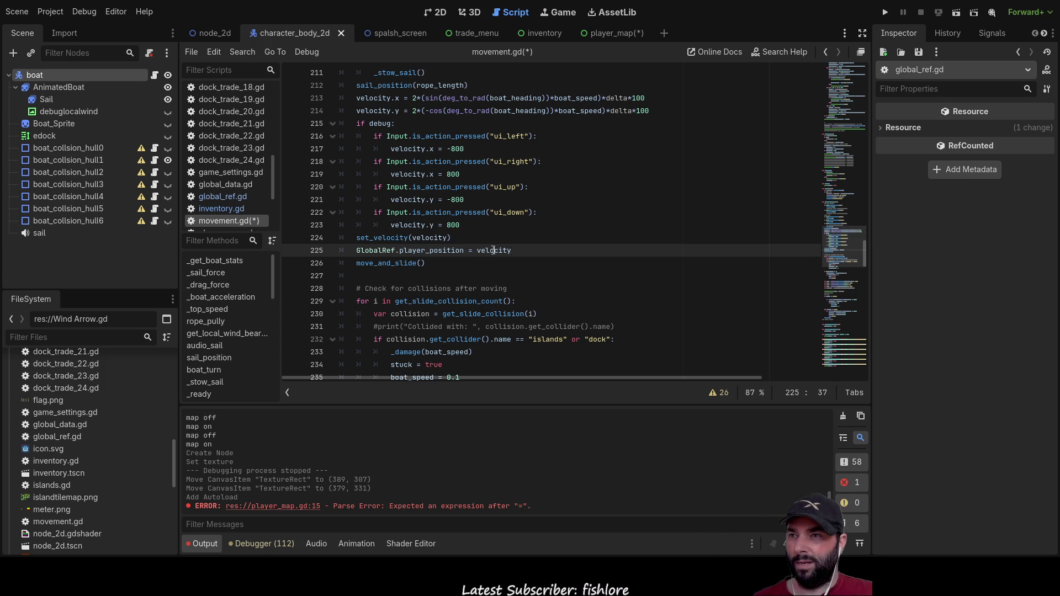
scroll(568, 276, "up", 6)
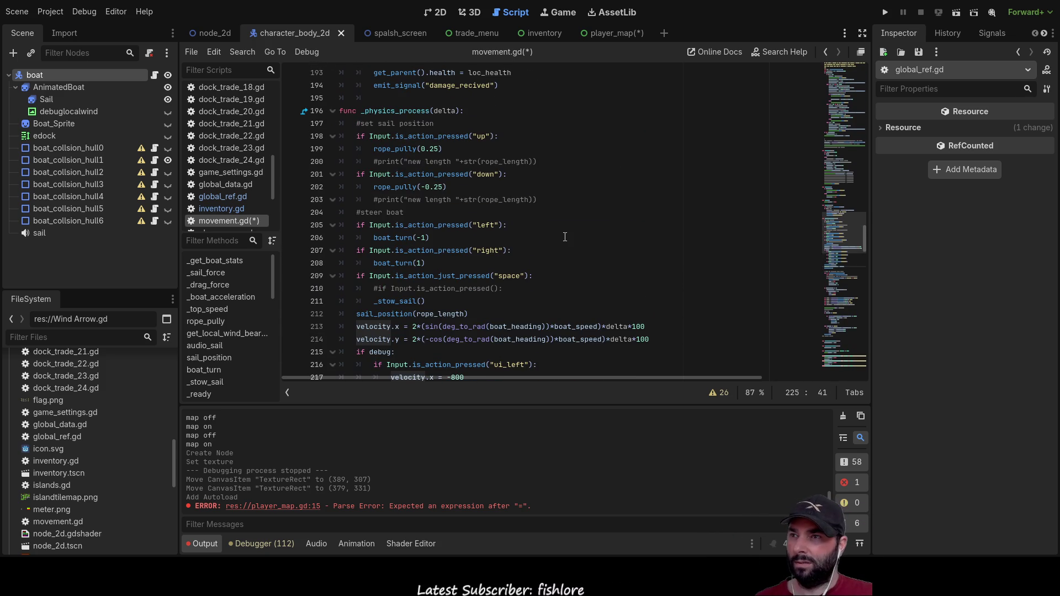
Step: Replace velocity on line 225 with position, chosen from autocomplete
scroll(565, 237, "down", 5)
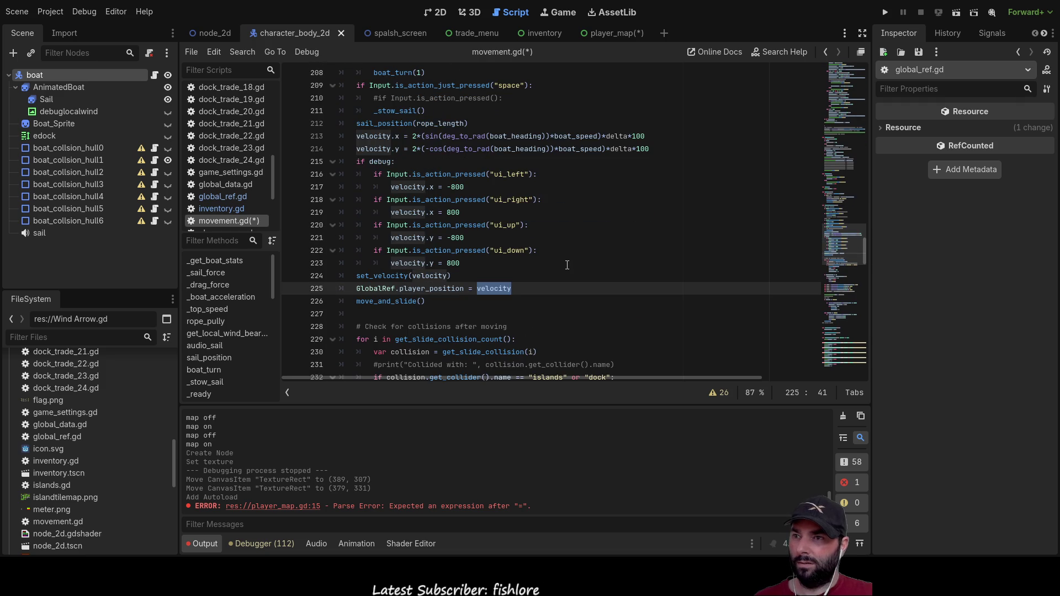
type("pos")
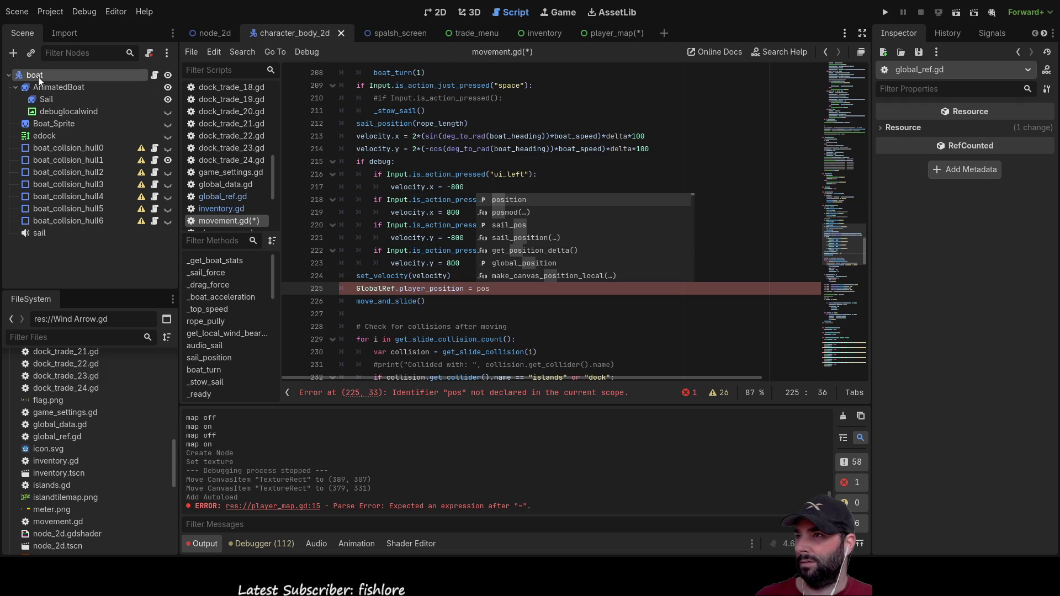
left_click(882, 129)
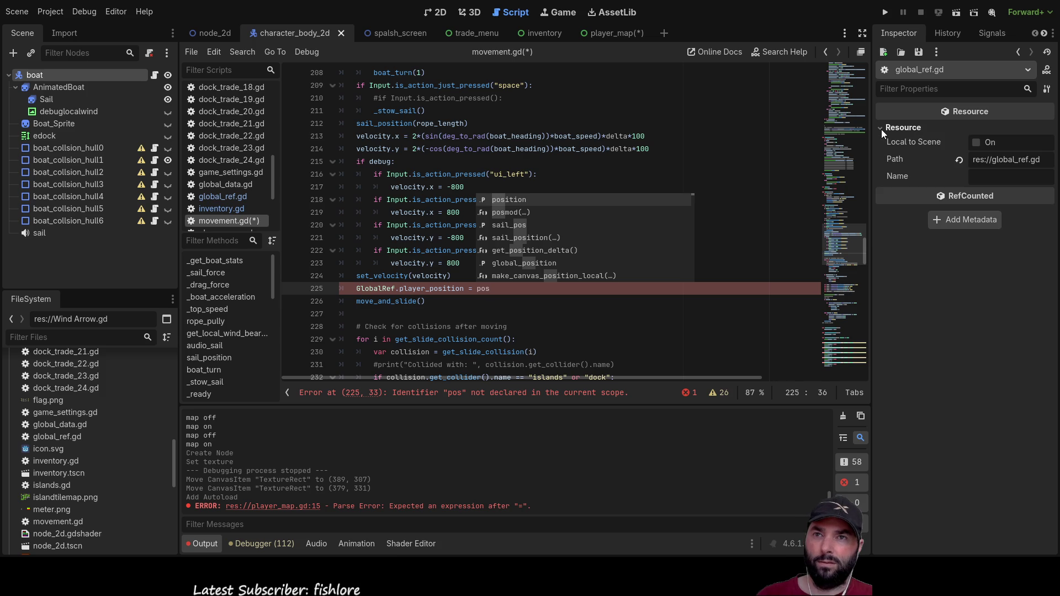
left_click(882, 129)
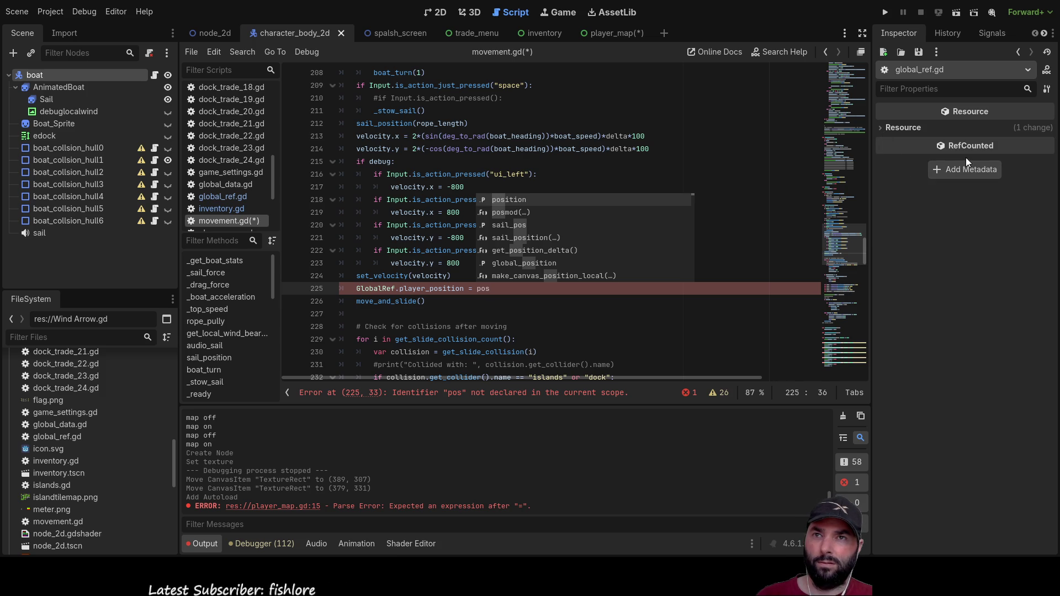
left_click(943, 32)
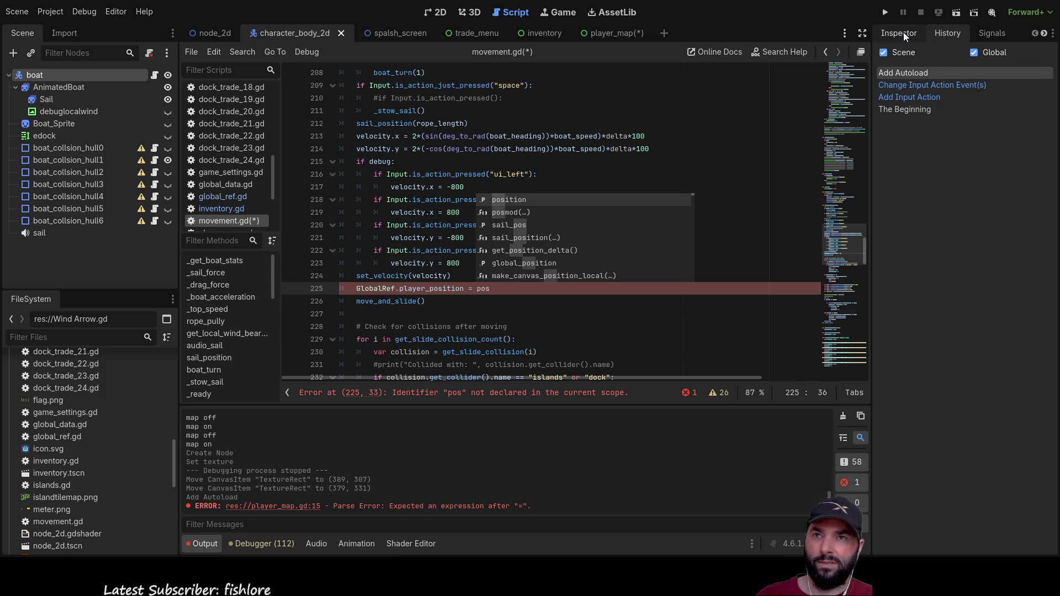
left_click(902, 33)
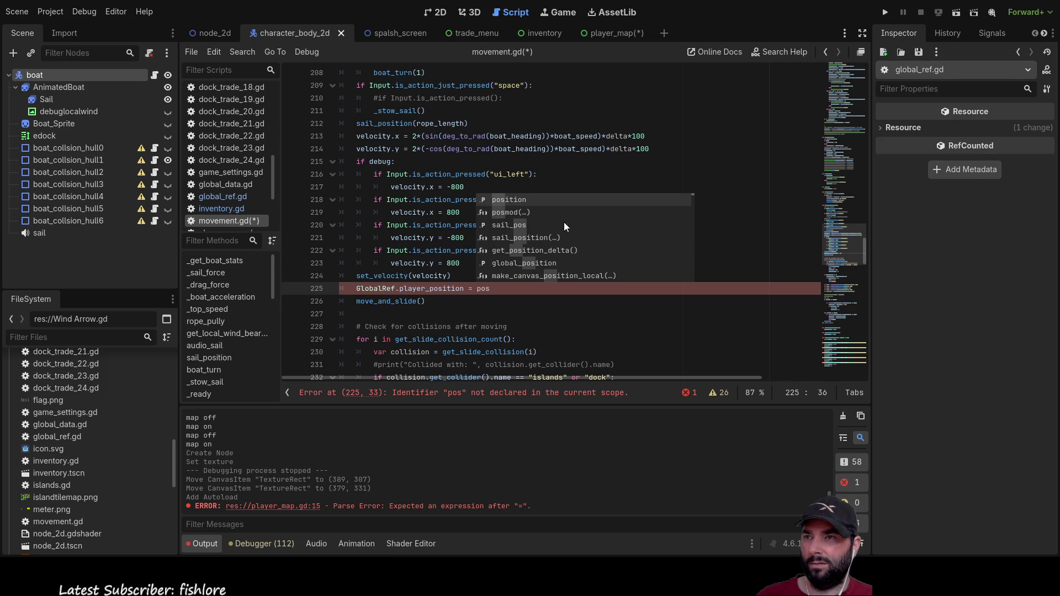
double_click(509, 199)
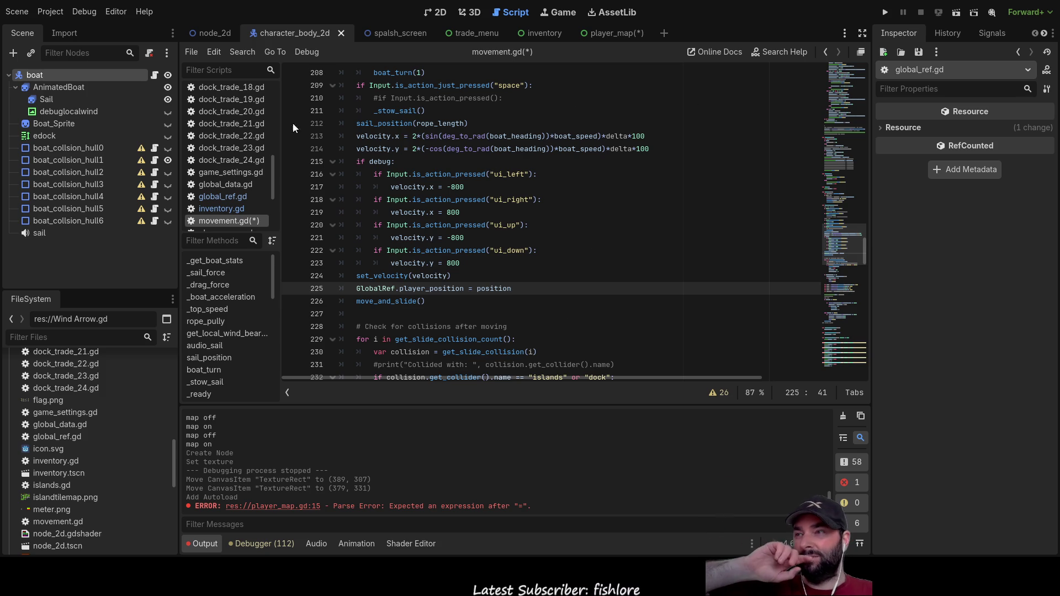
left_click(602, 34)
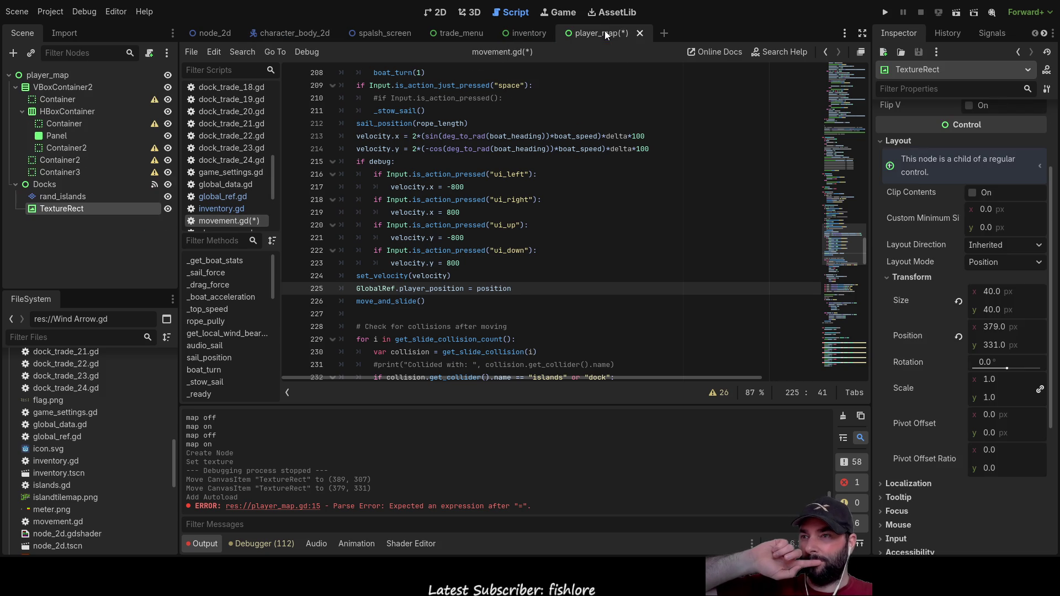
Step: Open the player_map.gd script from the script list
left_click(524, 281)
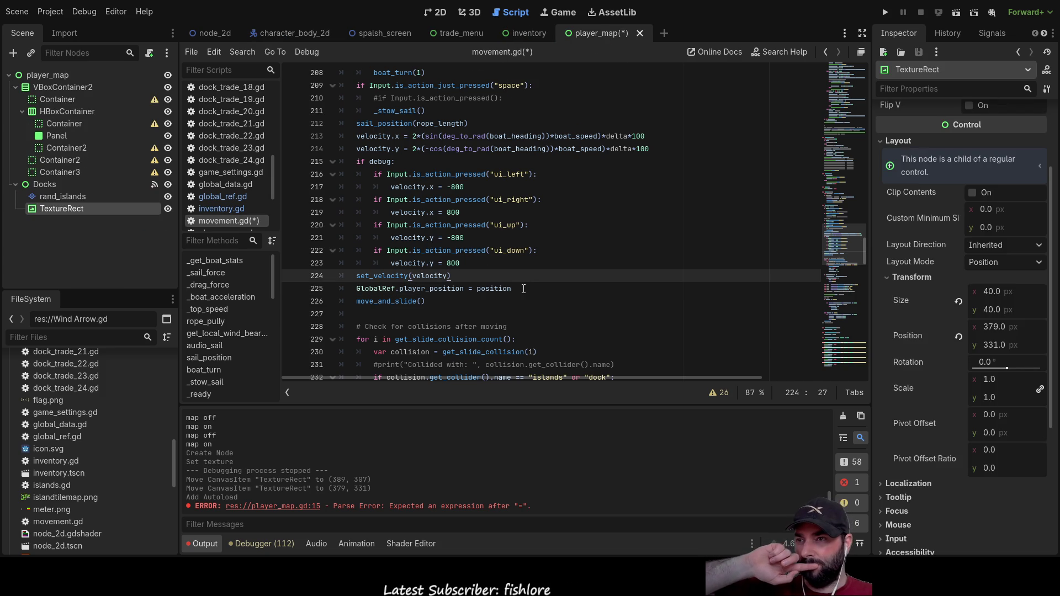
scroll(239, 207, "down", 3)
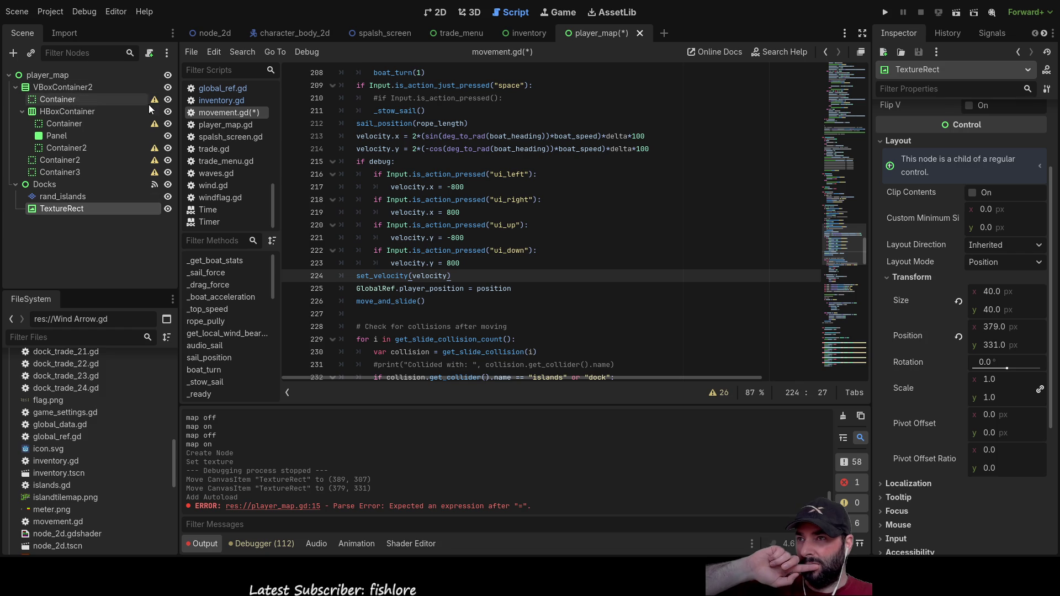
scroll(227, 204, "up", 10)
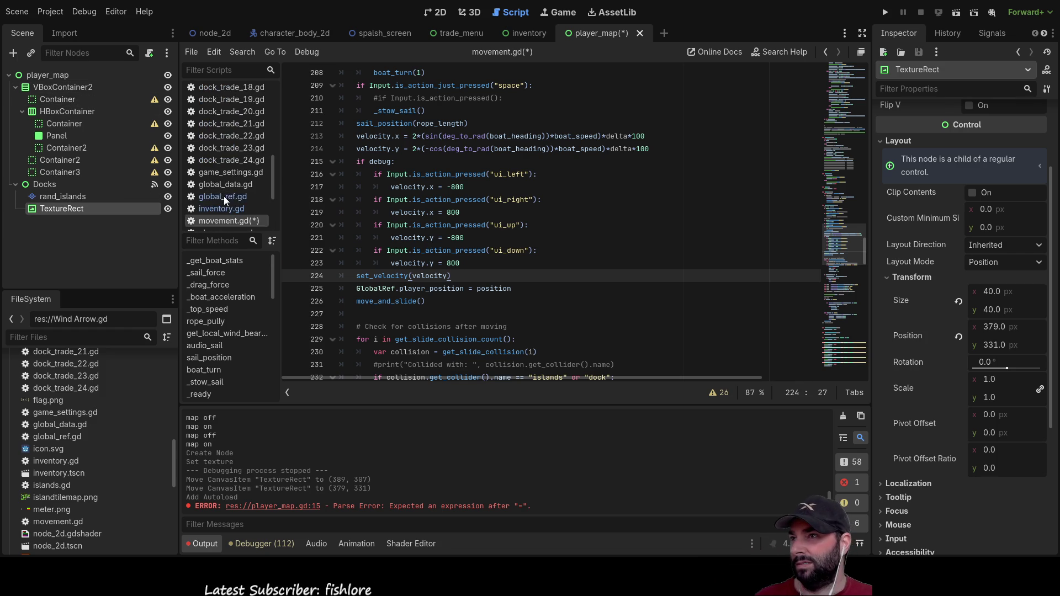
scroll(230, 183, "down", 10)
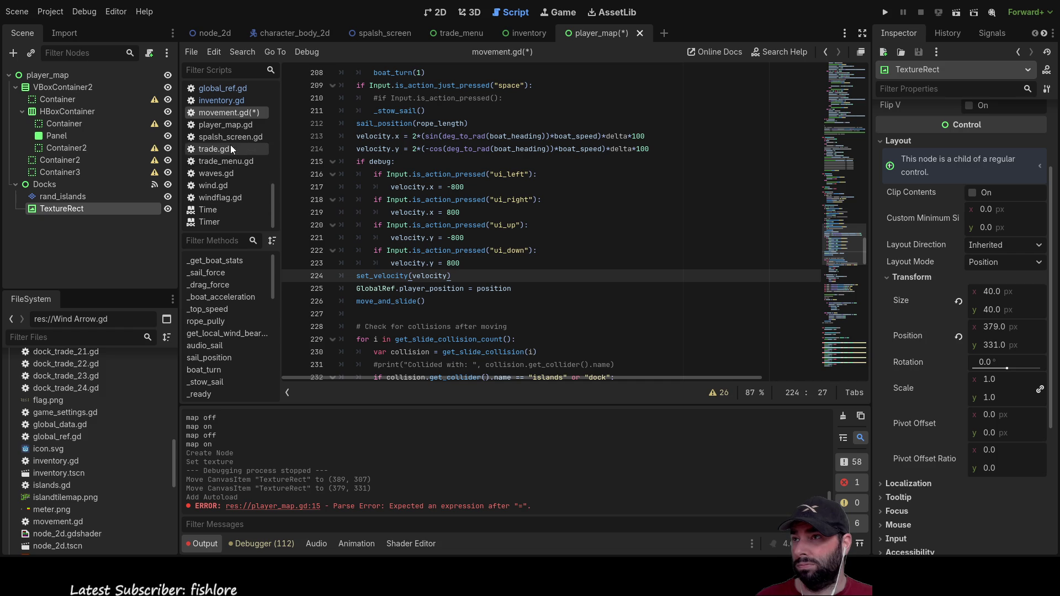
left_click(234, 124)
left_click(390, 174)
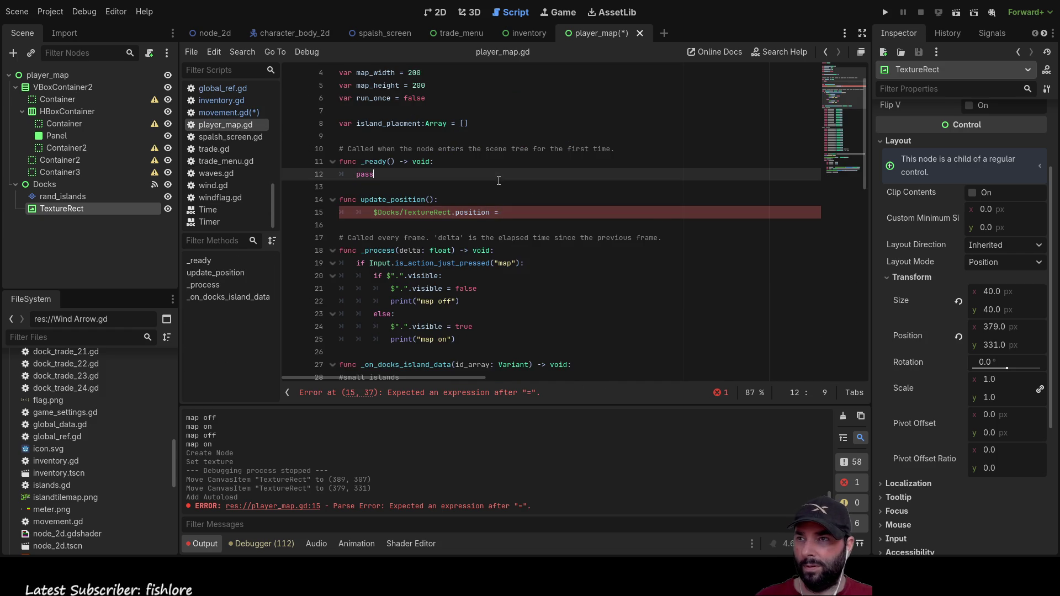
Step: Continue line 15's marker assignment with GlobalRef.player_position via autocomplete
left_click(513, 212)
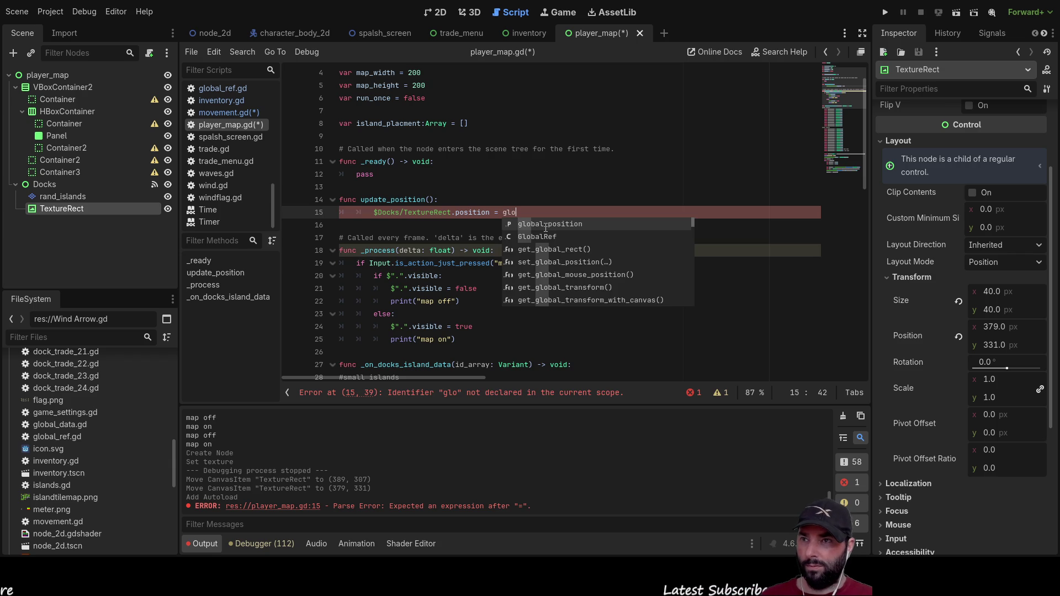
key("Down")
key("Down")
key("Up")
key("Return")
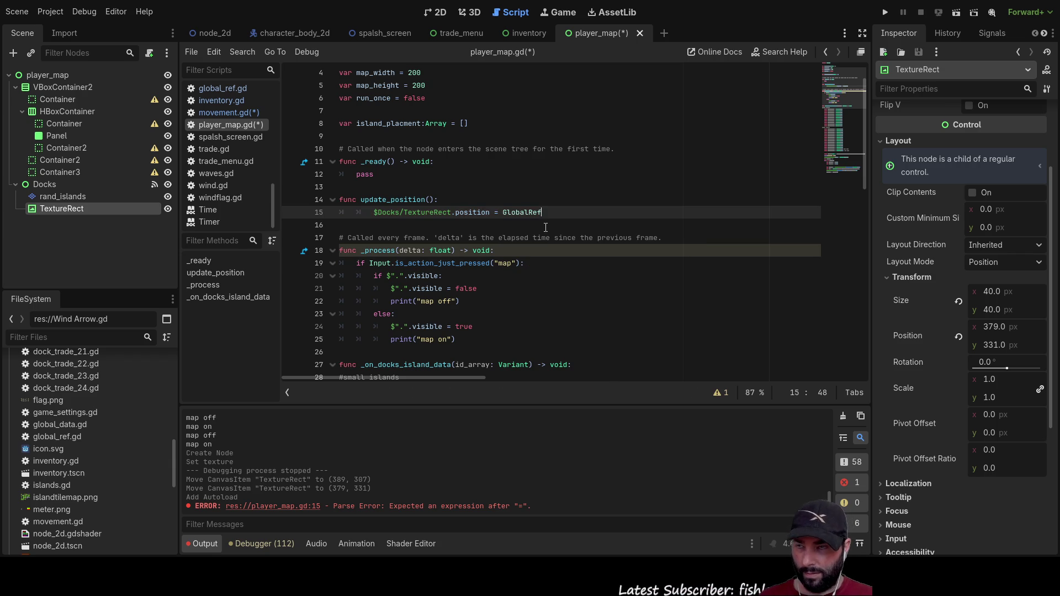
type(".")
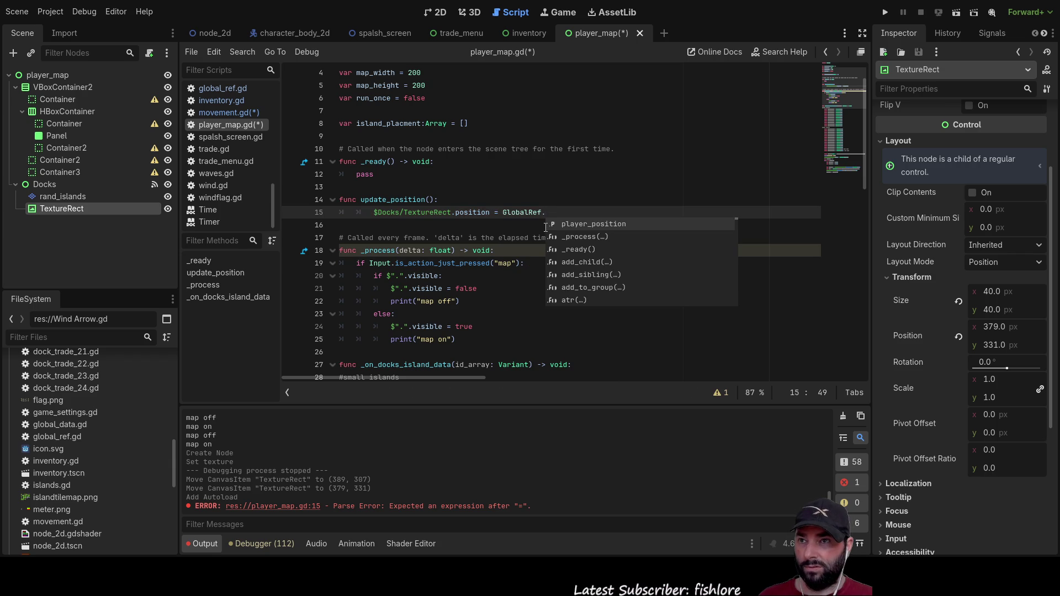
type("p")
key("Return")
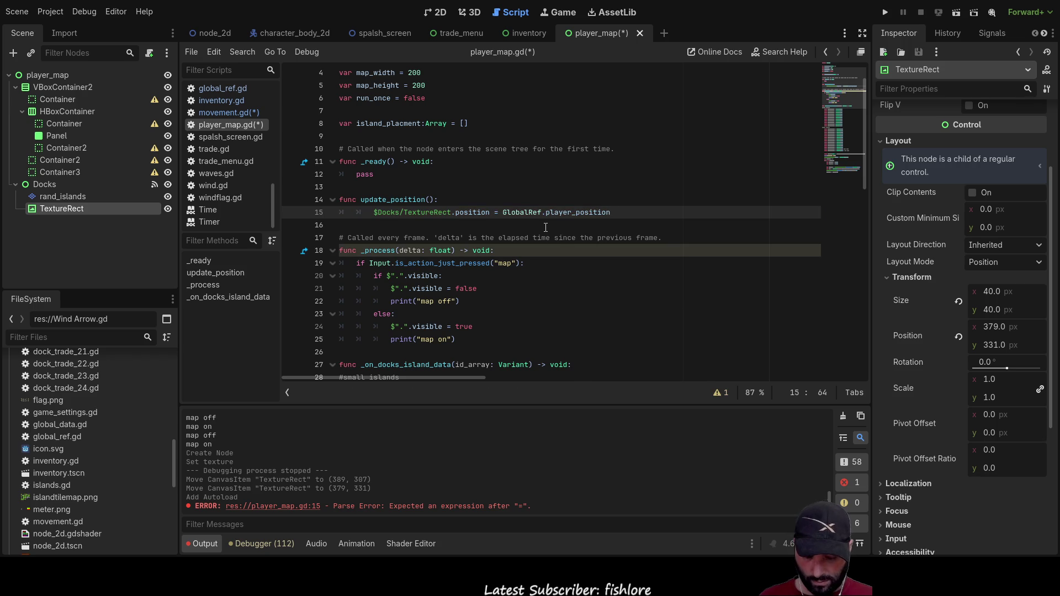
Step: Divide the position by 5 and run the game to test the map
type("/")
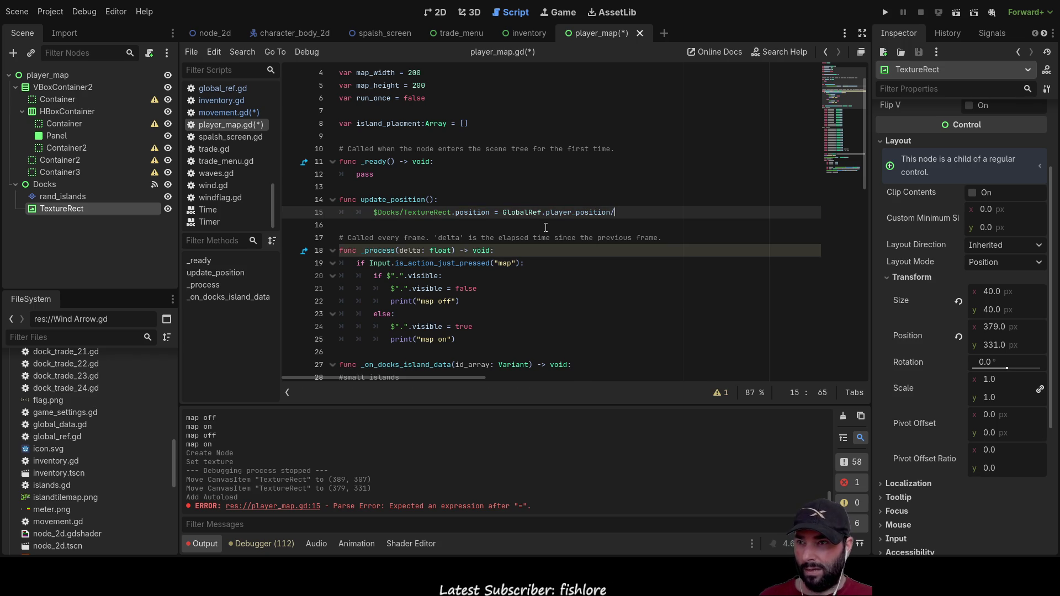
scroll(547, 229, "down", 5)
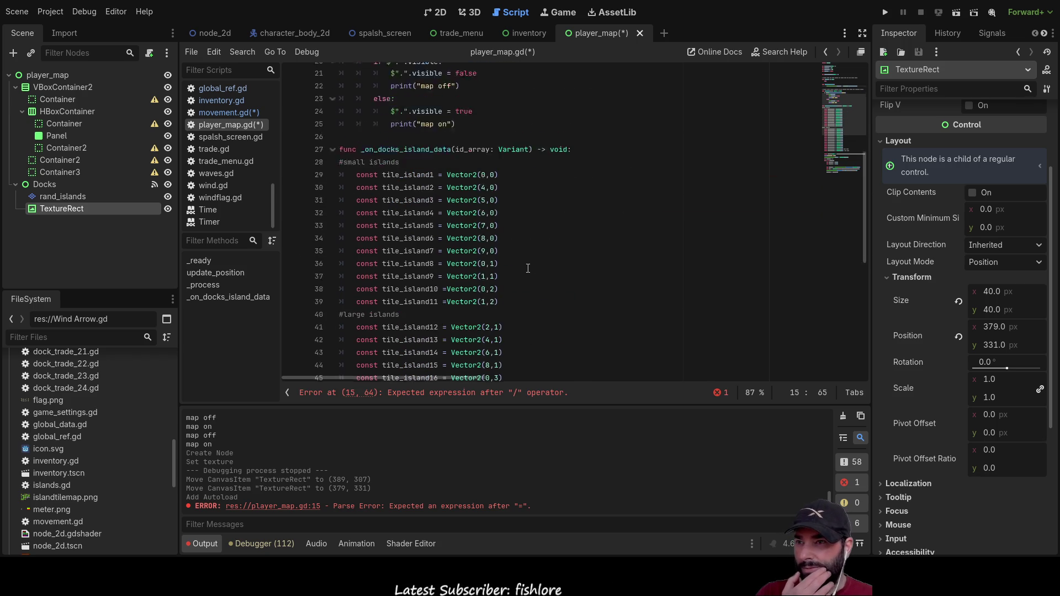
scroll(533, 265, "down", 8)
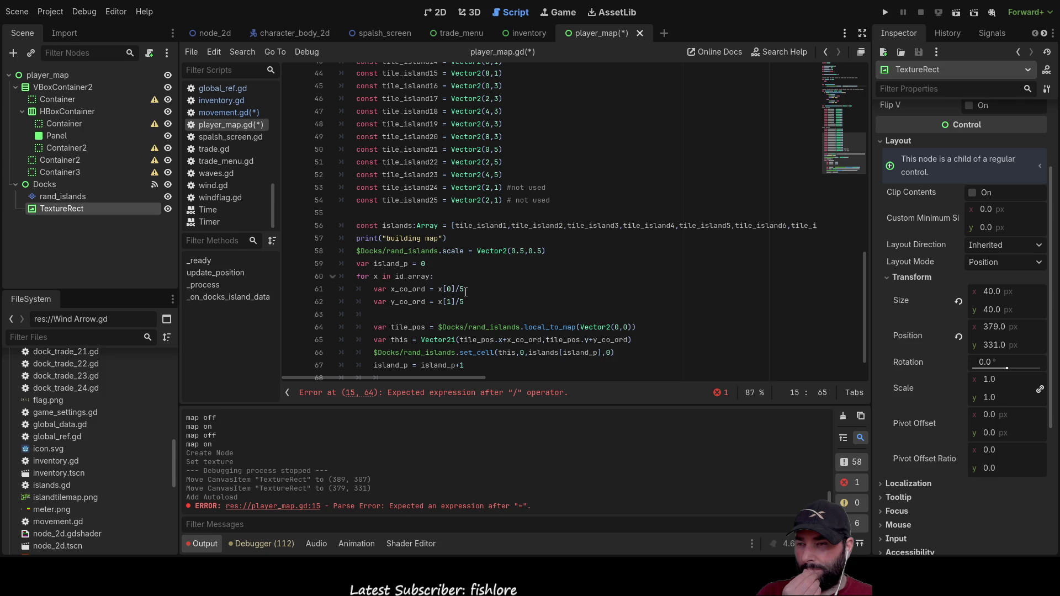
scroll(560, 236, "up", 9)
scroll(584, 232, "up", 4)
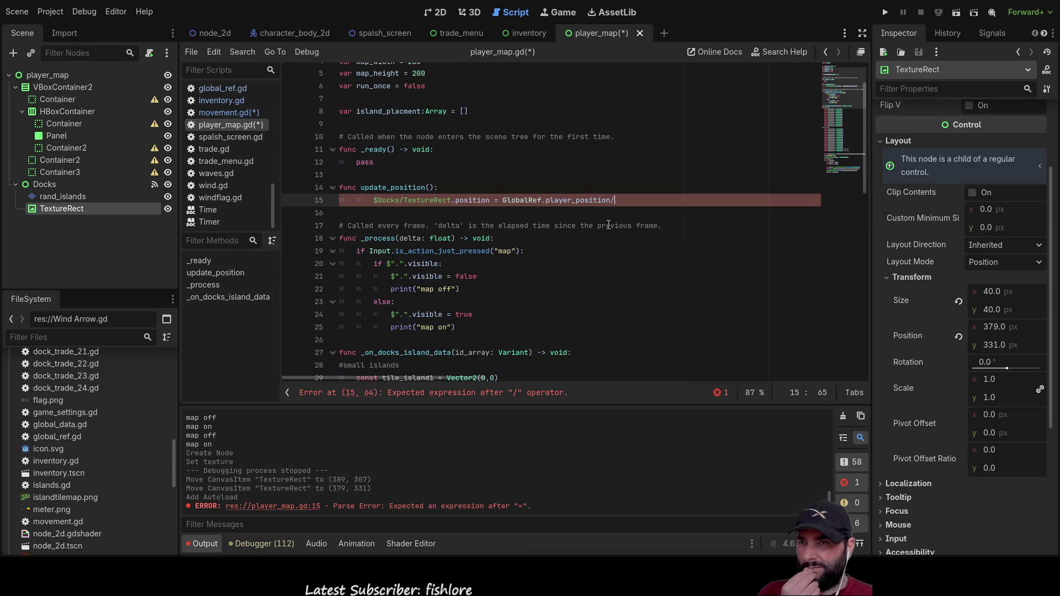
type("5")
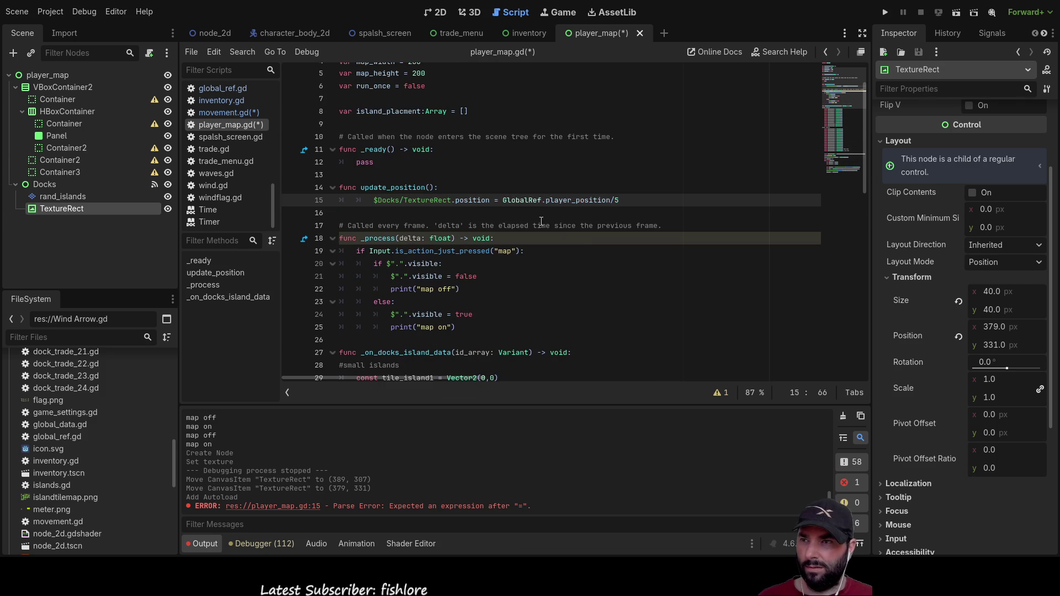
left_click(627, 215)
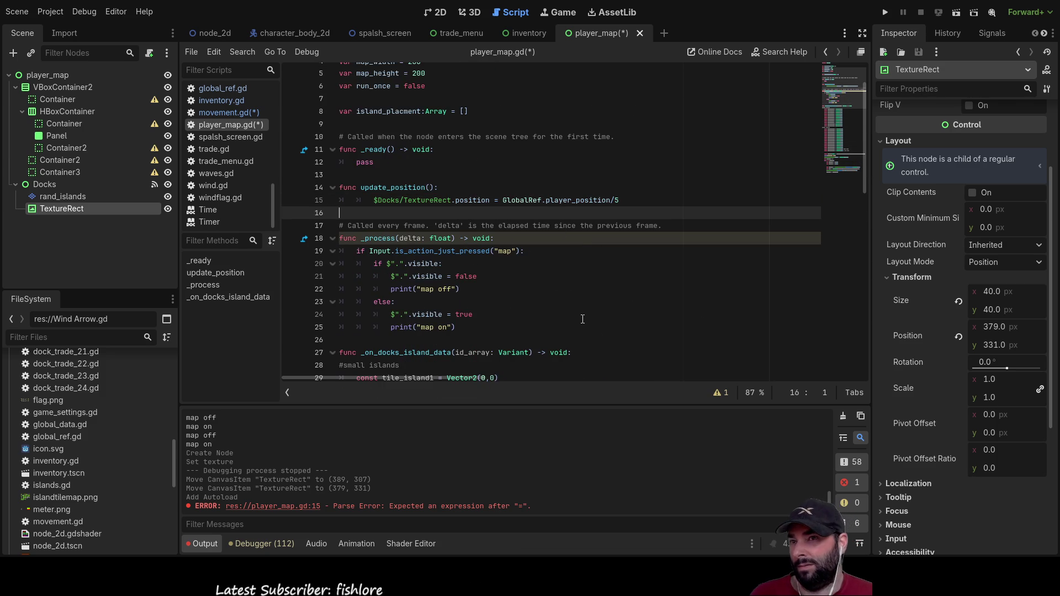
left_click(886, 12)
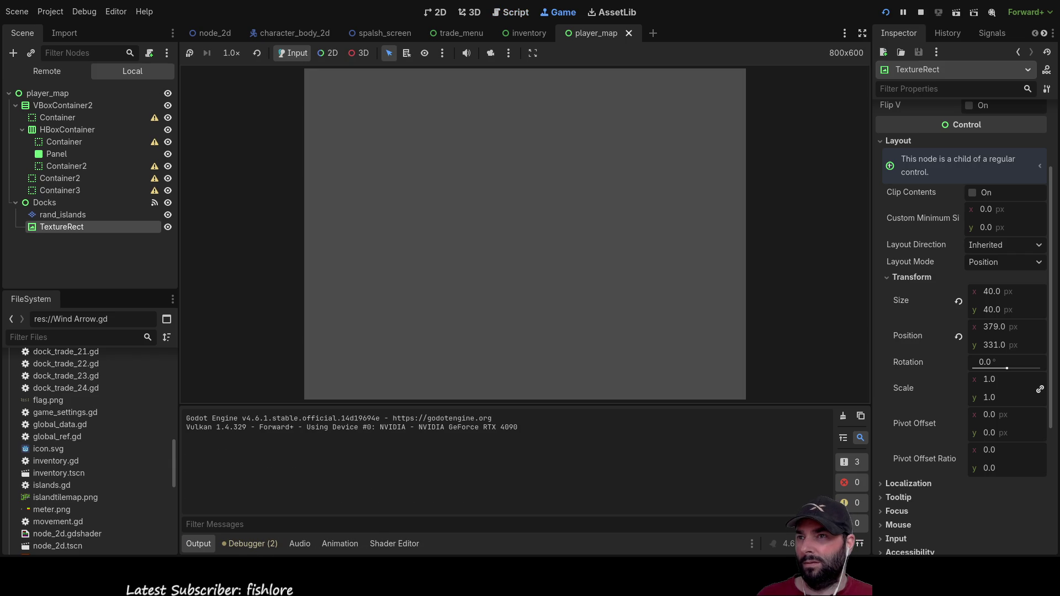
Step: Start a game from the main menu, toggle the map with M, then stop the run with F8
left_click(463, 88)
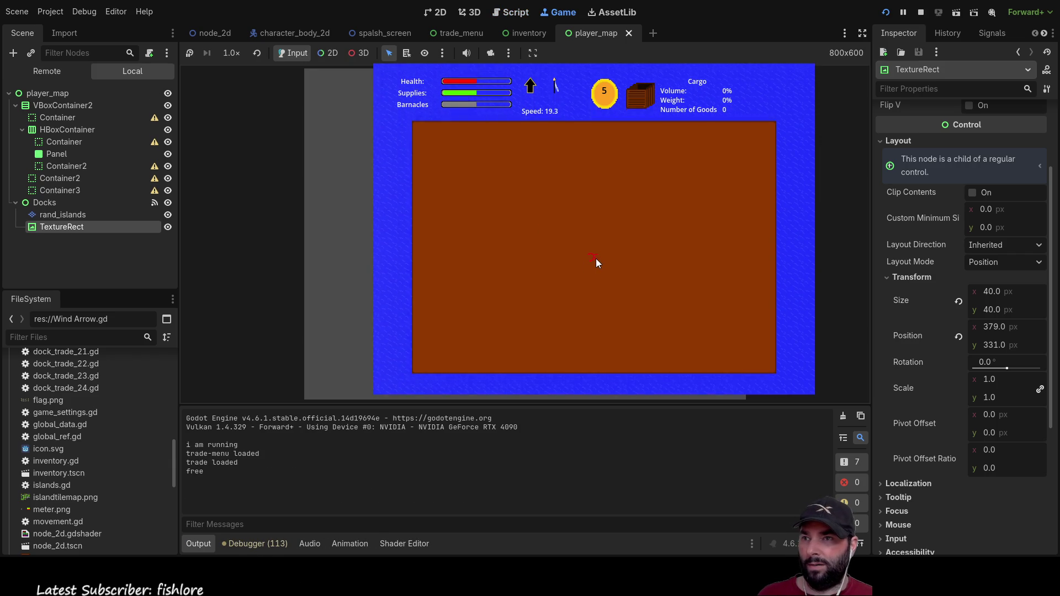
key("m")
key("m")
key("m")
key("F8")
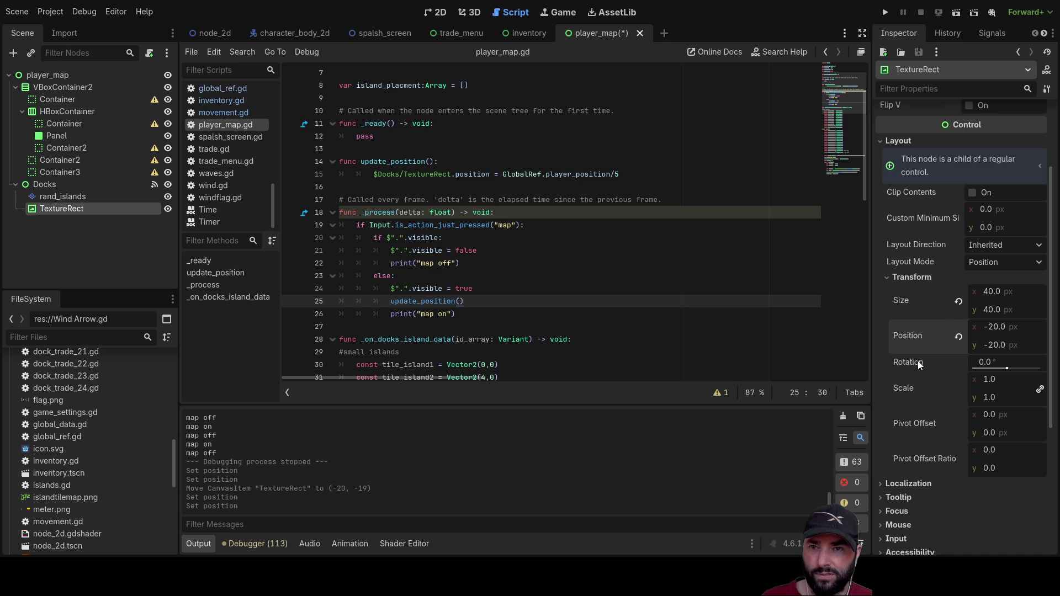
Step: Expand and collapse the Localization properties in the Inspector
scroll(917, 425, "down", 5)
left_click(881, 317)
left_click(880, 317)
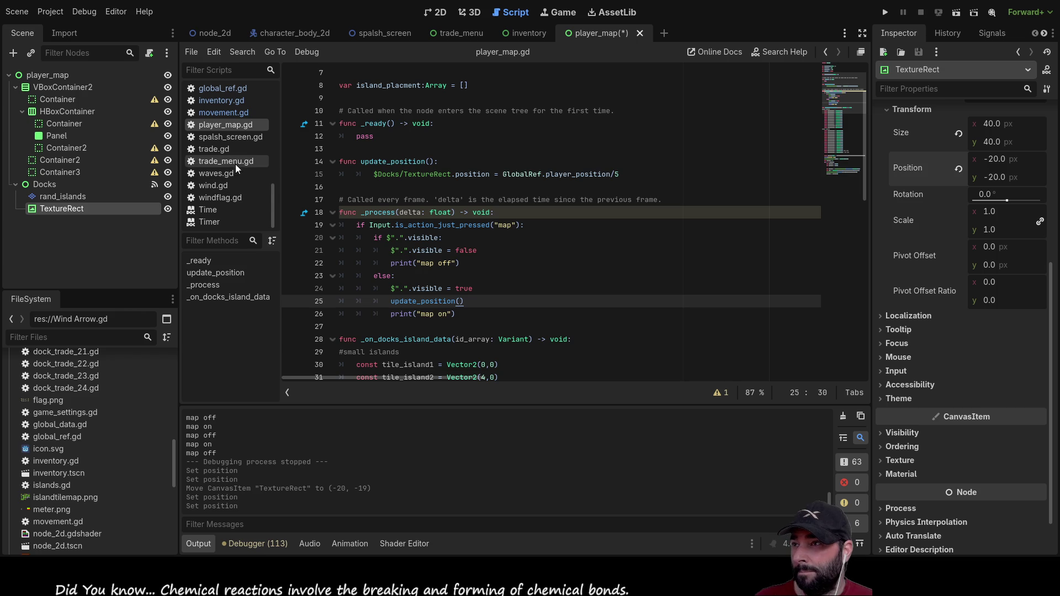
scroll(237, 164, "up", 3)
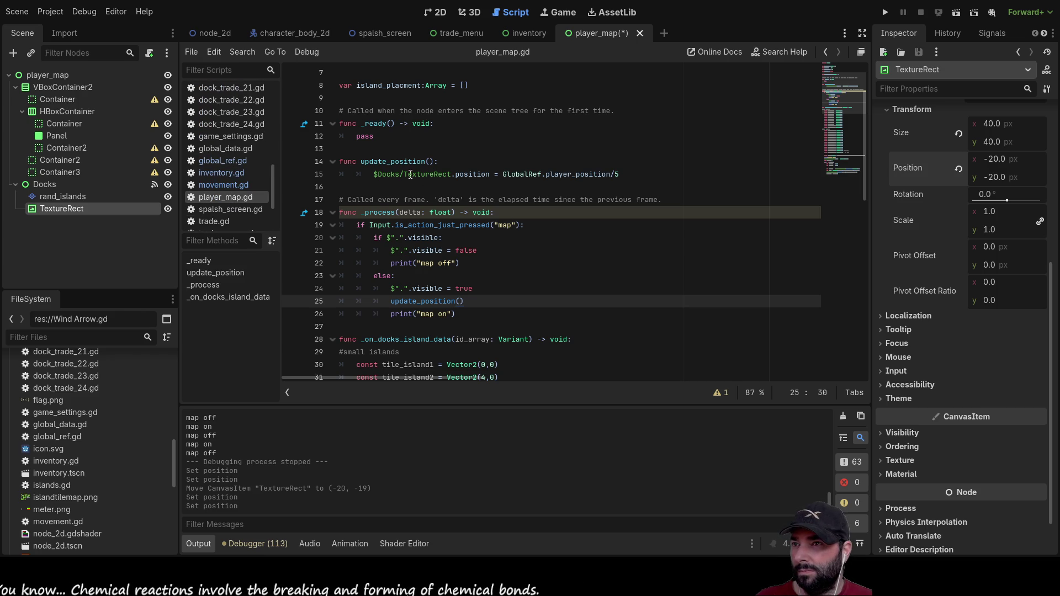
Step: Change the marker position divisor to /80, add a blank line above it, and run the game
left_click(633, 174)
type("80")
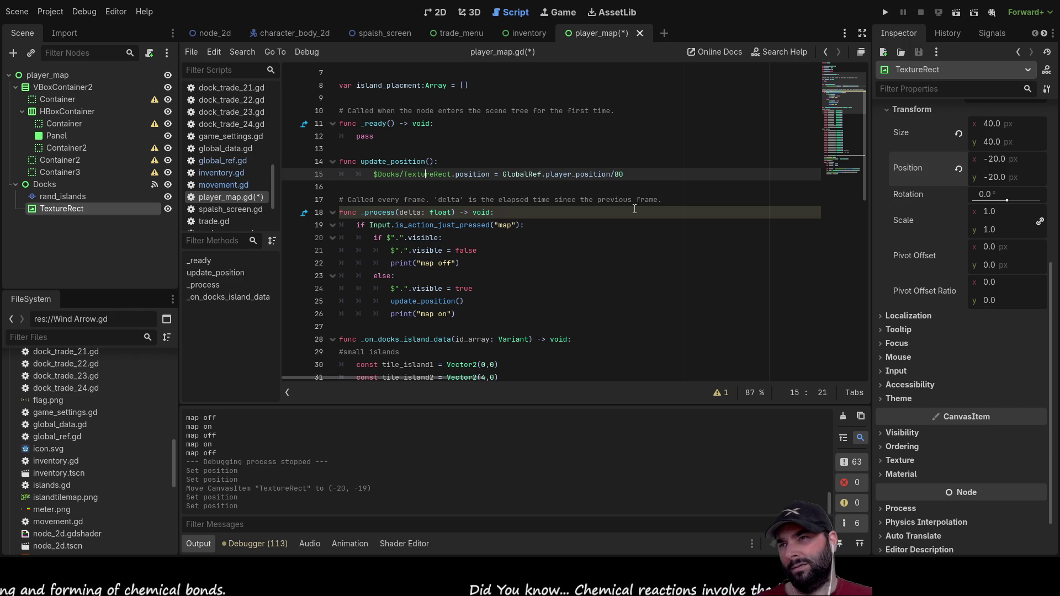
key("Return")
key("Up")
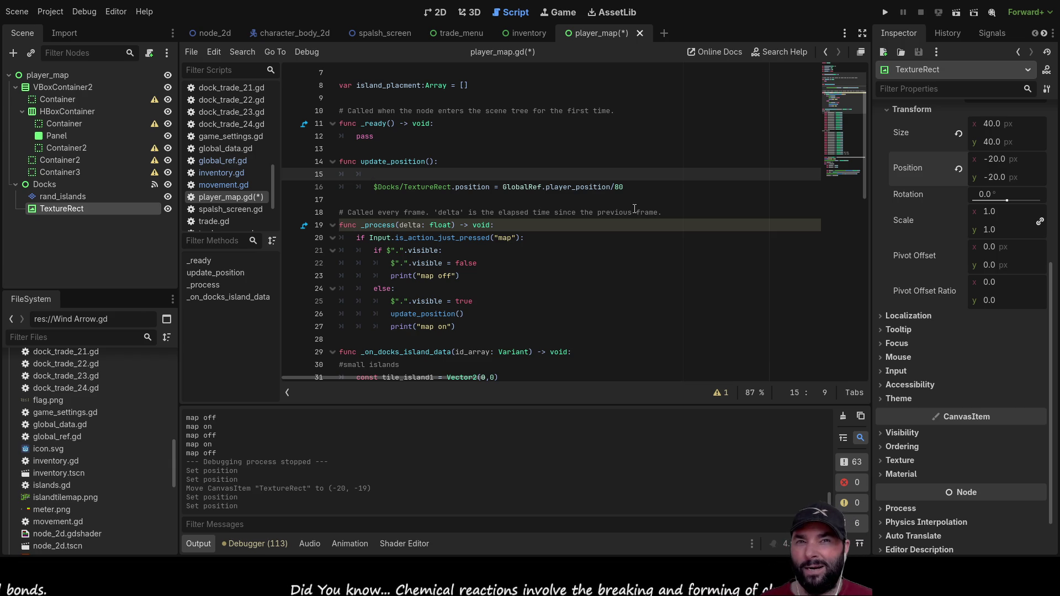
left_click(887, 15)
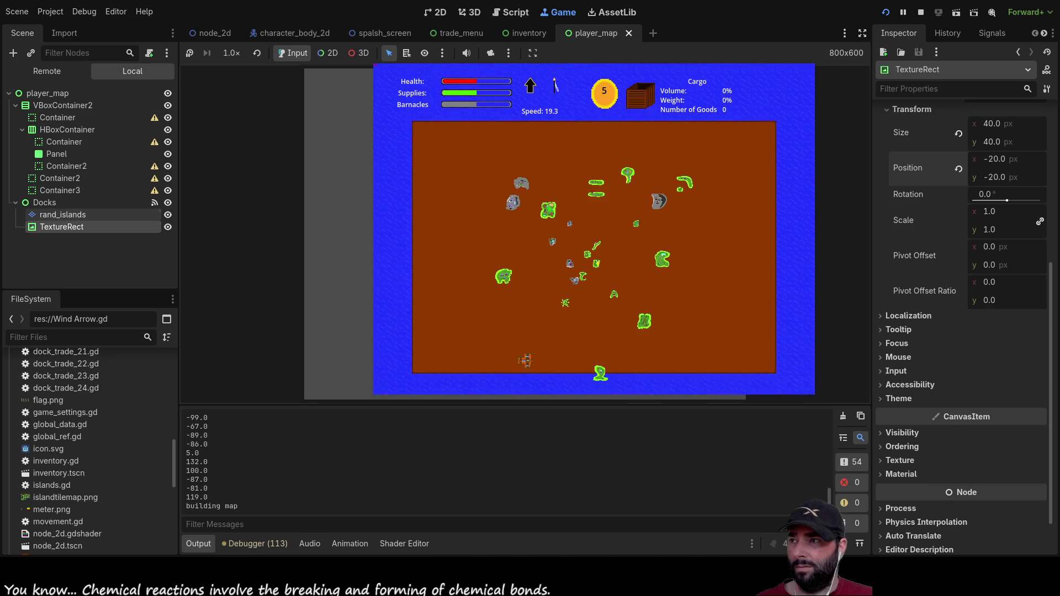
Step: Inspect the remote rand_islands layer and TextureRect marker, then toggle the island map with M repeatedly
left_click(63, 214)
left_click(68, 229)
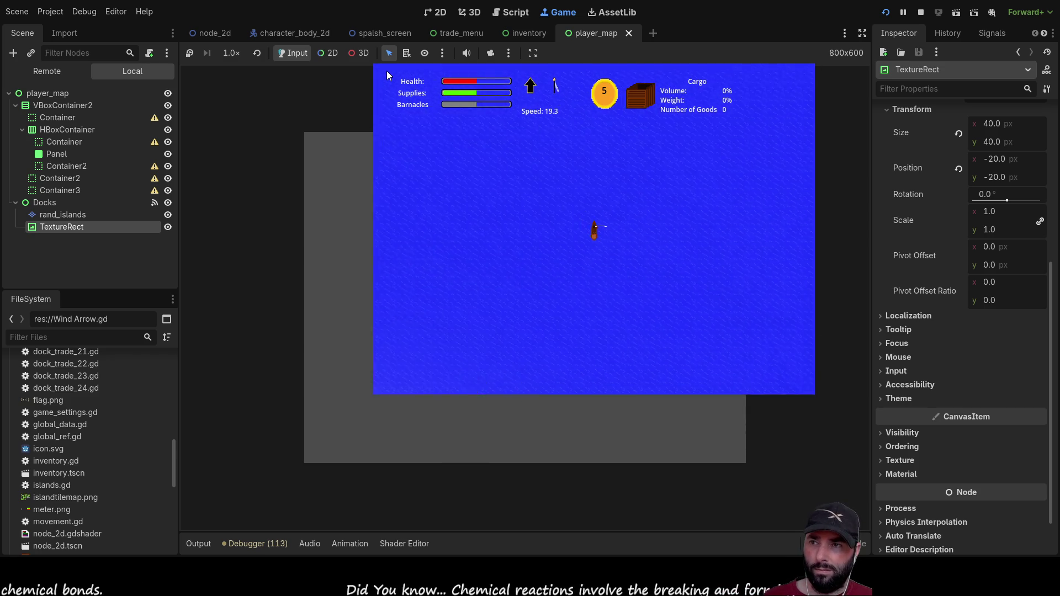
key("m")
key("m")
key("m")
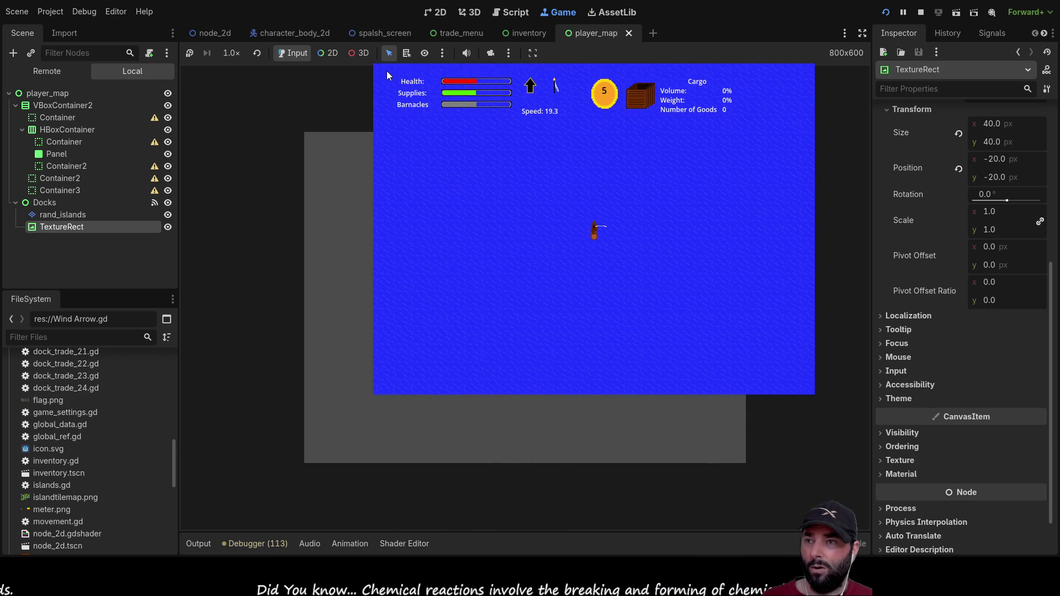
key("m")
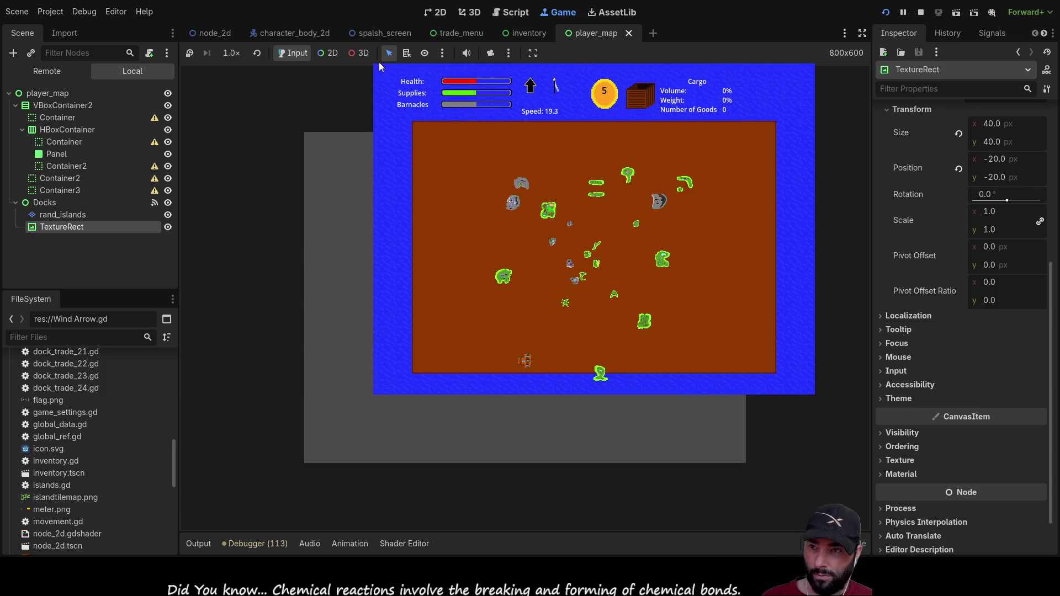
key("m")
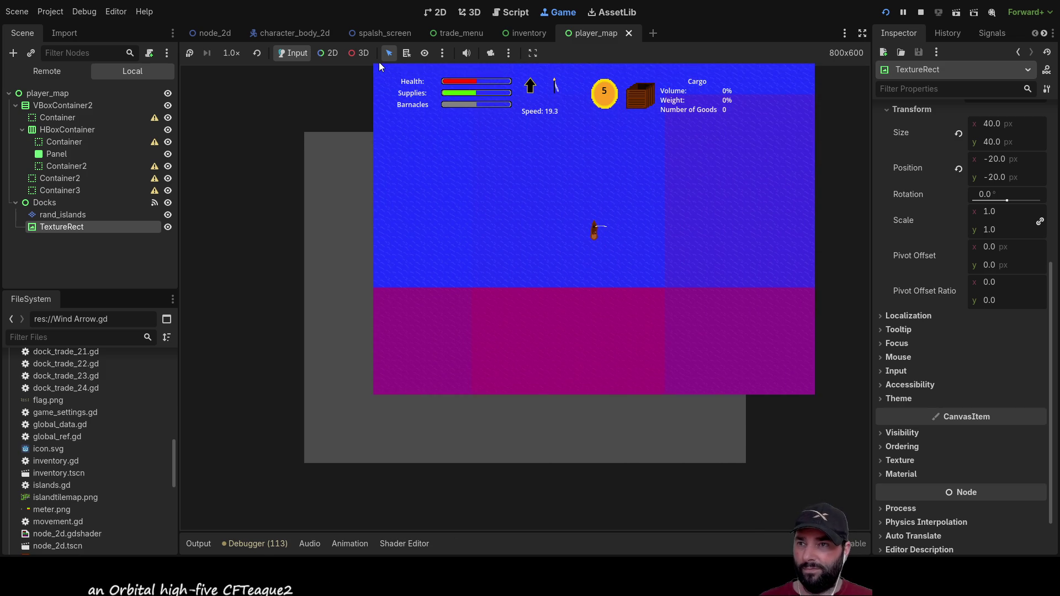
key("m")
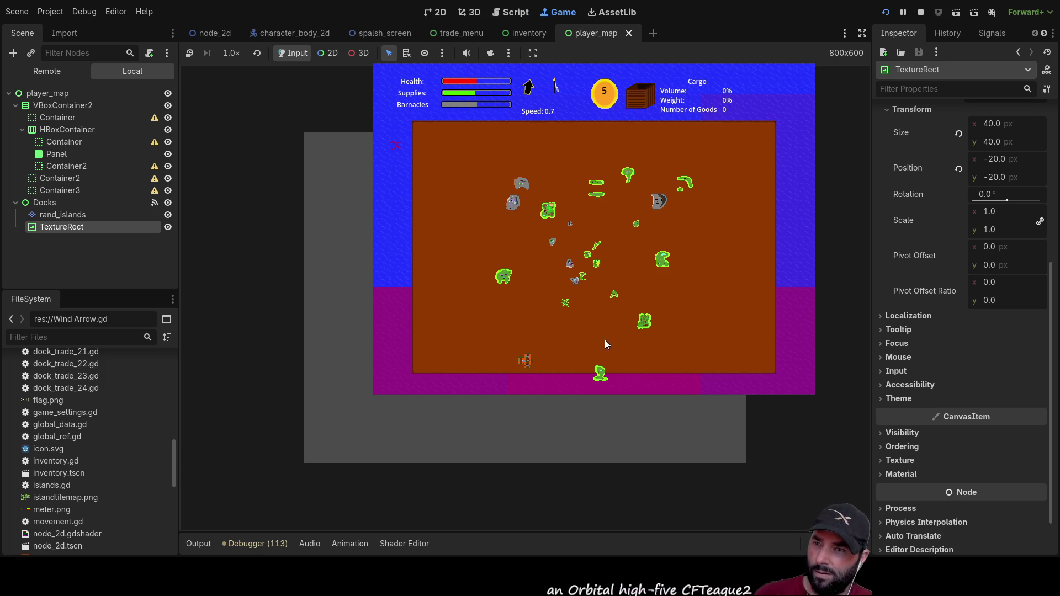
Step: Close the map, zoom the game view, reopen the map, then stop the game
left_click(608, 378)
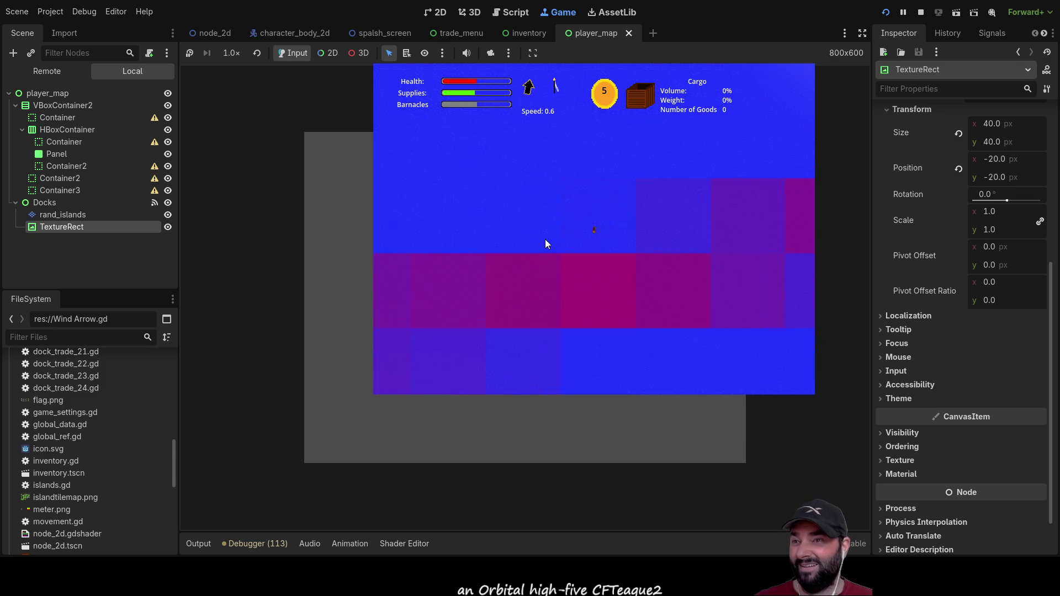
scroll(564, 249, "down", 2)
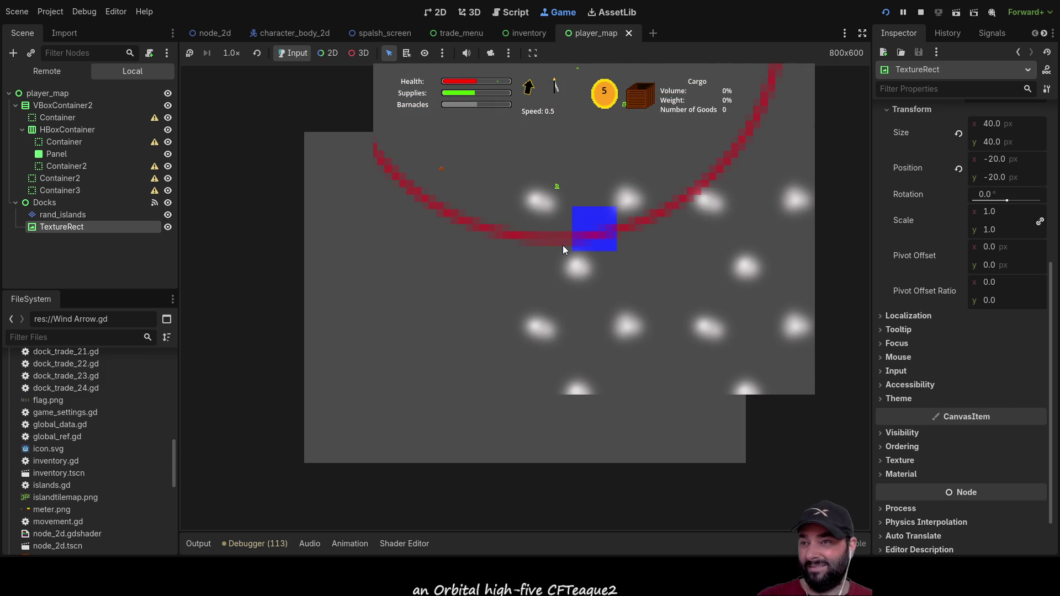
scroll(563, 244, "up", 4)
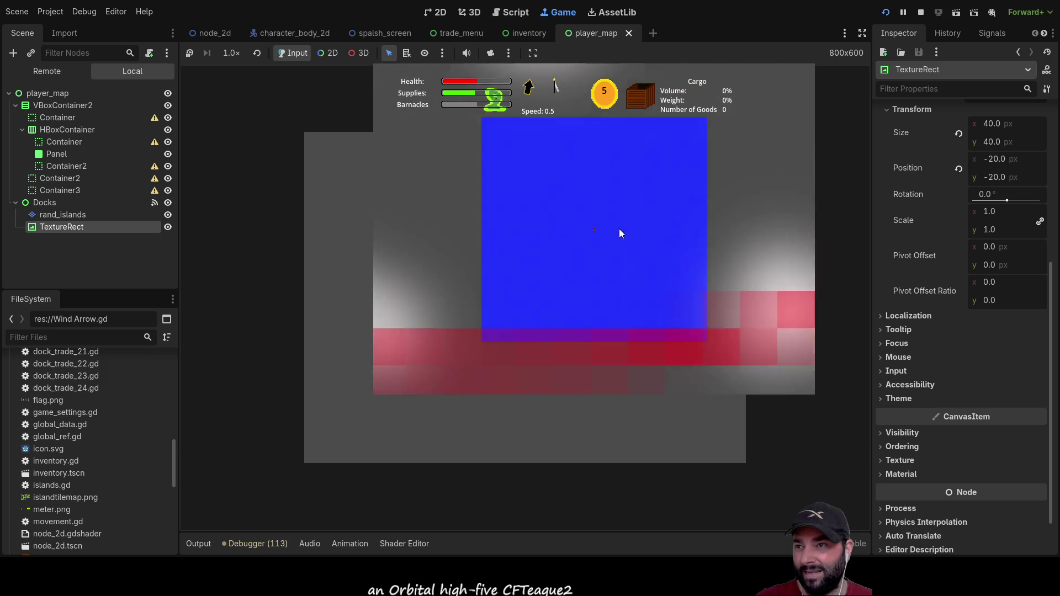
scroll(620, 251, "up", 5)
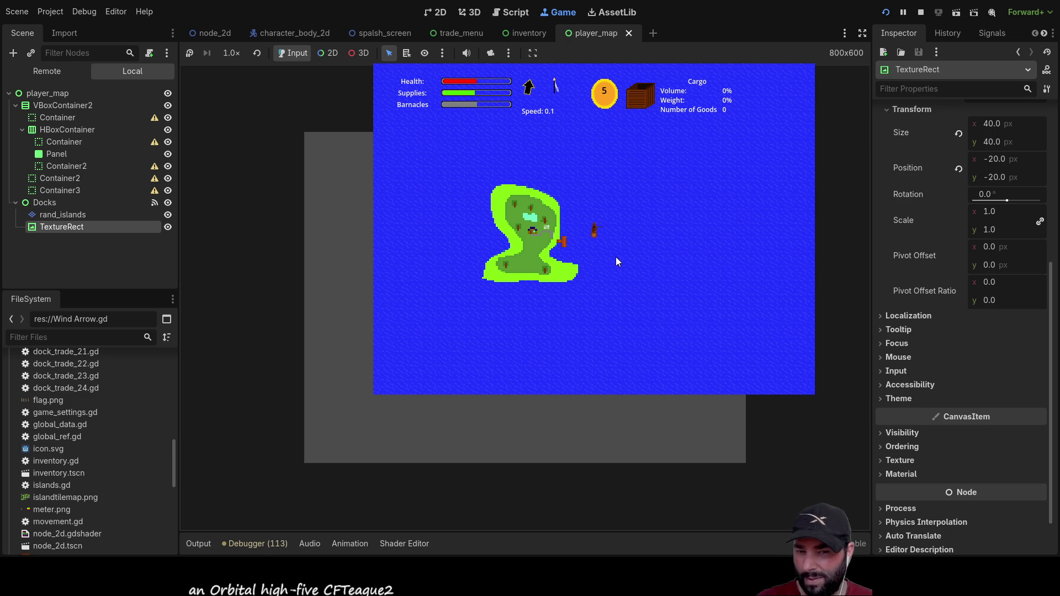
key("m")
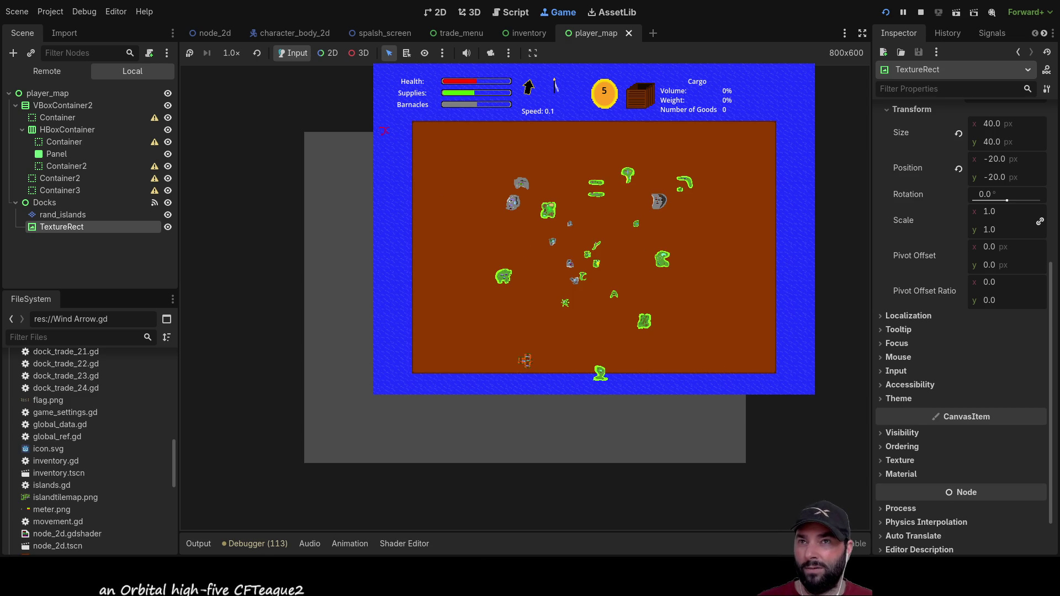
left_click(921, 12)
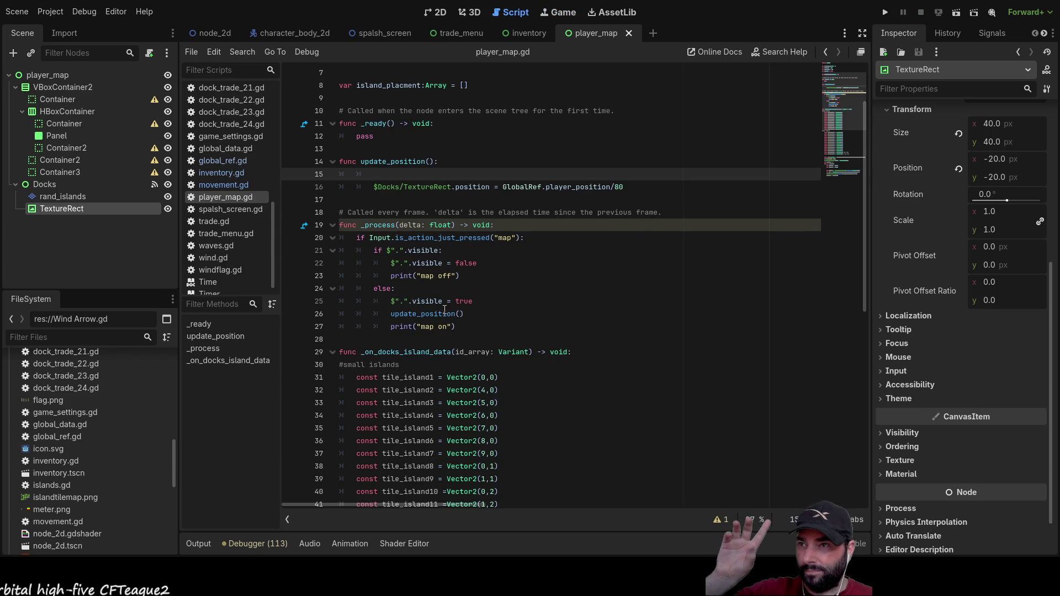
Step: Locate update_position and open blank lines above the marker position code
double_click(444, 312)
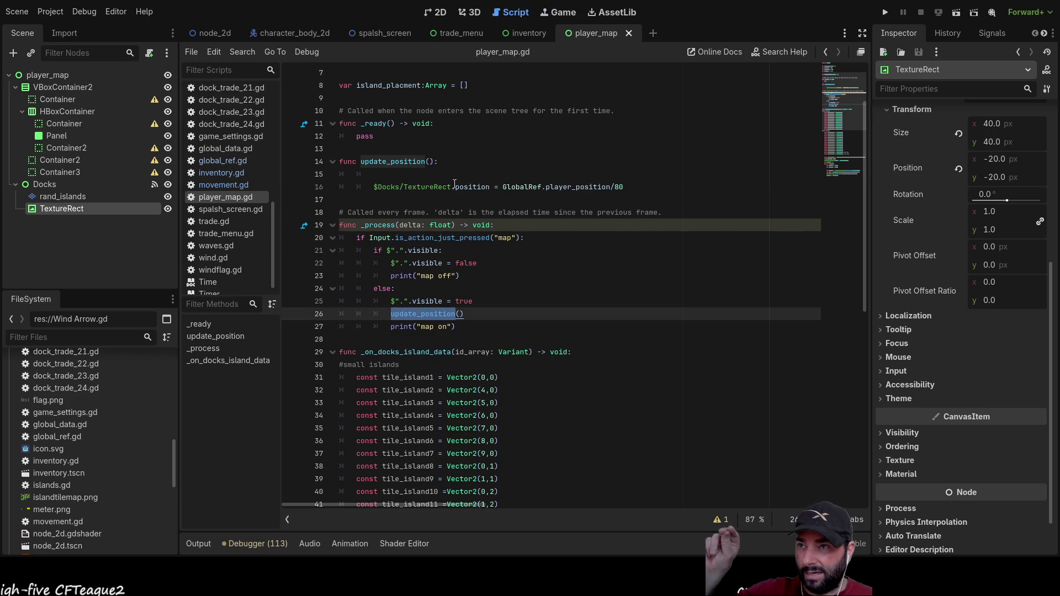
left_click(397, 176)
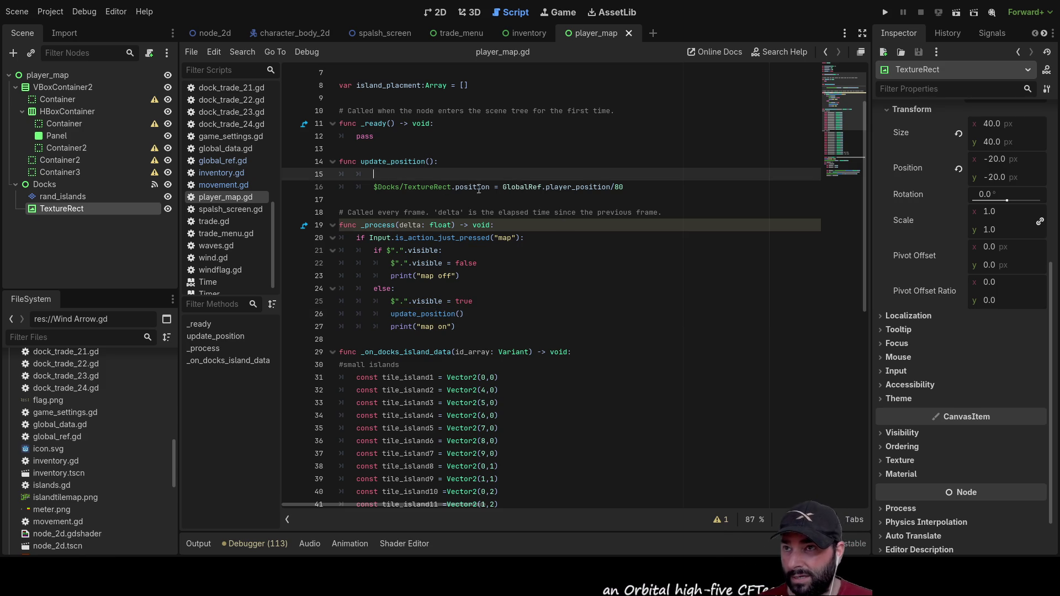
left_click_drag(502, 187, 611, 186)
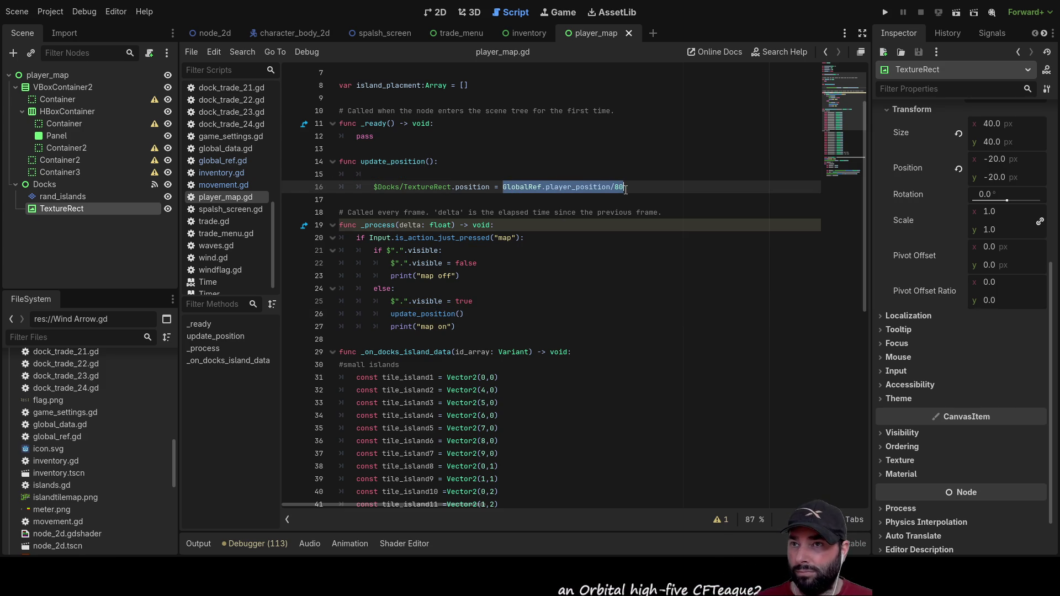
left_click(619, 187)
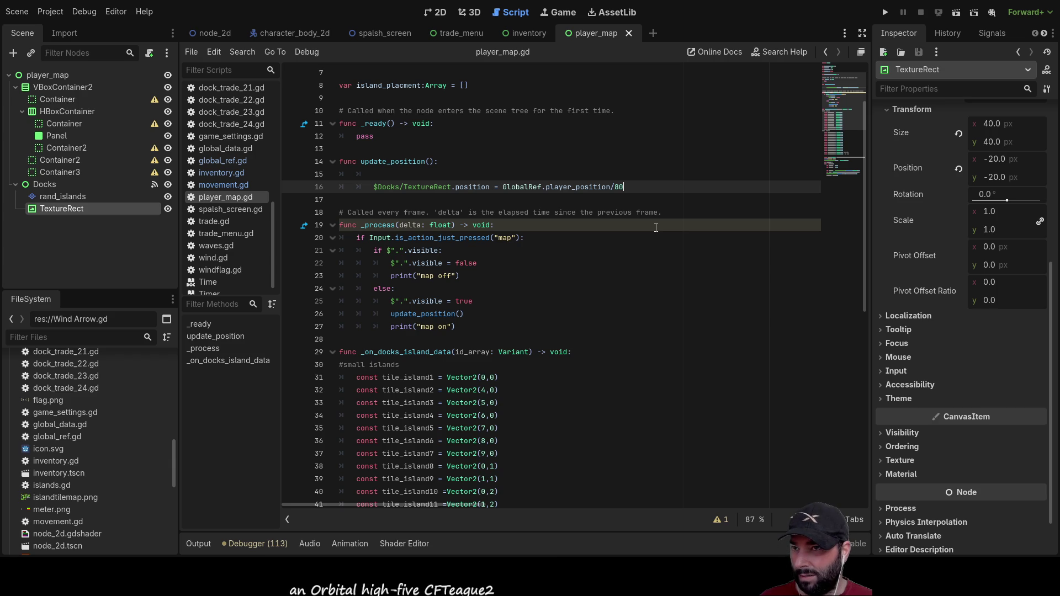
key("Up")
key("Return")
key("Up")
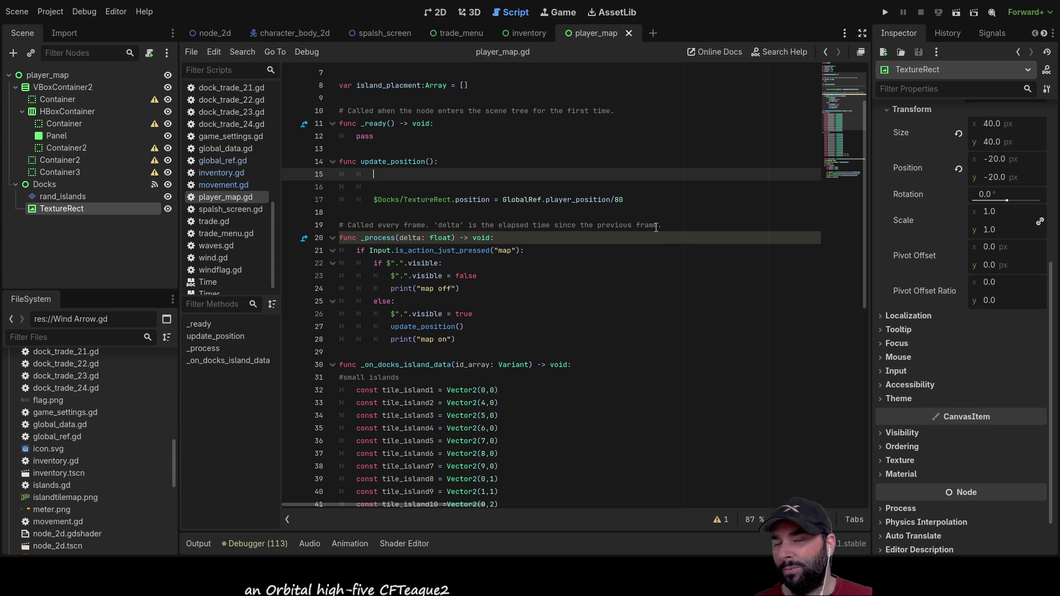
Step: Declare var x = GlobalRef.player_position.x +330 on line 15 from the copied expression
left_click_drag(503, 200, 610, 200)
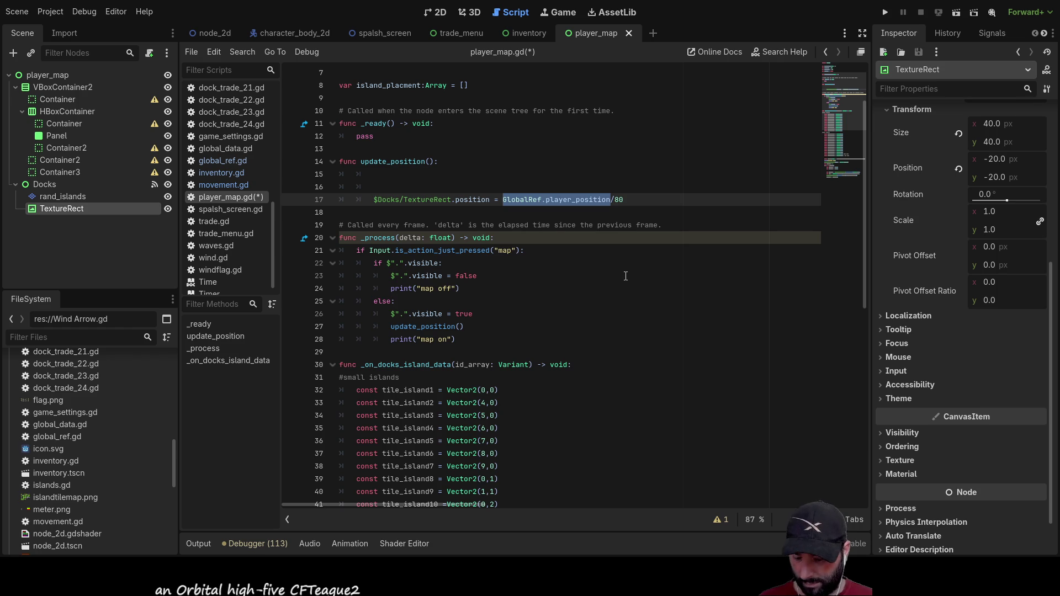
key("ctrl+c")
key("Up")
key("Up")
key("ctrl+v")
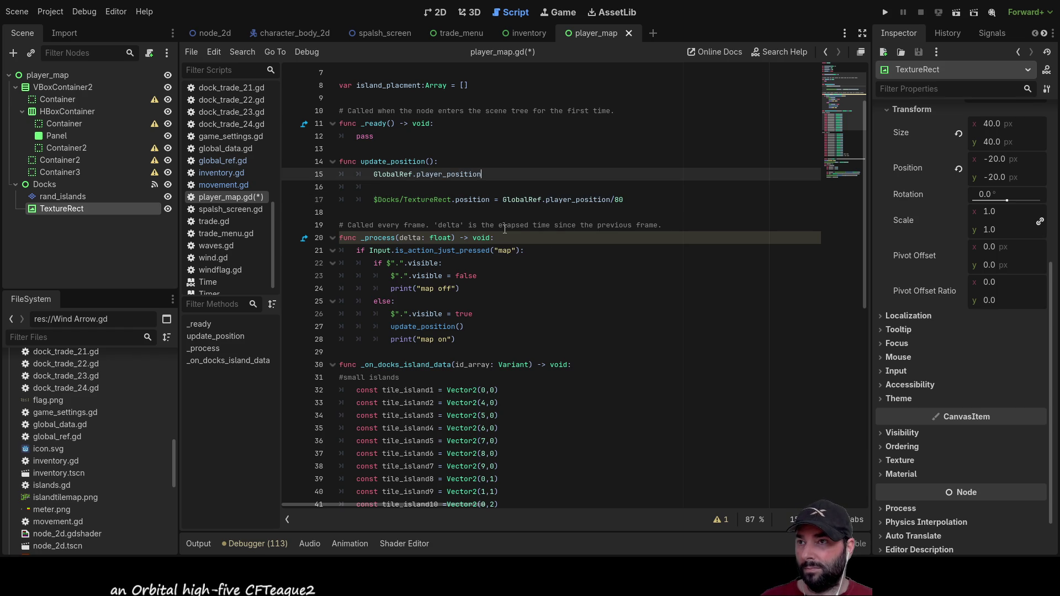
key("Home")
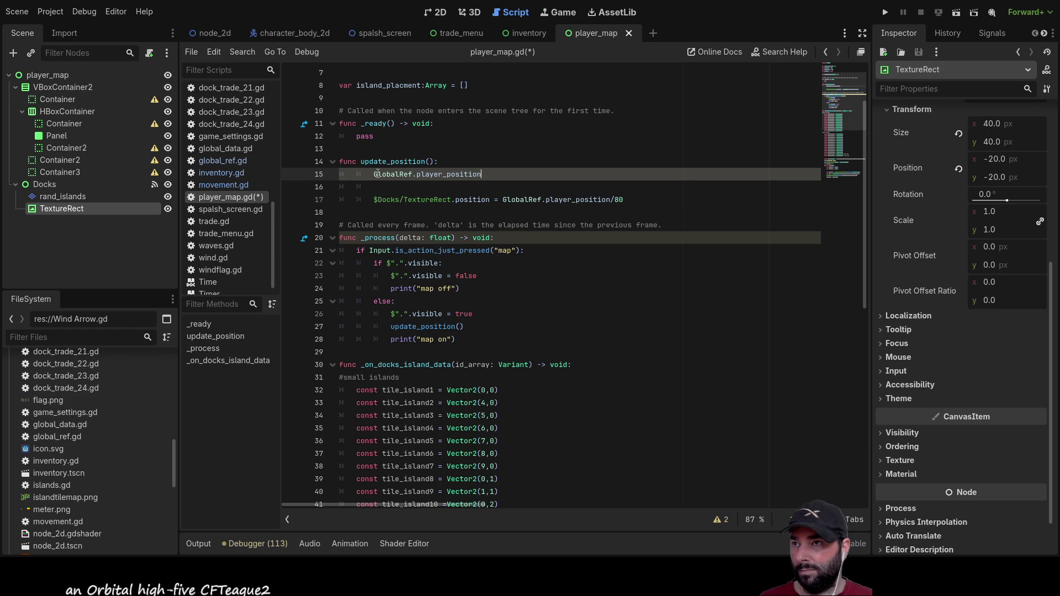
type("var ")
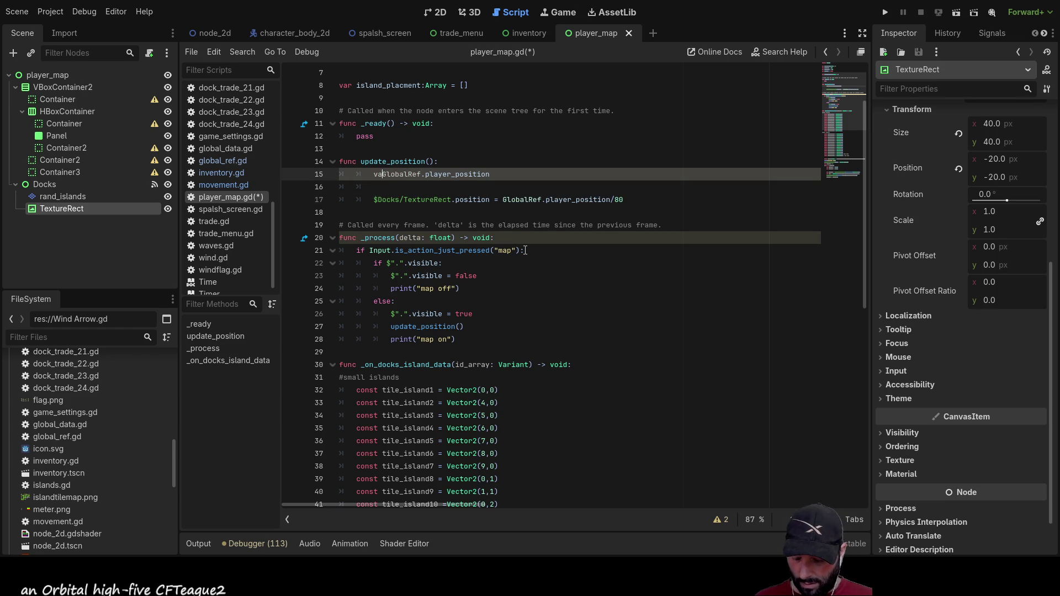
type("x ")
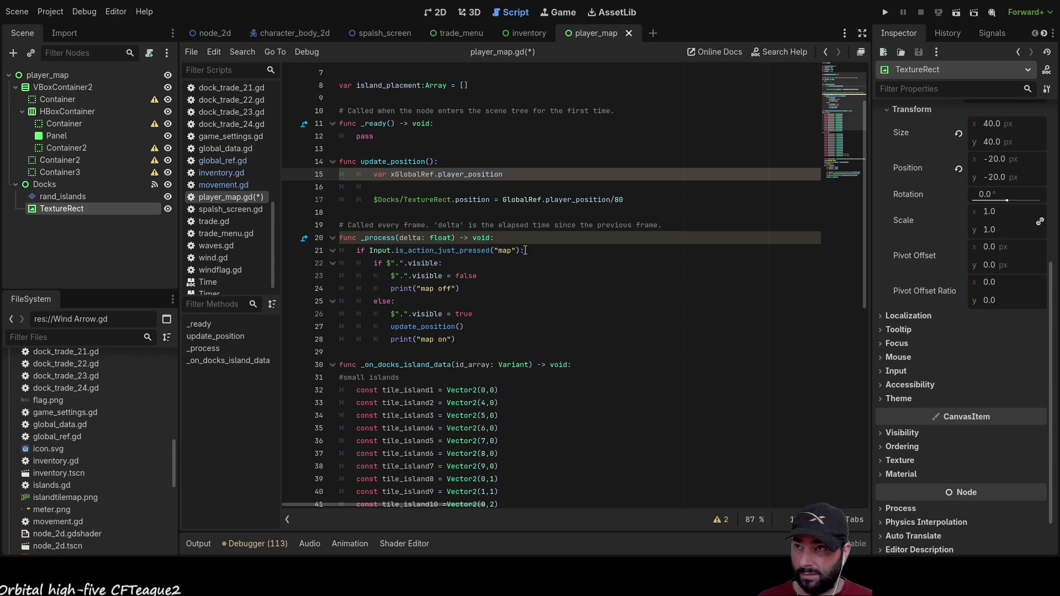
type("=")
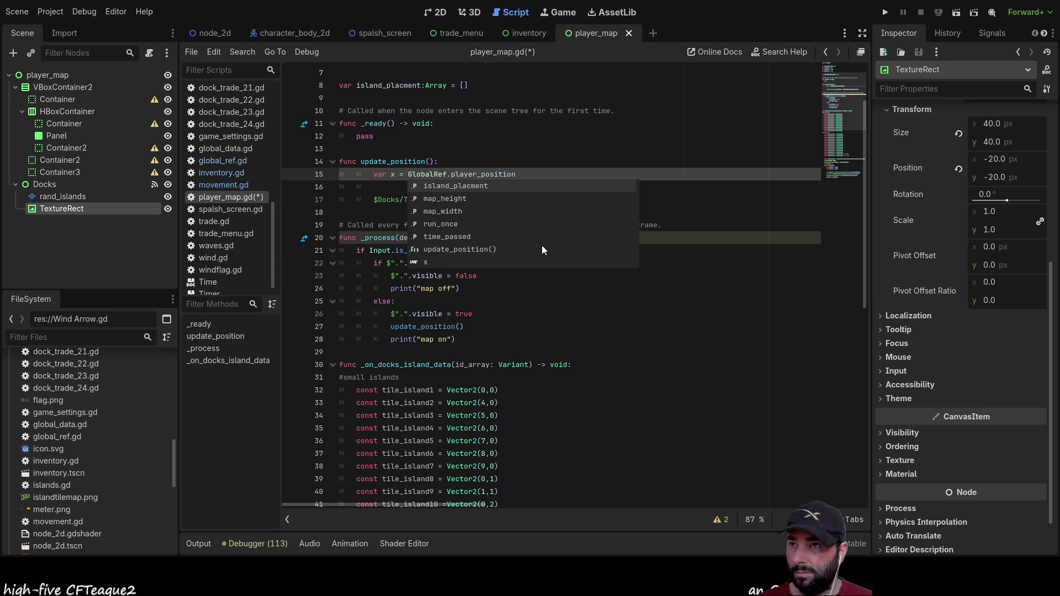
left_click(528, 174)
type(".")
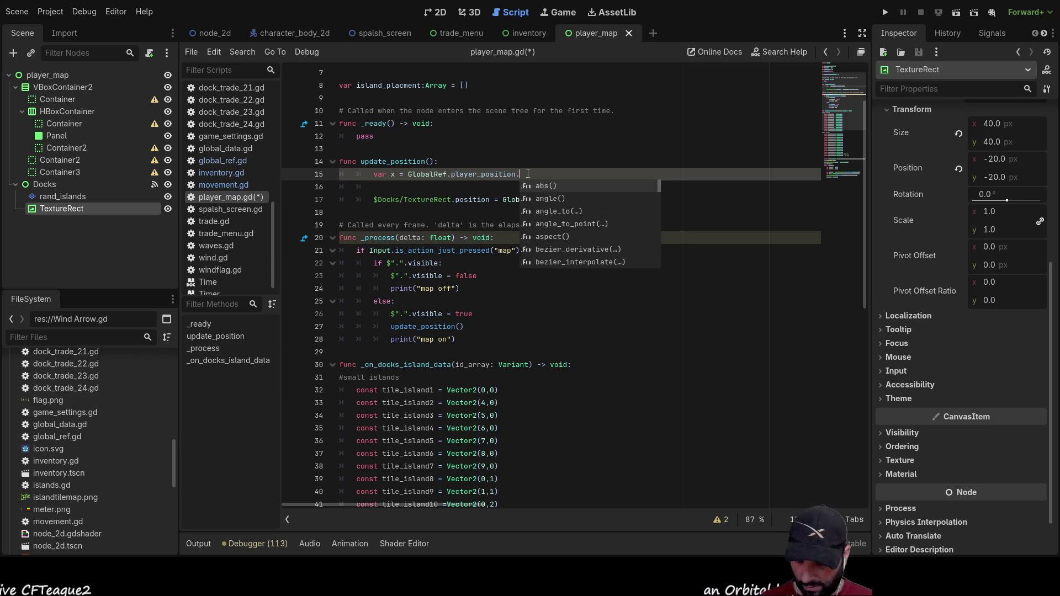
type("x ")
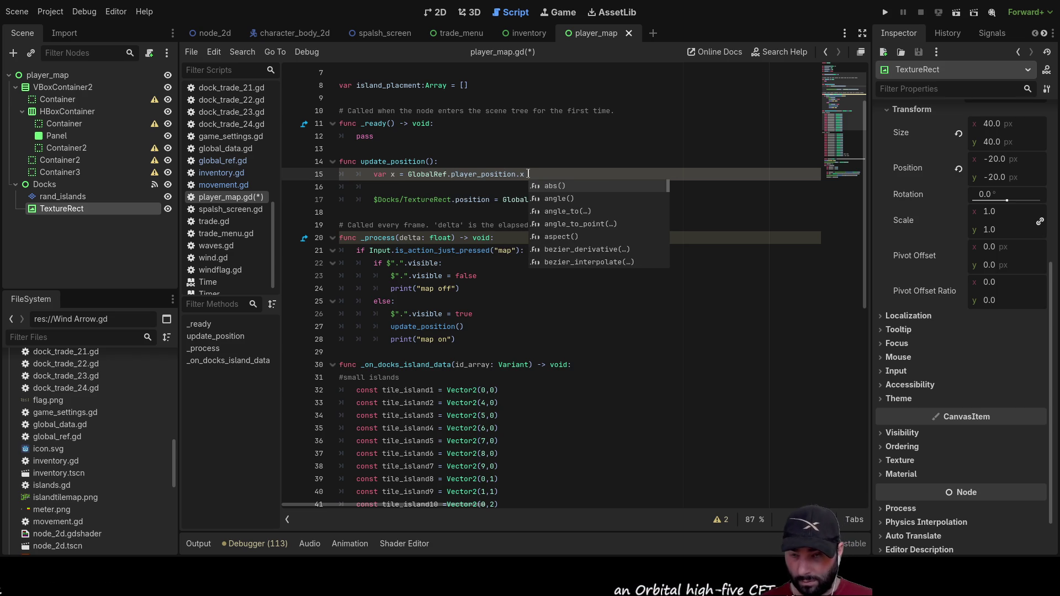
type("+")
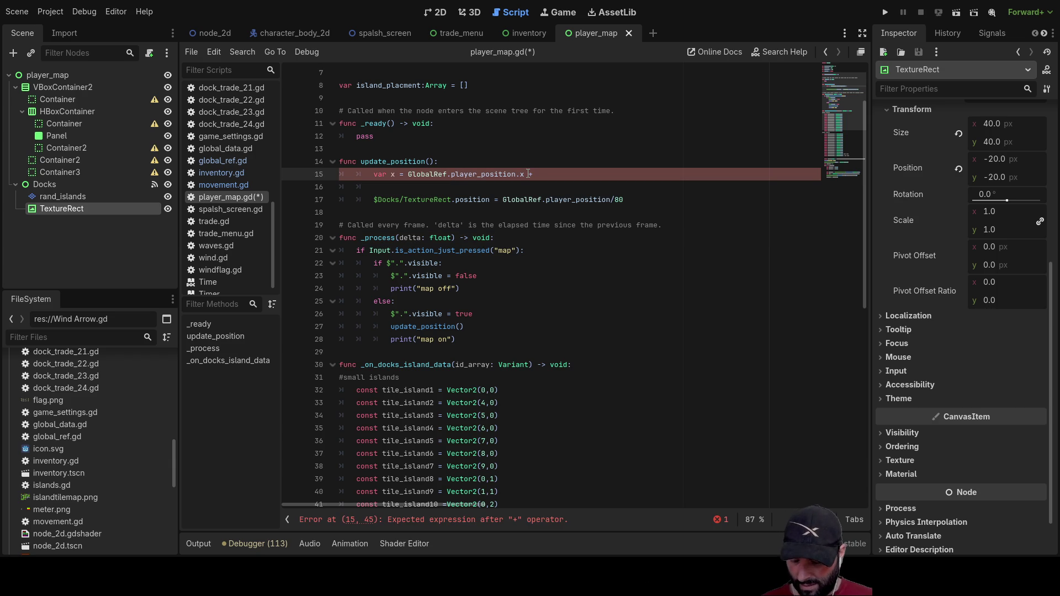
type("350")
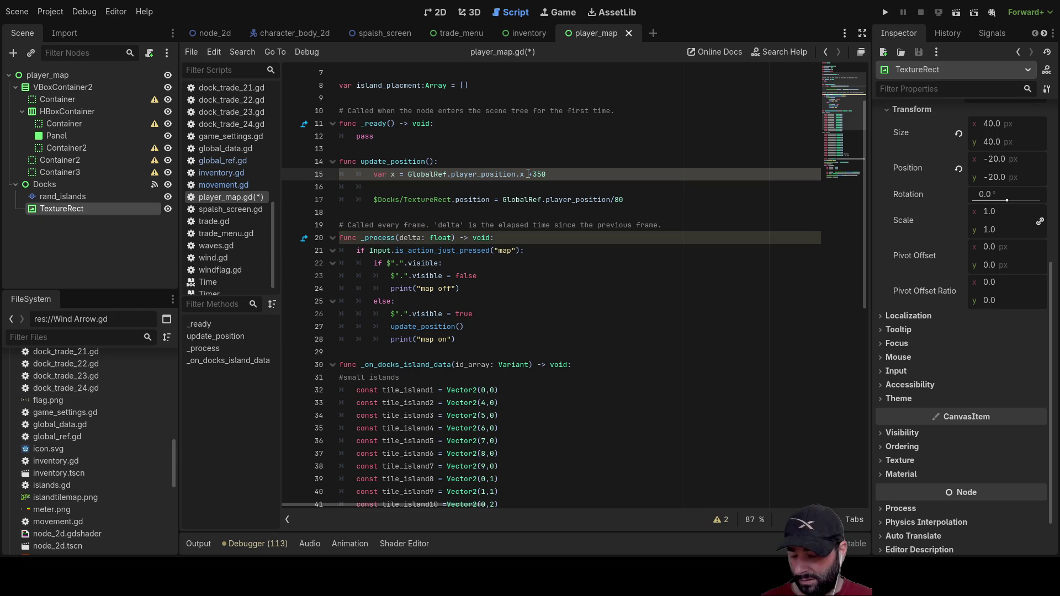
key("Down")
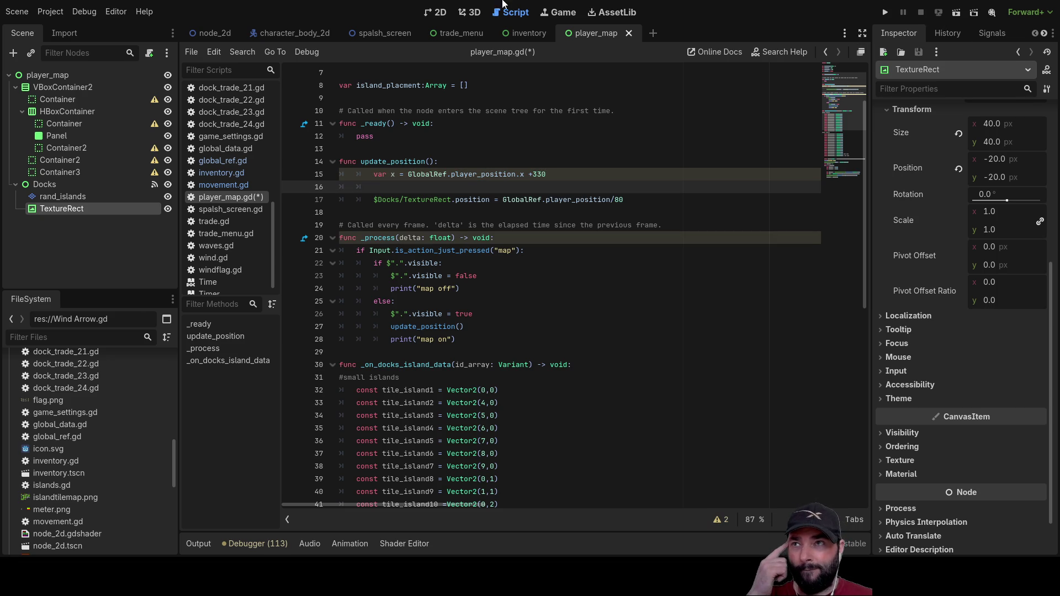
Step: In the 2D view, drag the TextureRect marker inside the orange map panel
left_click(440, 12)
mouse_move(431, 181)
left_mouse_down()
mouse_move(718, 321)
mouse_move(751, 387)
left_mouse_up()
scroll(750, 383, "down", 5)
left_click_drag(723, 259, 610, 174)
scroll(641, 293, "down", 6)
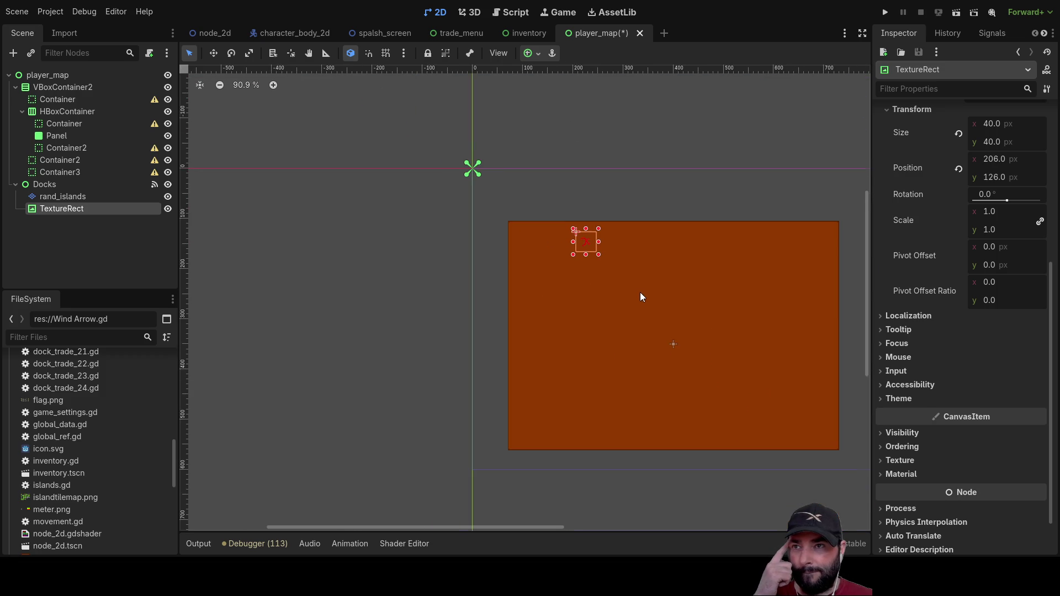
left_click_drag(649, 293, 621, 285)
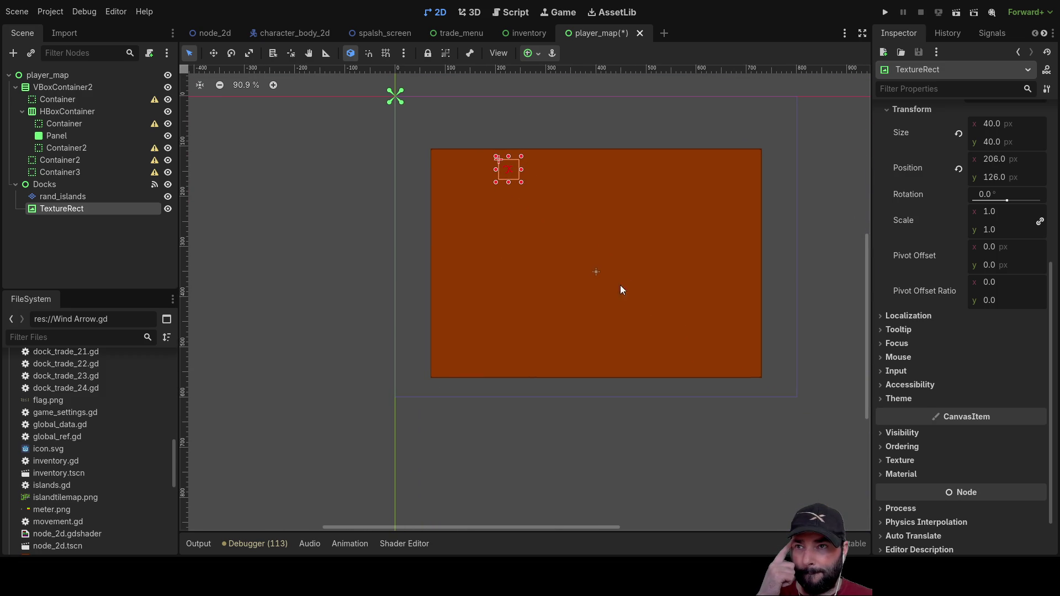
Step: Check the Panel, Docks and rand_islands nodes, noting rand_islands at 400, 350
left_click(596, 272)
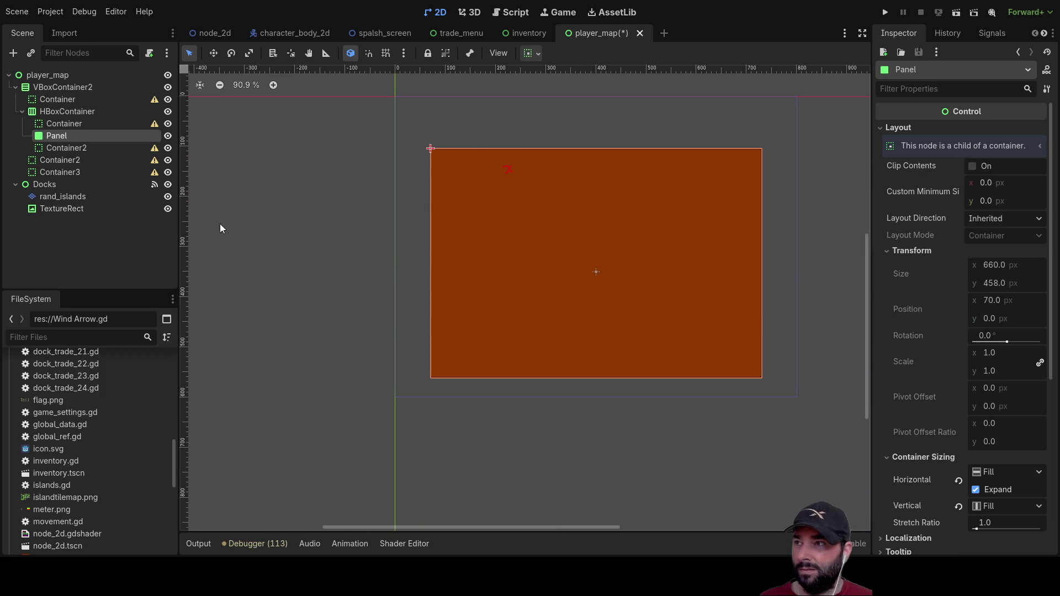
left_click(47, 186)
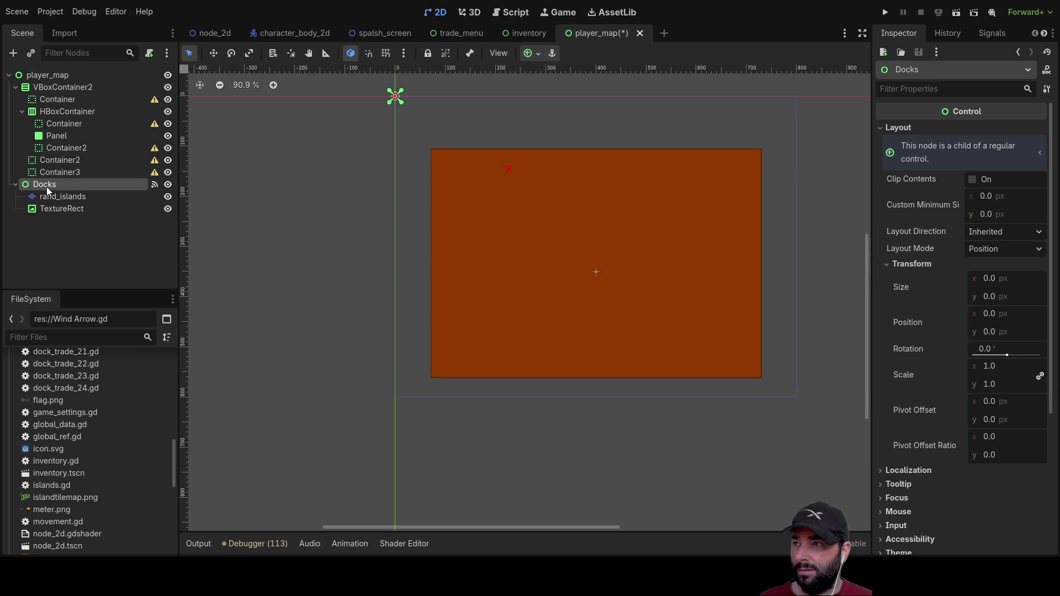
left_click(49, 198)
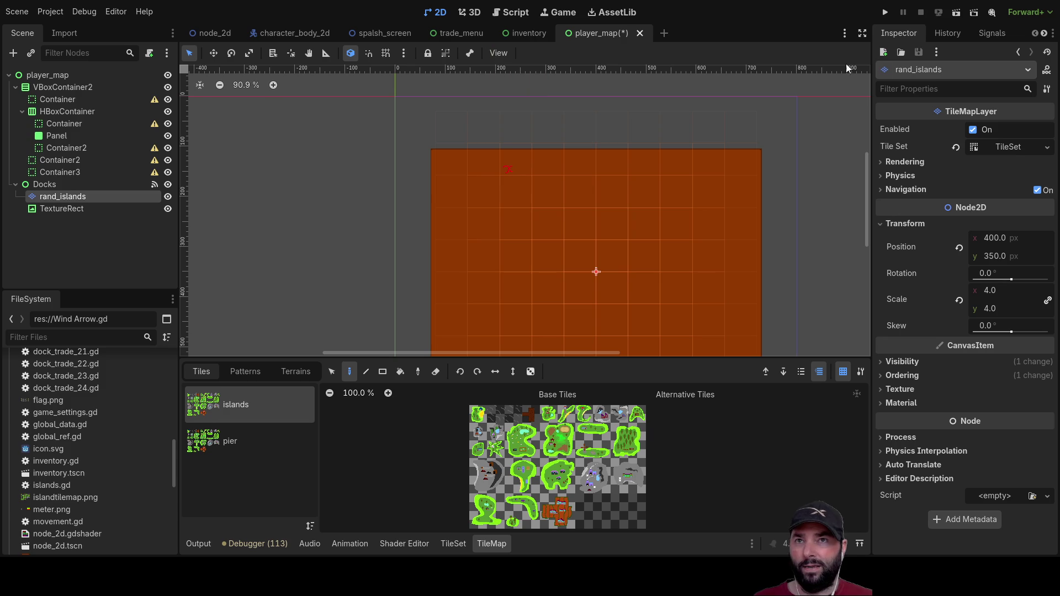
left_click(509, 13)
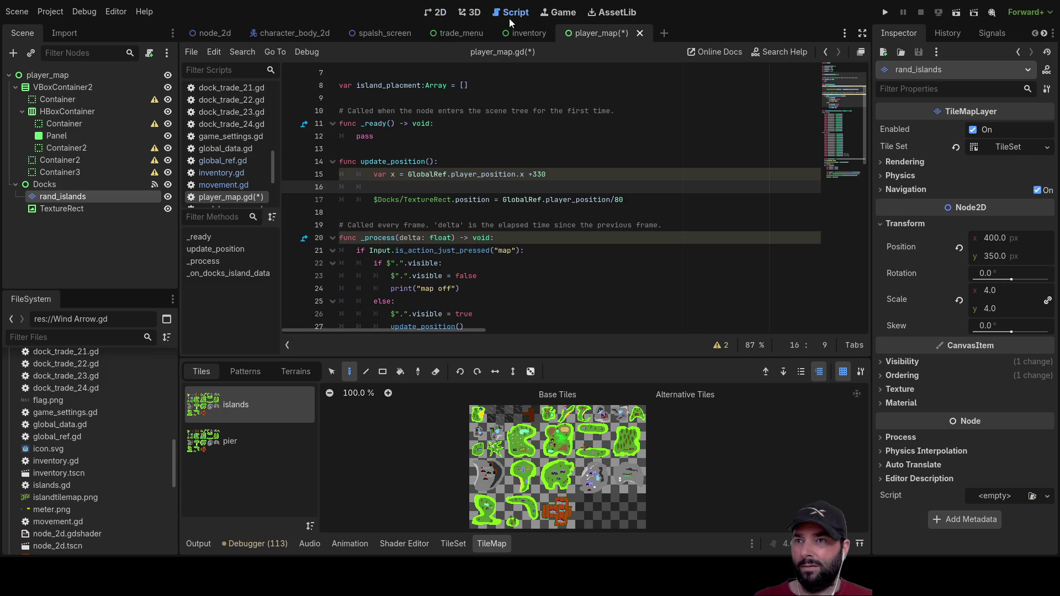
Step: Change the x offset to 380 and duplicate the x declaration onto line 16
double_click(540, 174)
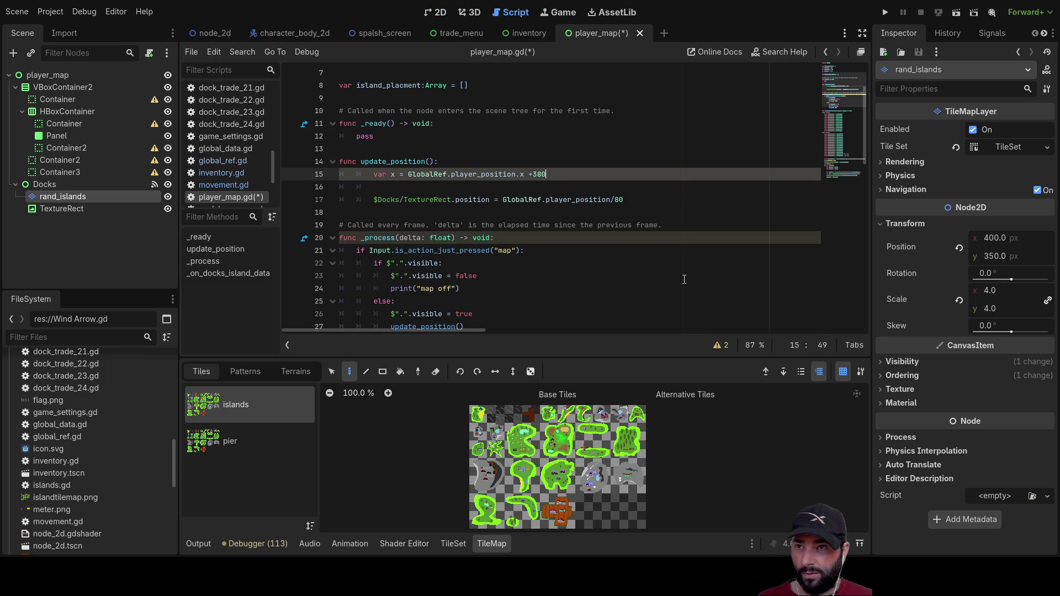
key("Down")
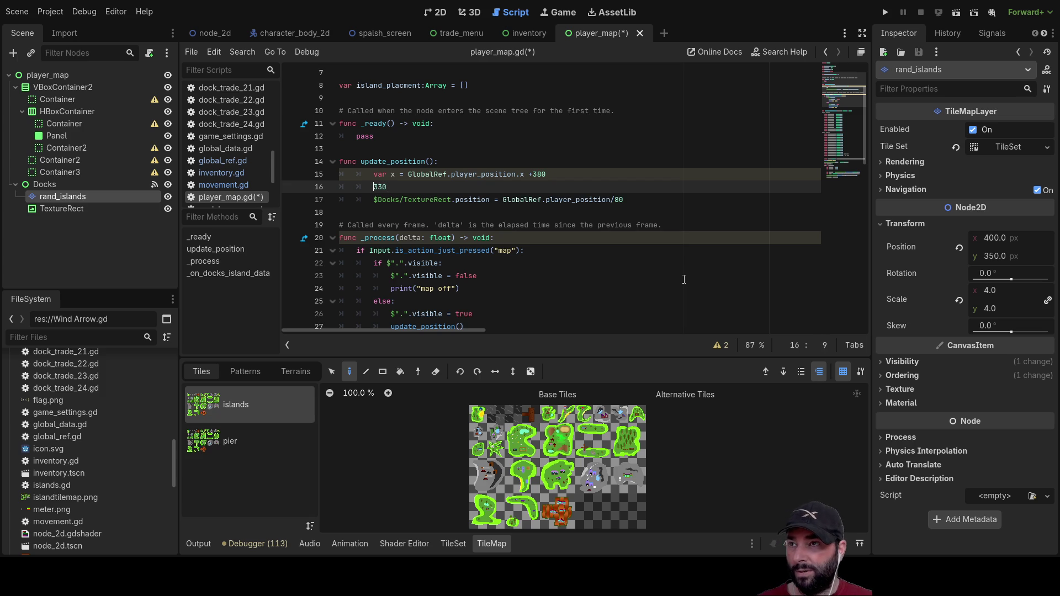
key("Up")
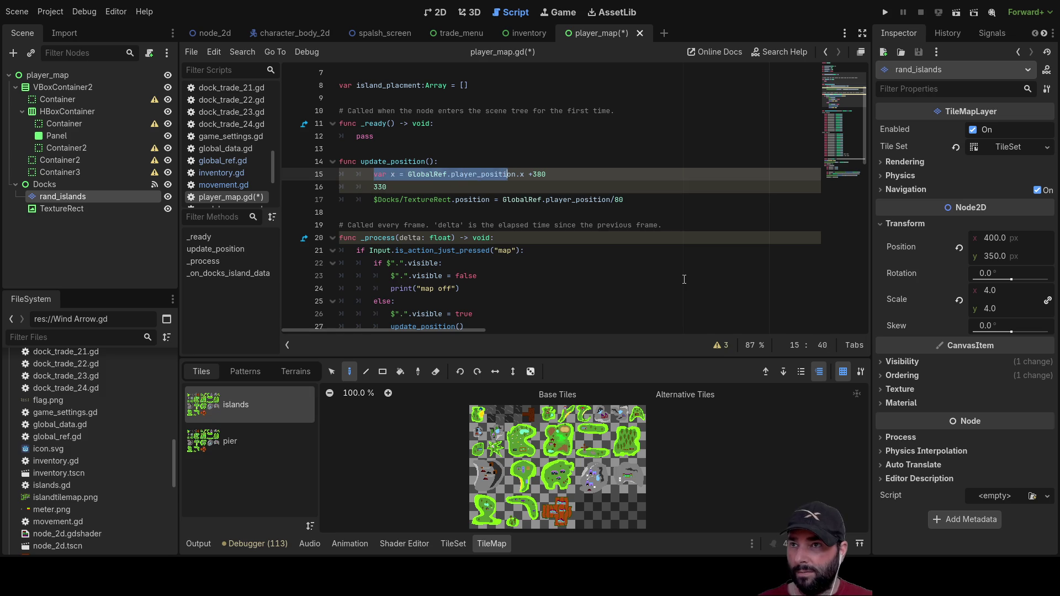
key("Down")
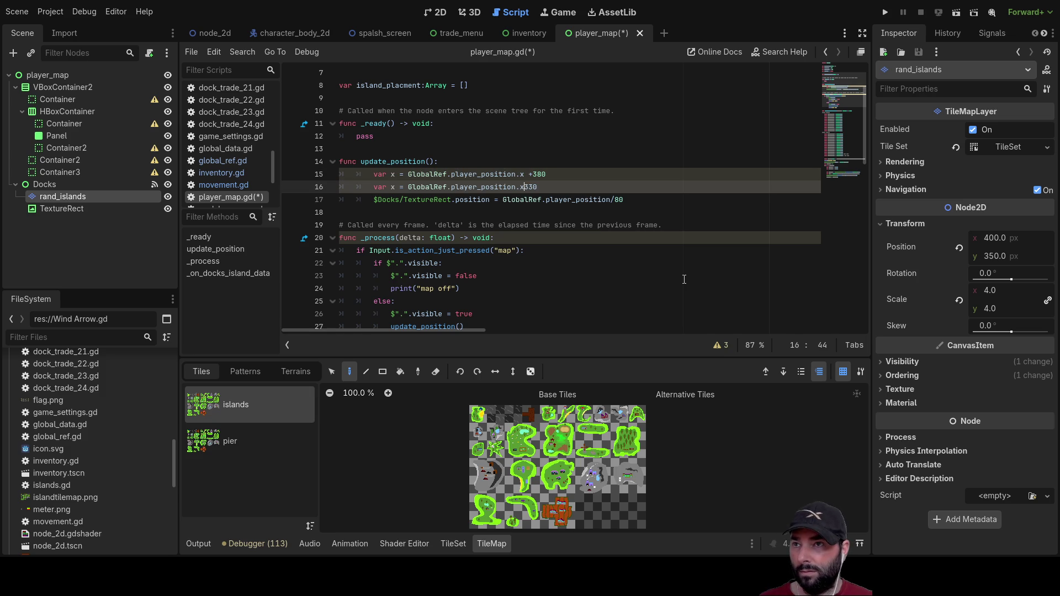
Step: Turn the copy into var y = GlobalRef.player_position.y +330 and add a blank line below
type("+")
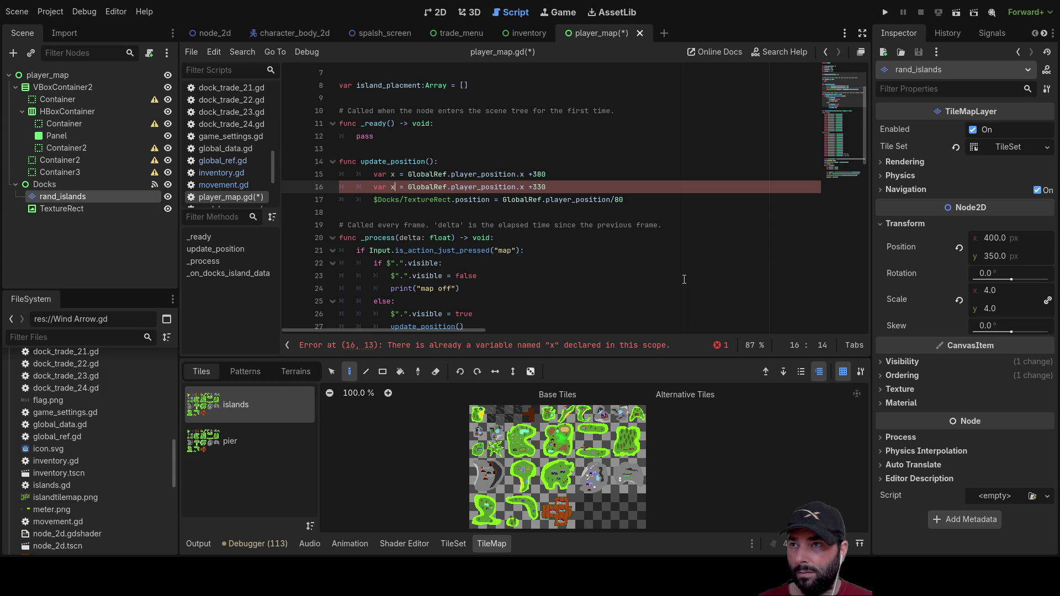
key("BackSpace")
type("y")
key("Right")
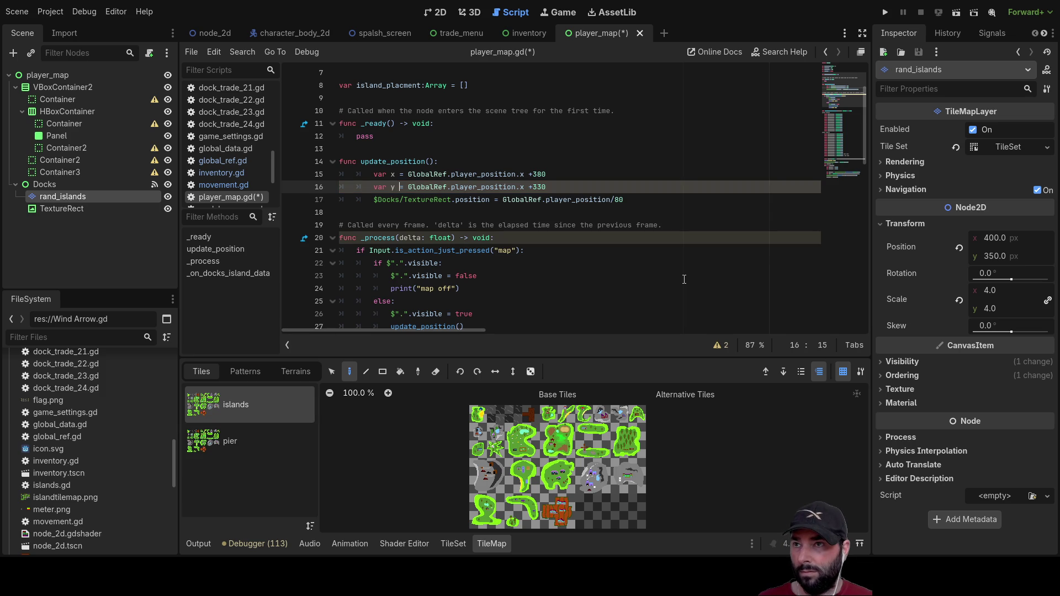
key("BackSpace")
type("y")
key("Down")
key("Left")
key("Left")
key("Left")
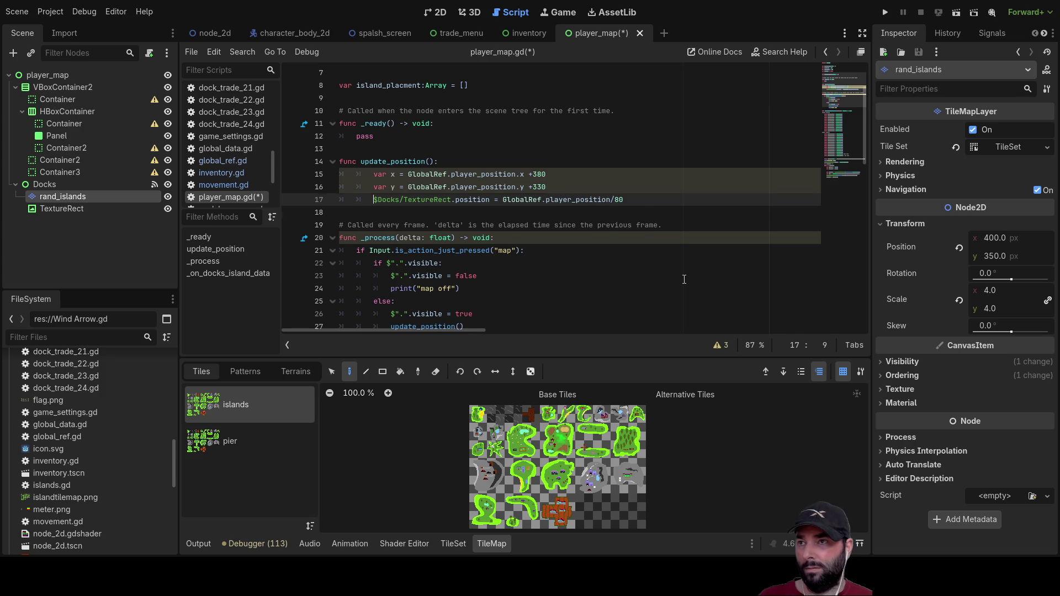
key("Return")
key("Up")
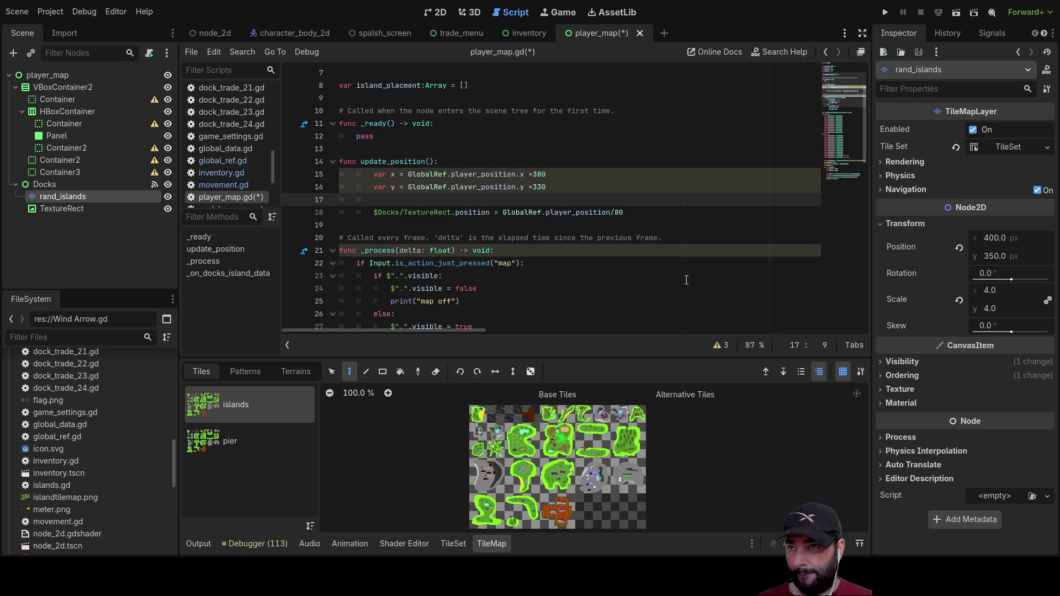
Step: Add var map_marker_position = Vector2(x,y) on line 17
type("var ")
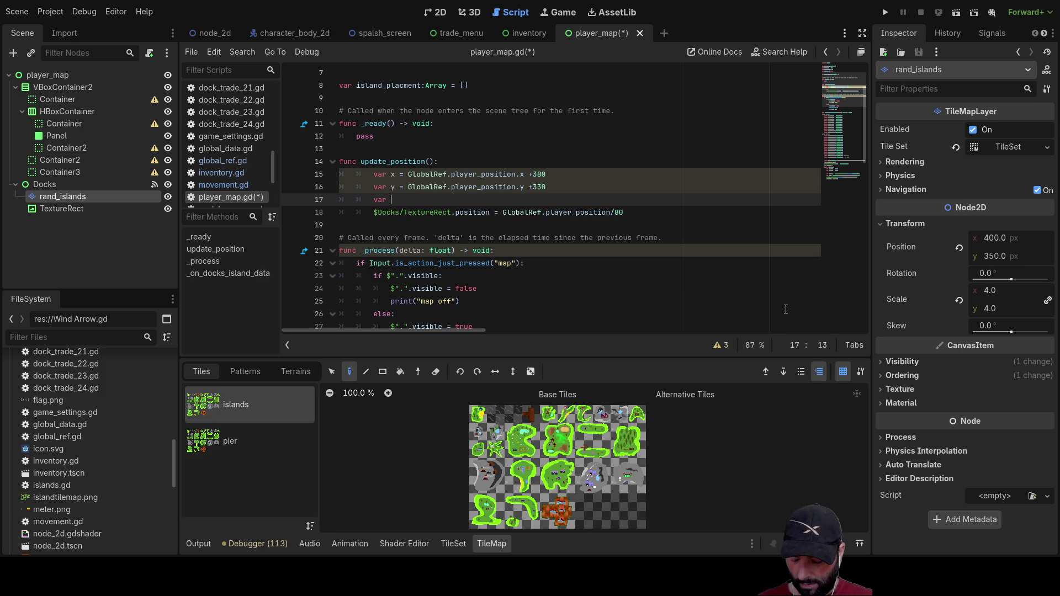
type("map-marker")
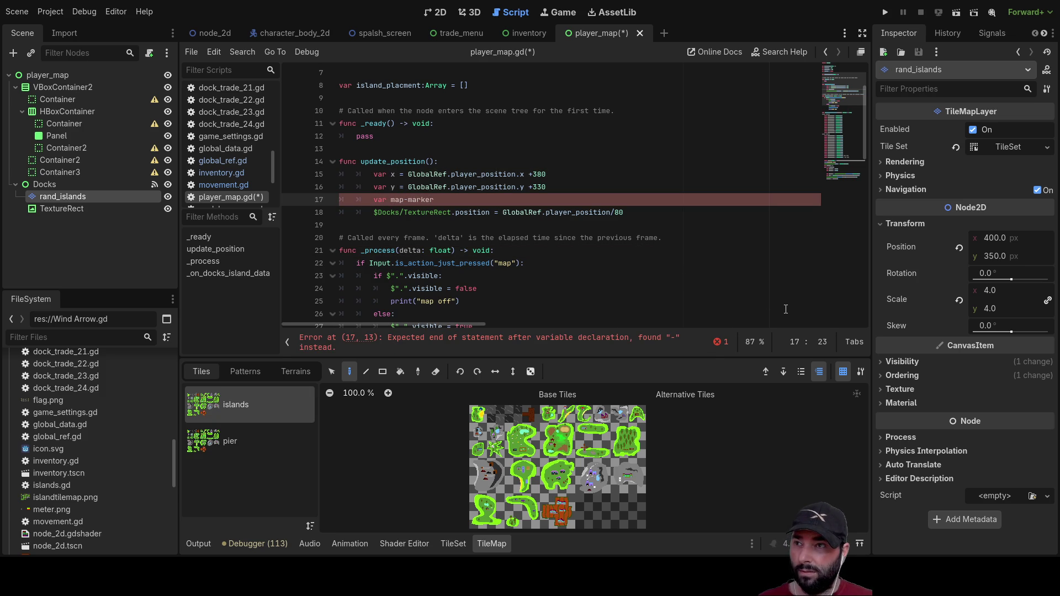
key("BackSpace")
type("_")
key("Right")
key("Right")
key("Right")
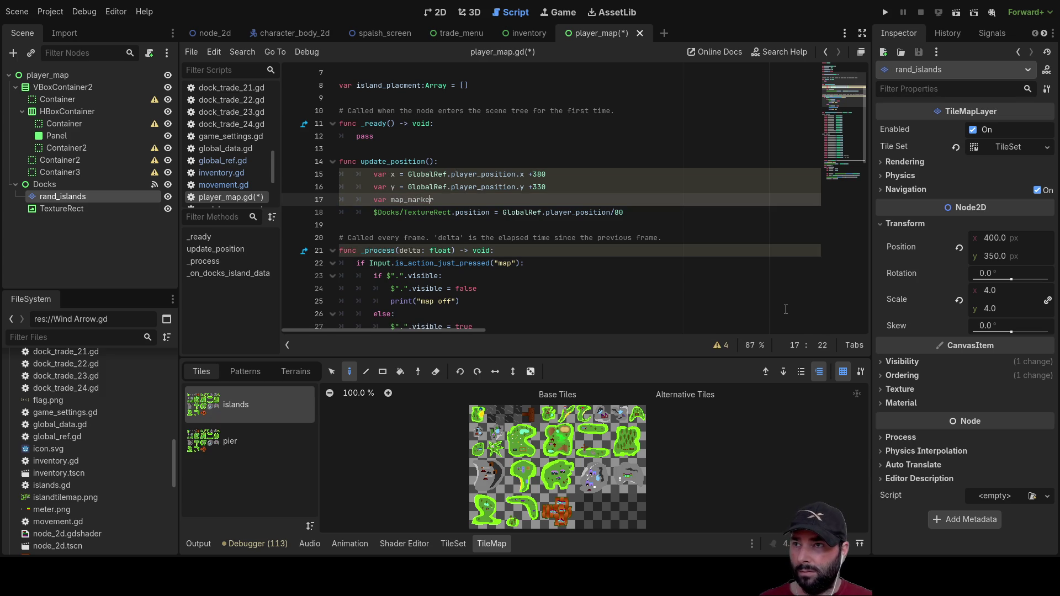
type("_po")
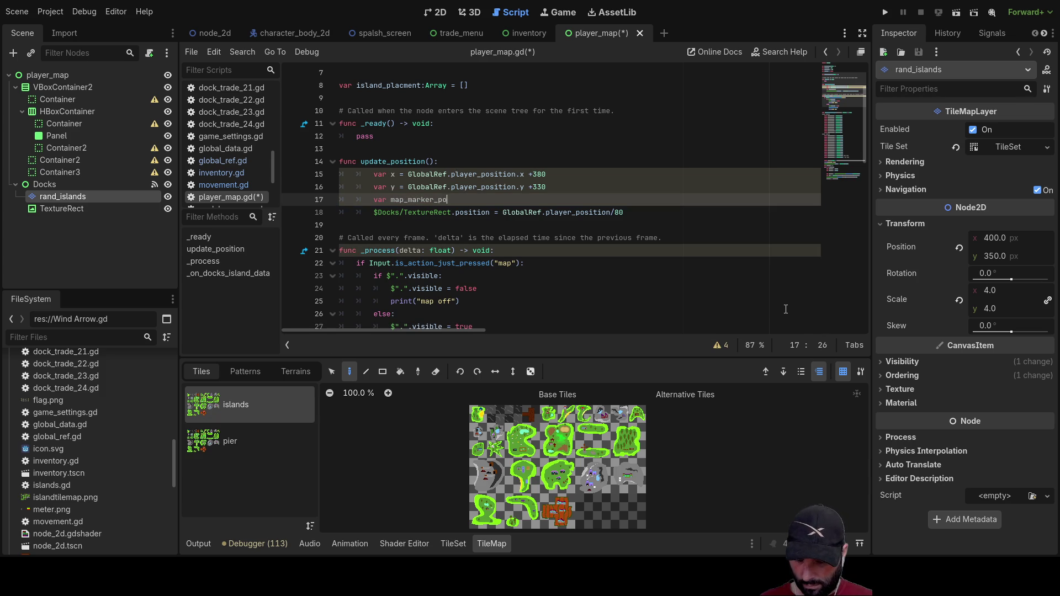
type("sition")
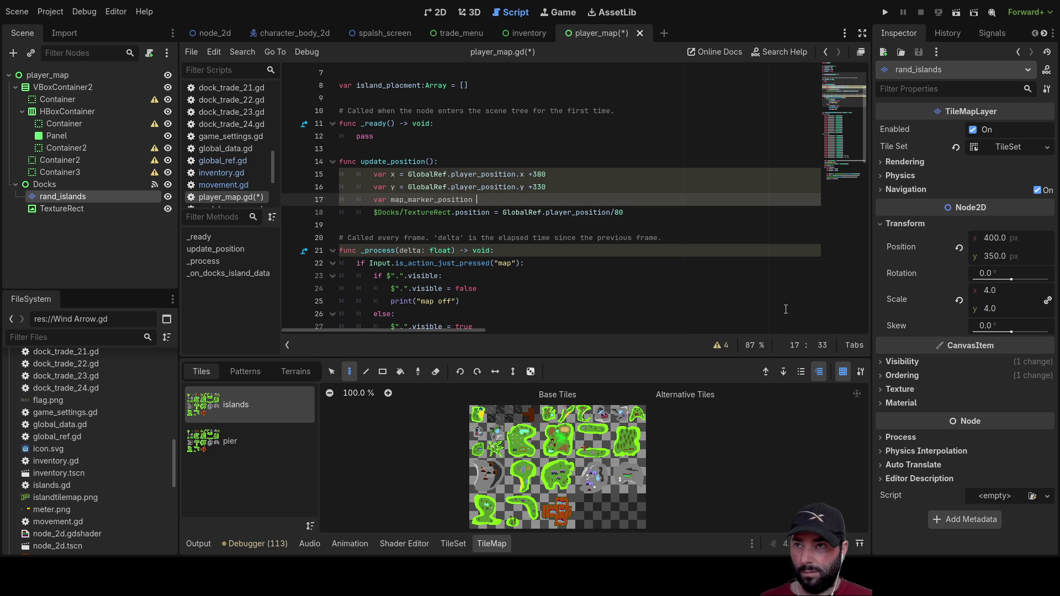
type("vec")
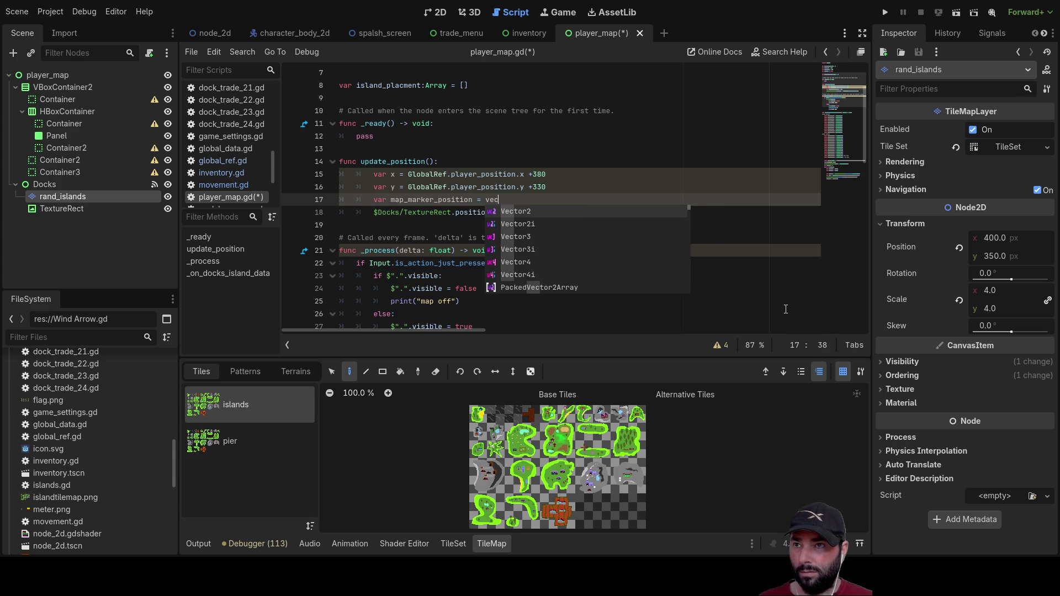
key("Return")
type("()")
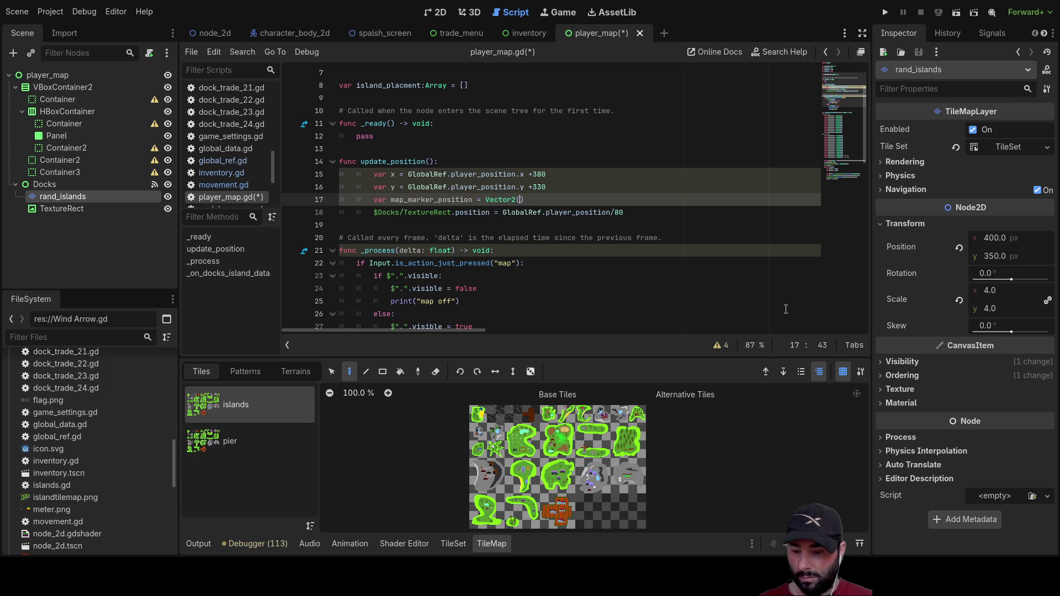
type("x,y)")
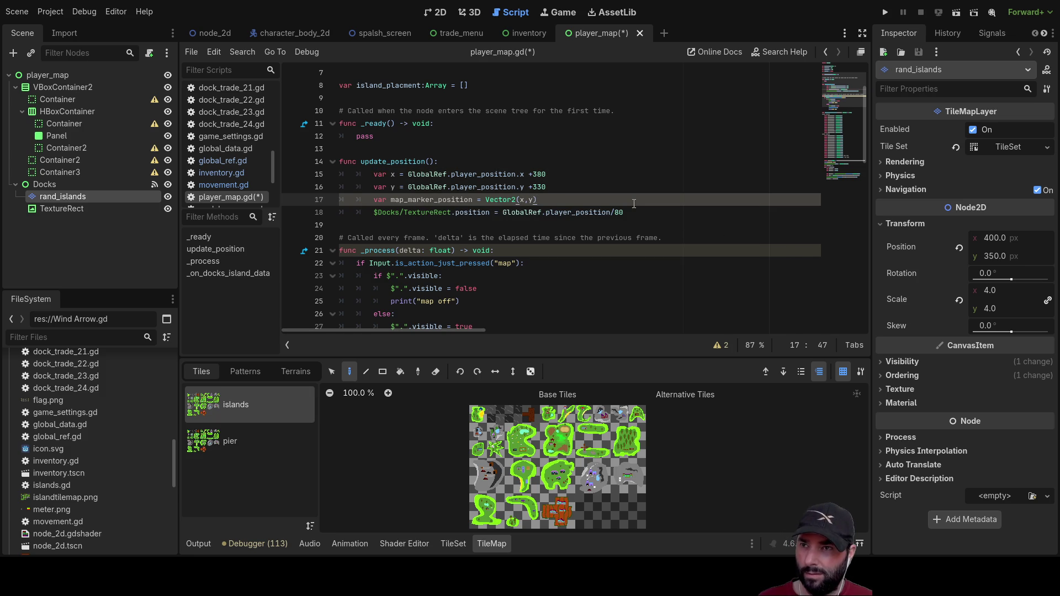
Step: Assign map_marker_position to $Docks/TextureRect.position, replacing the old expression on line 18
left_click_drag(624, 213, 503, 213)
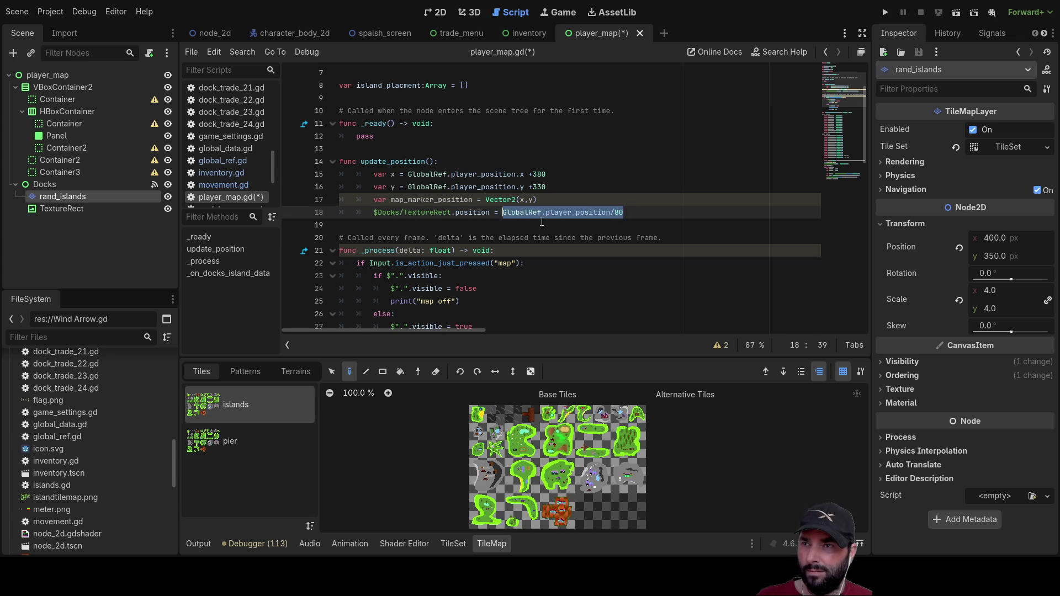
key("BackSpace")
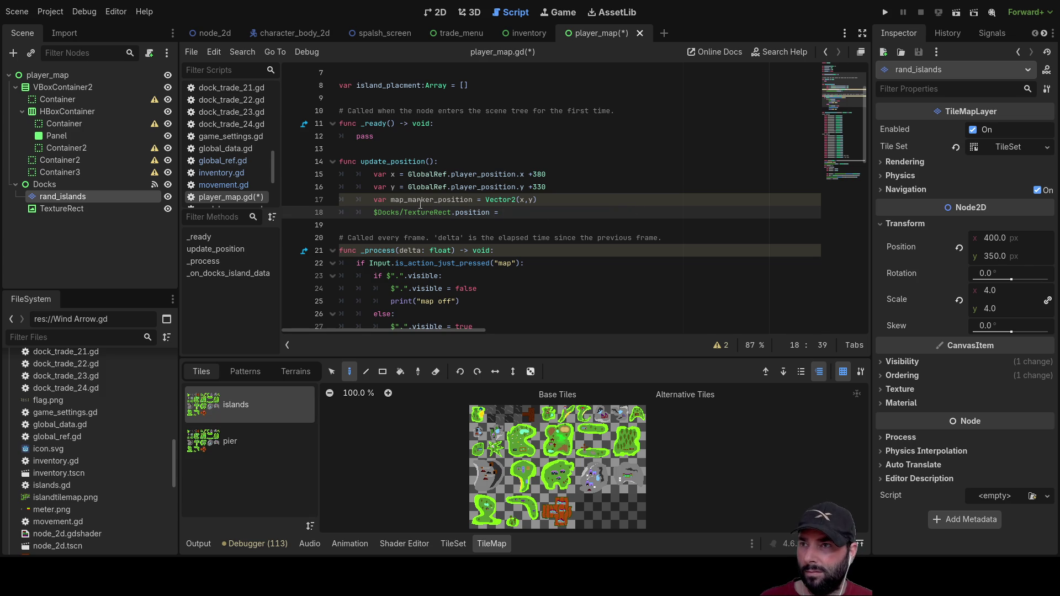
double_click(420, 201)
key("ctrl+c")
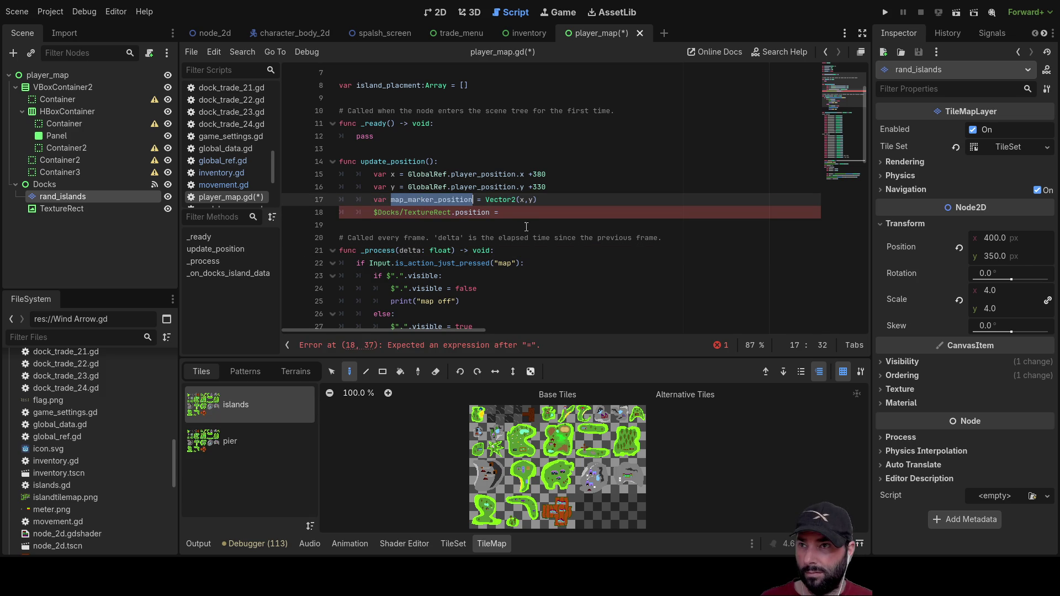
left_click(531, 219)
left_click(528, 213)
key("ctrl+v")
left_click(561, 198)
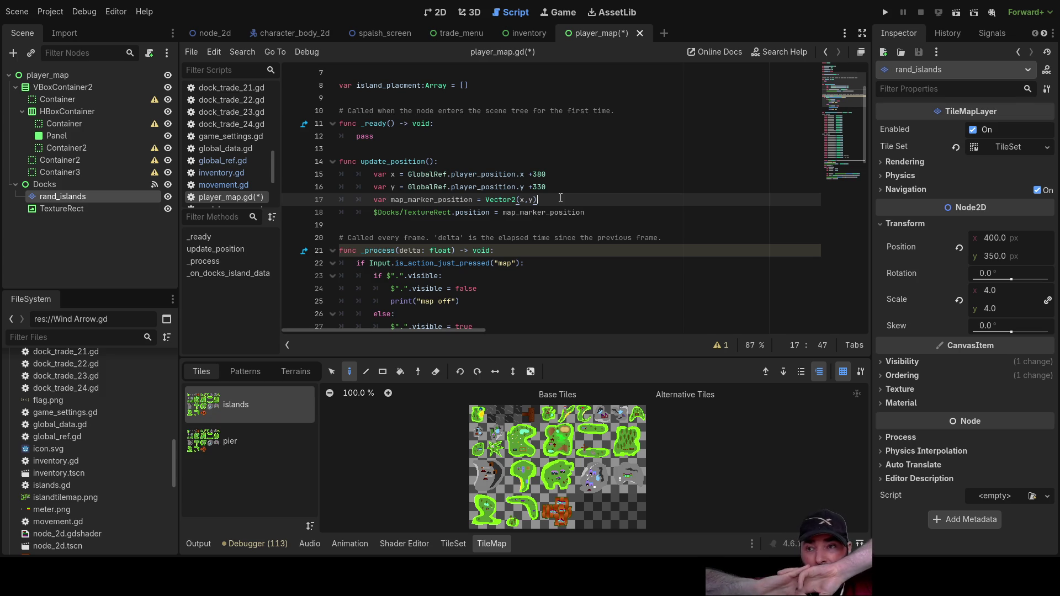
scroll(561, 198, "down", 4)
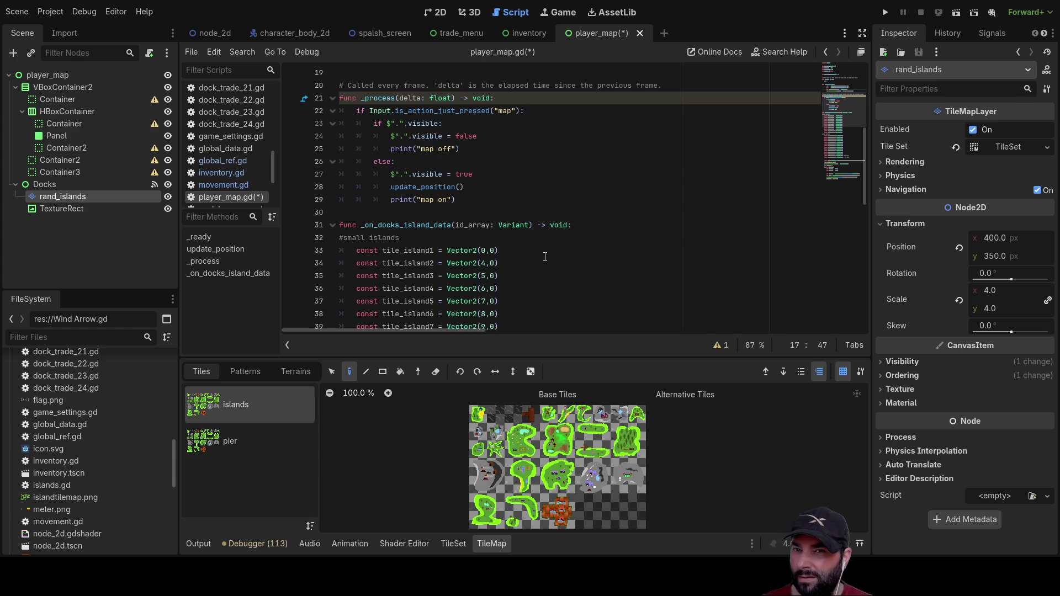
scroll(545, 256, "up", 2)
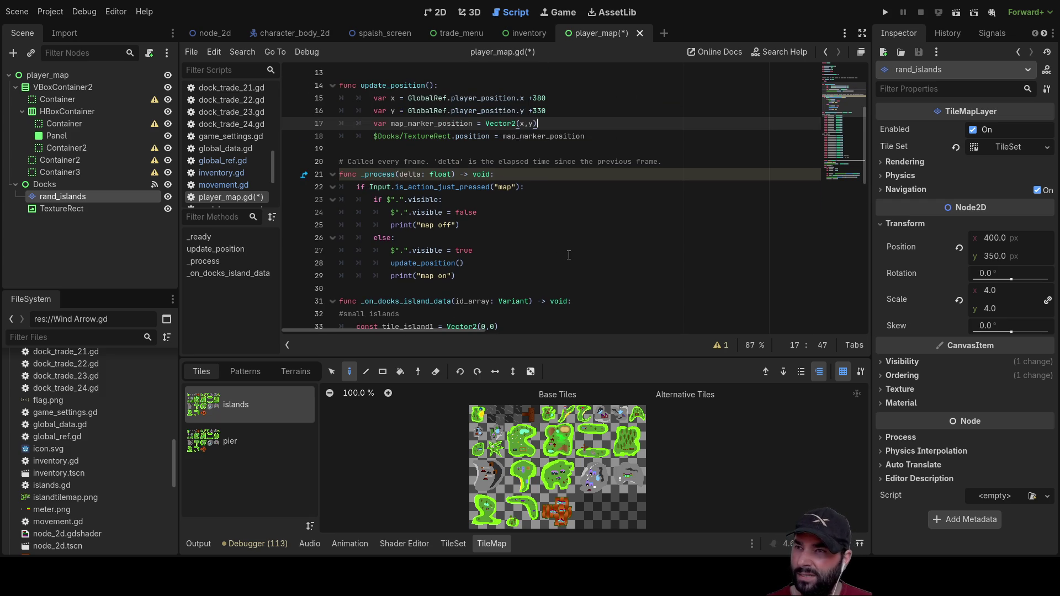
scroll(570, 256, "down", 4)
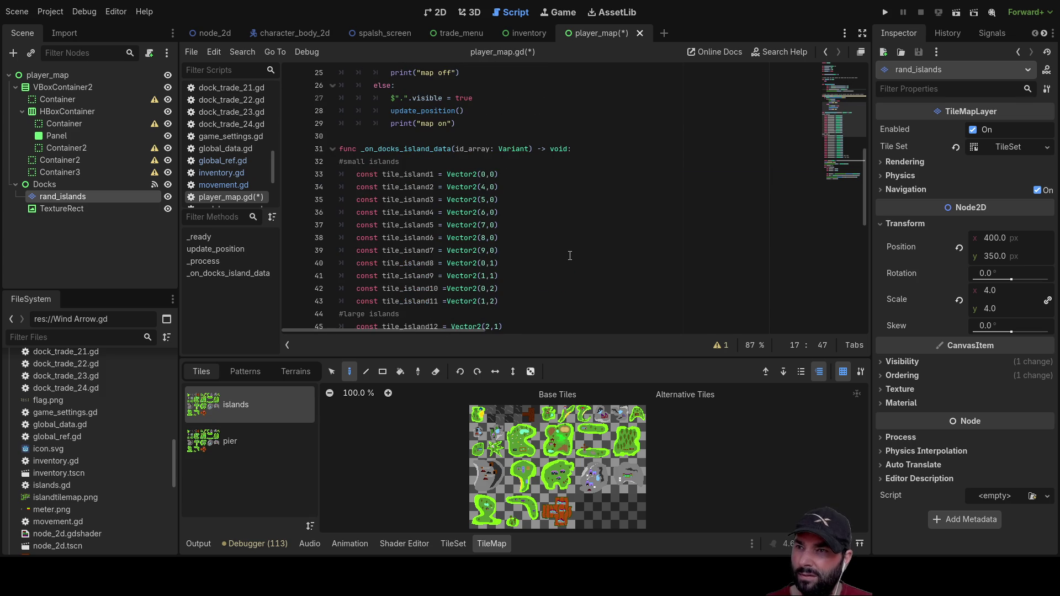
scroll(570, 256, "down", 6)
scroll(568, 250, "down", 3)
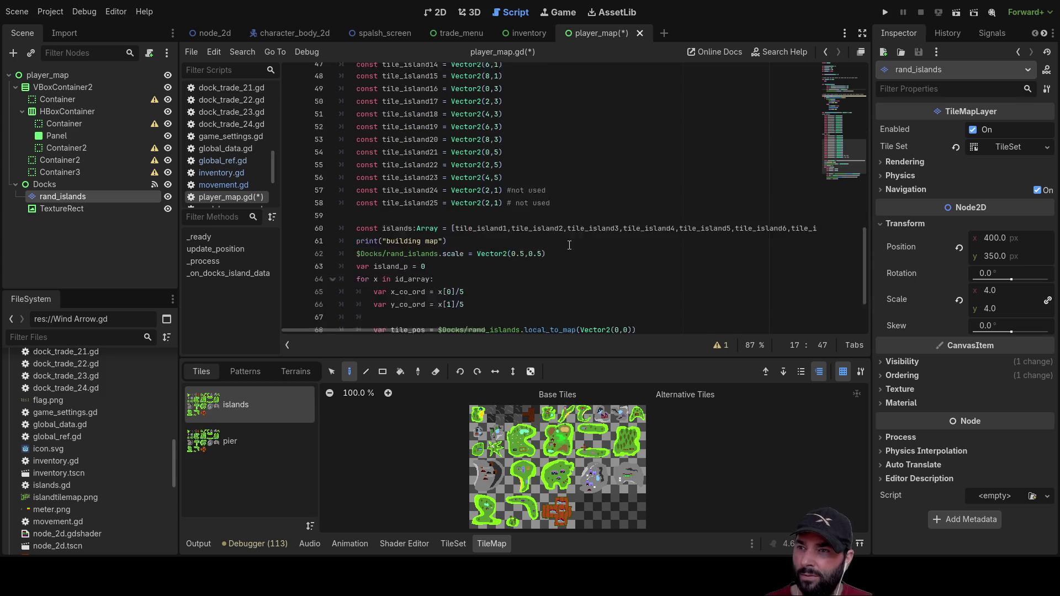
left_click(467, 238)
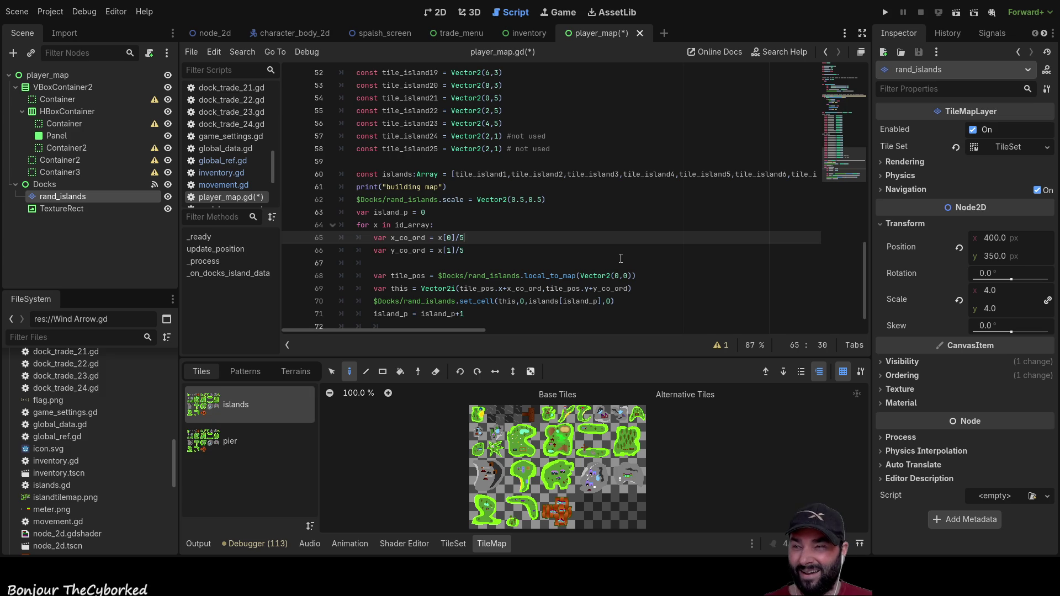
scroll(621, 258, "up", 4)
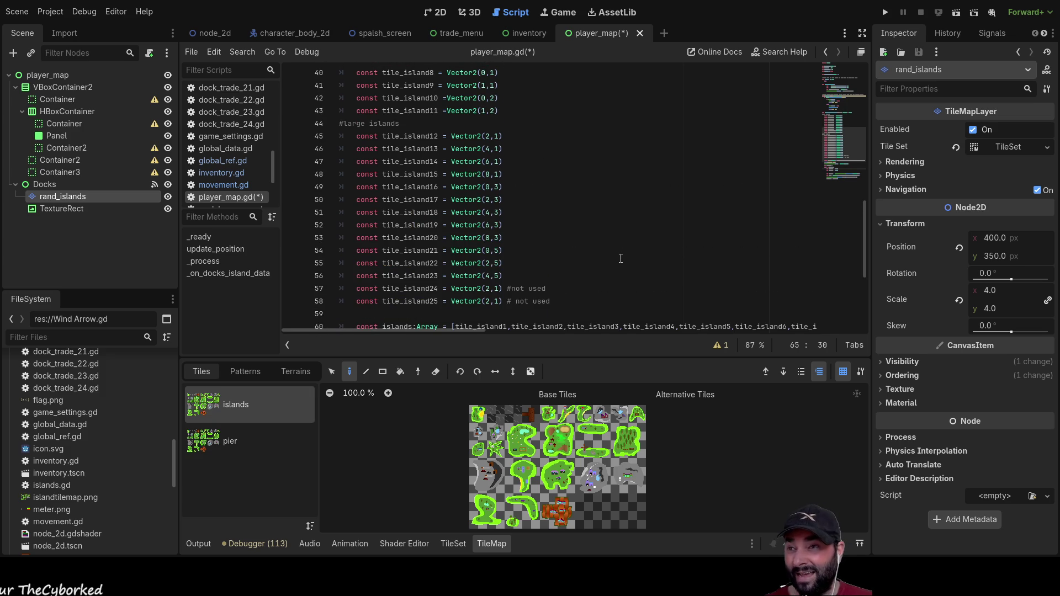
scroll(621, 258, "up", 4)
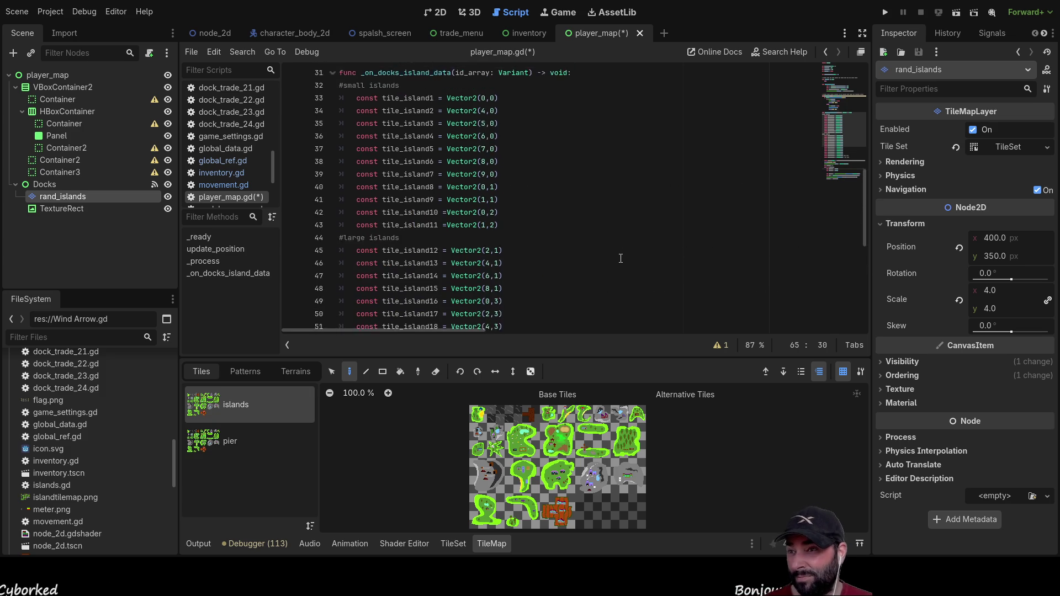
scroll(621, 256, "up", 3)
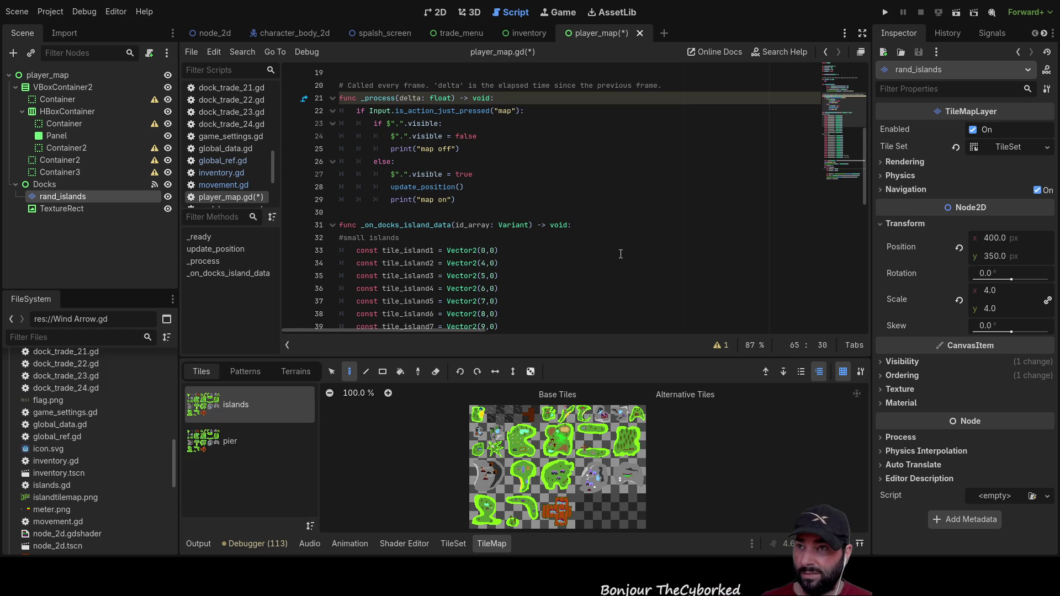
scroll(621, 254, "up", 4)
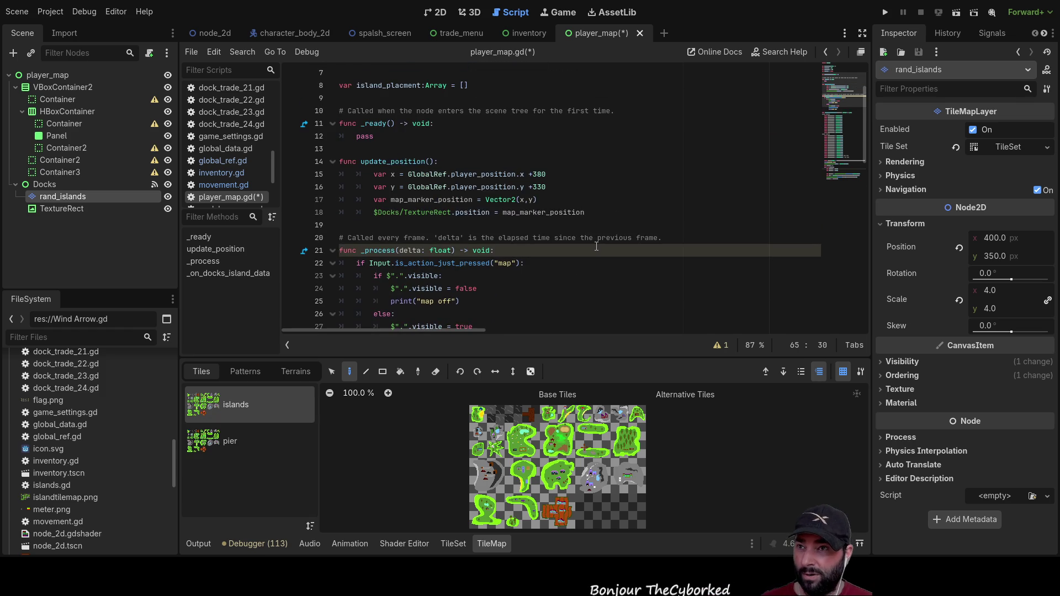
Step: Divide Vector2(x,y) by 40 on line 17 and run the project
left_click(559, 200)
type("/40")
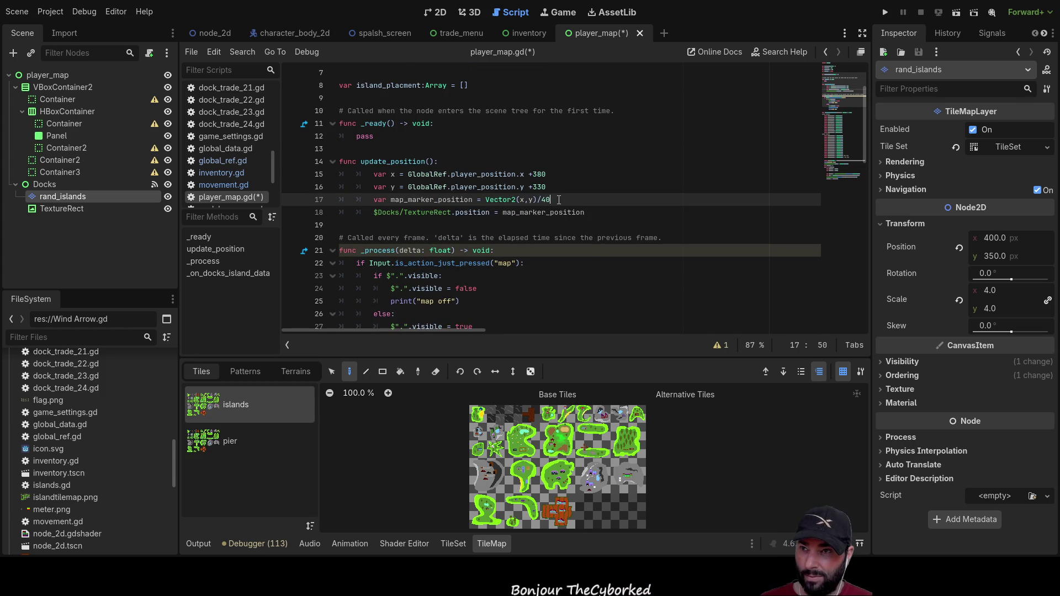
key("Up")
key("Down")
key("Down")
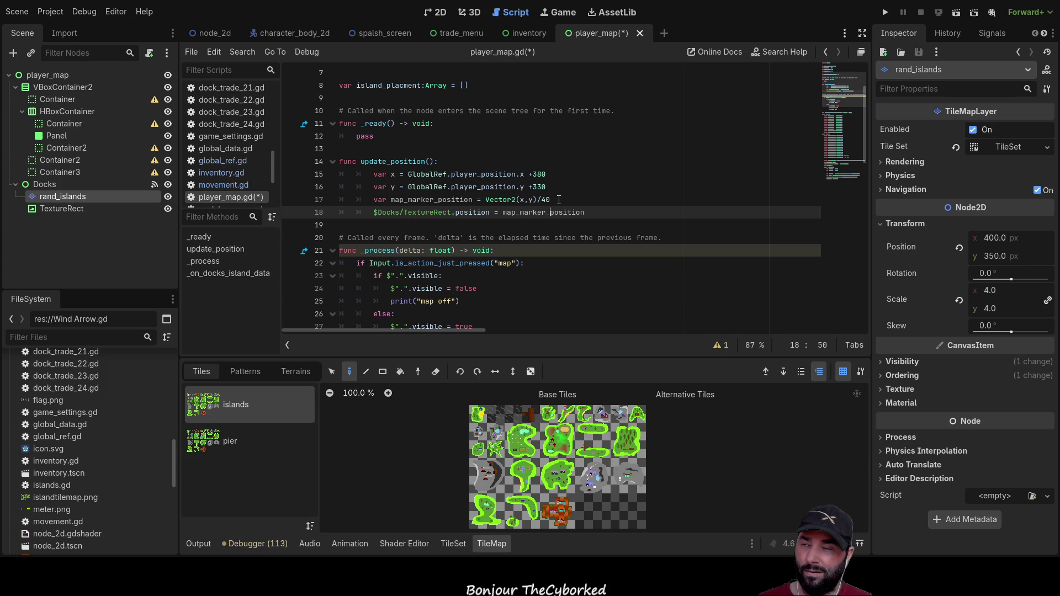
left_click(886, 11)
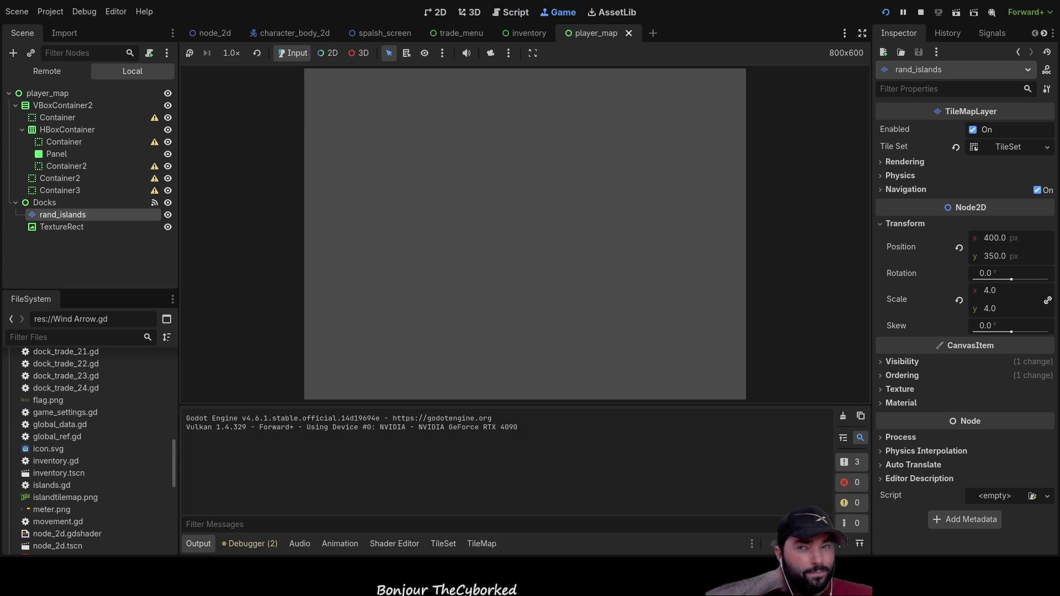
Step: Start a new game, toggle the island map repeatedly while sailing, then stop the run
left_click(466, 88)
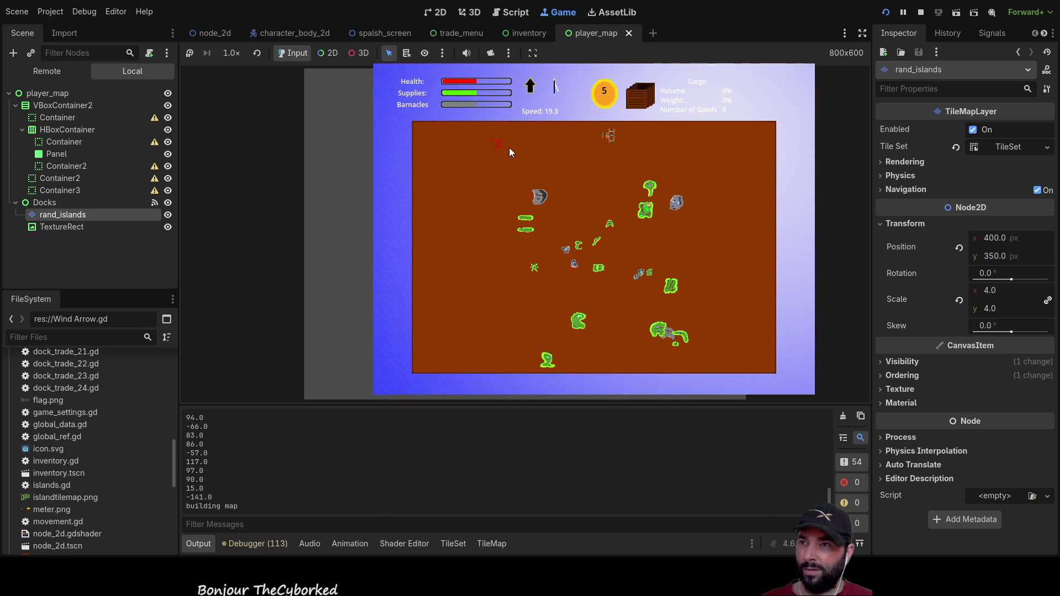
key("m")
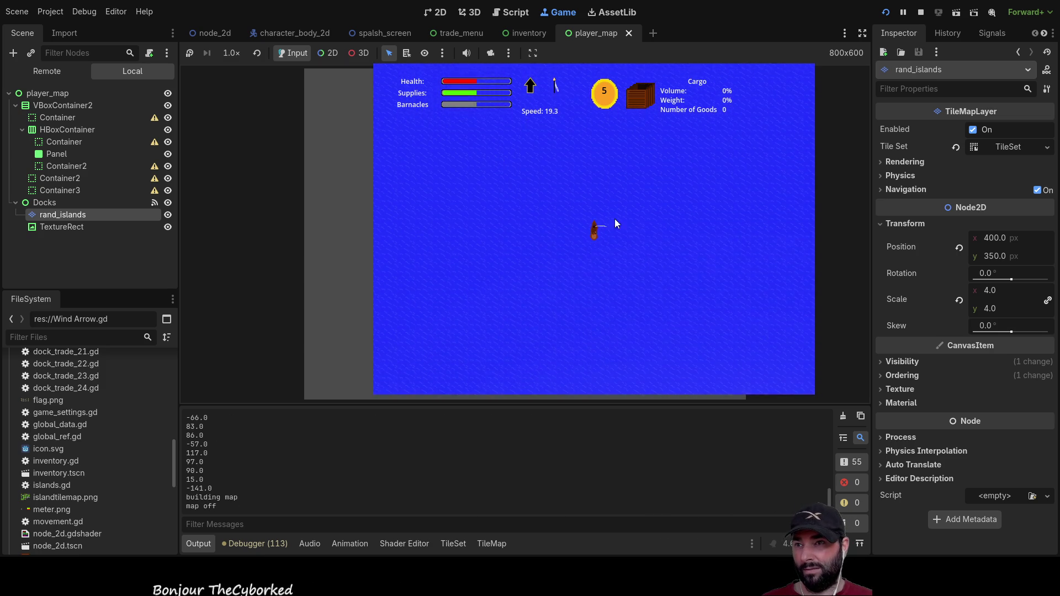
key("m")
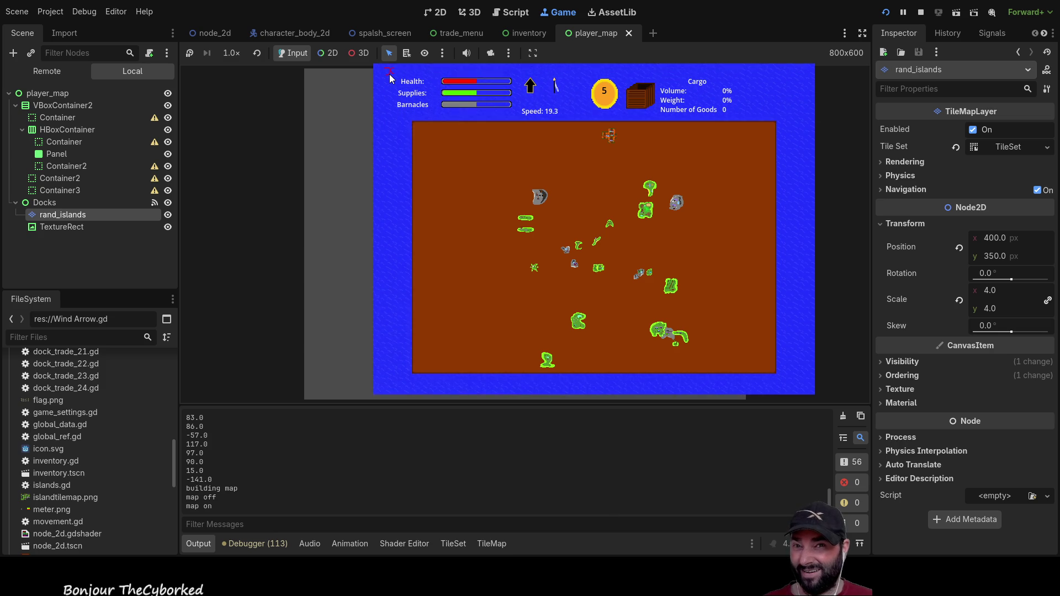
key("m")
key("m")
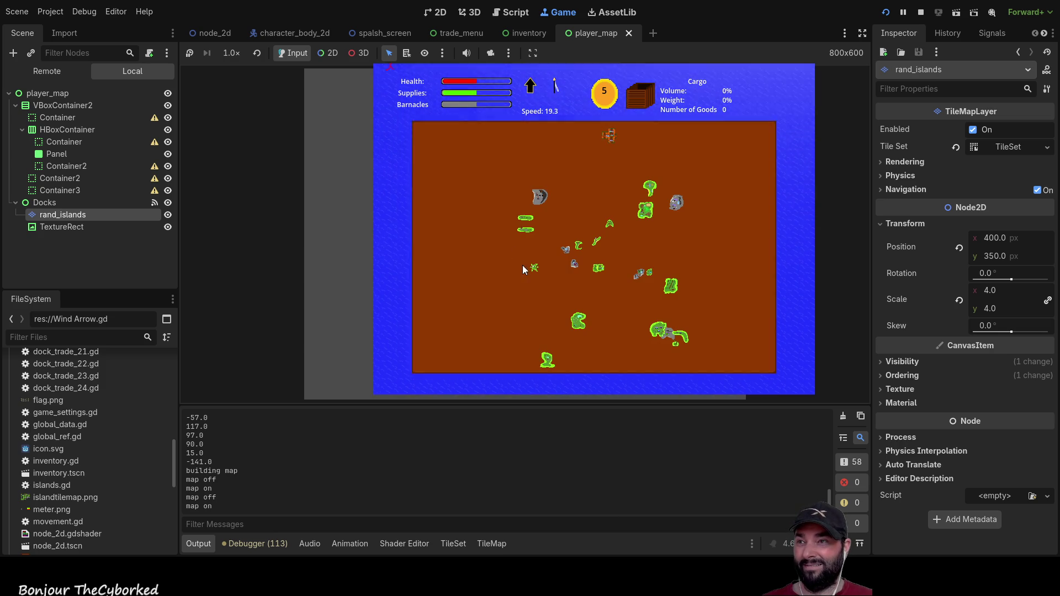
key("m")
key("m")
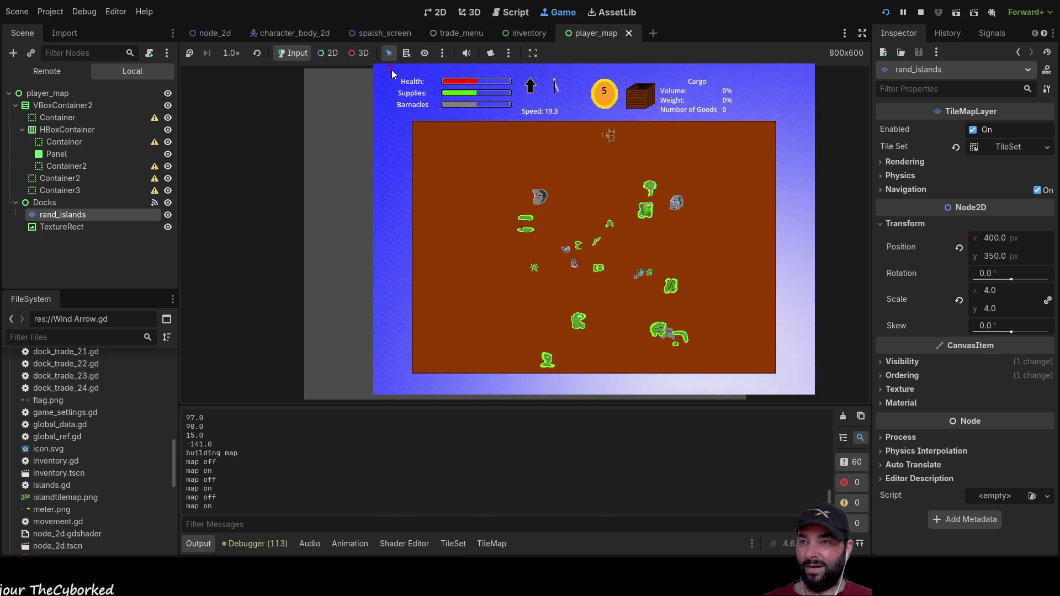
key("m")
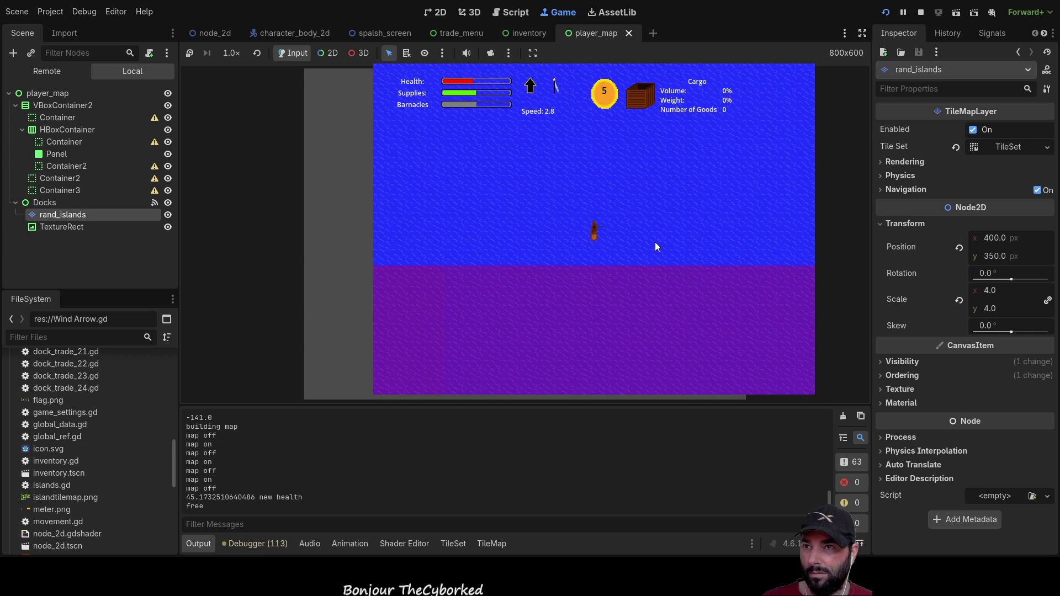
key("m")
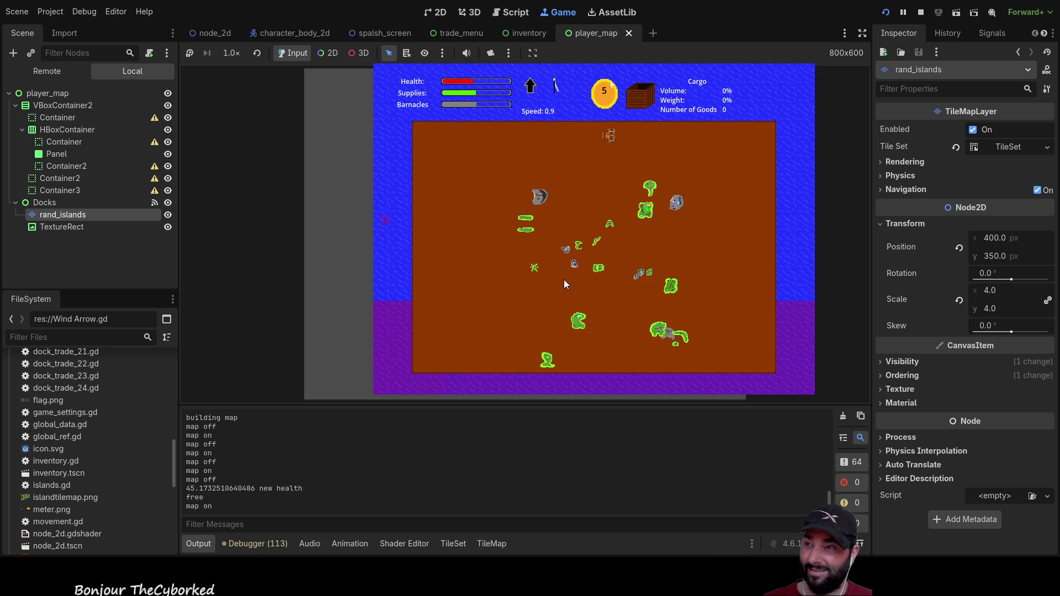
key("m")
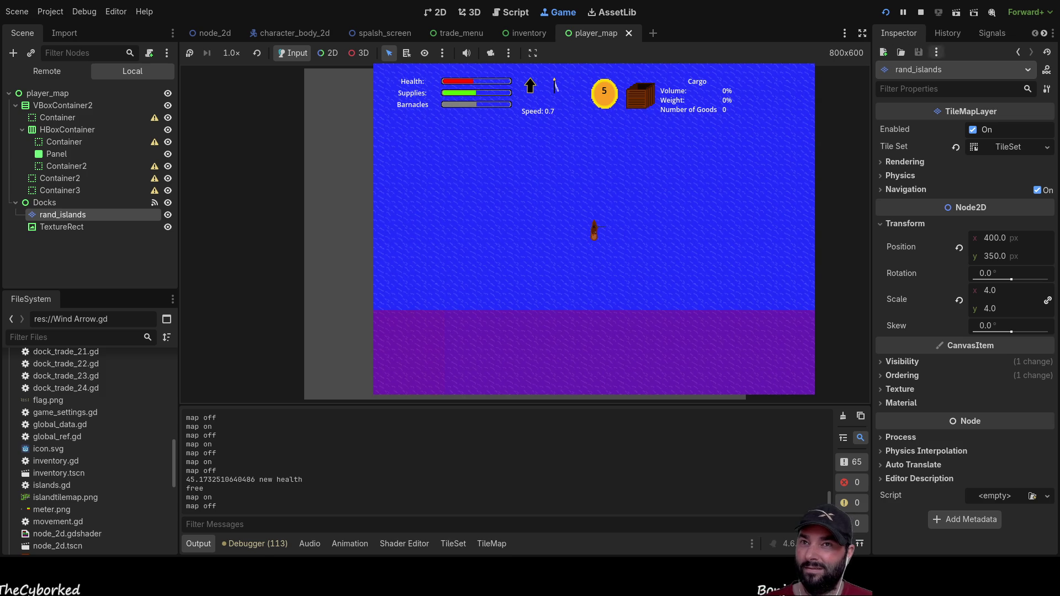
left_click(921, 12)
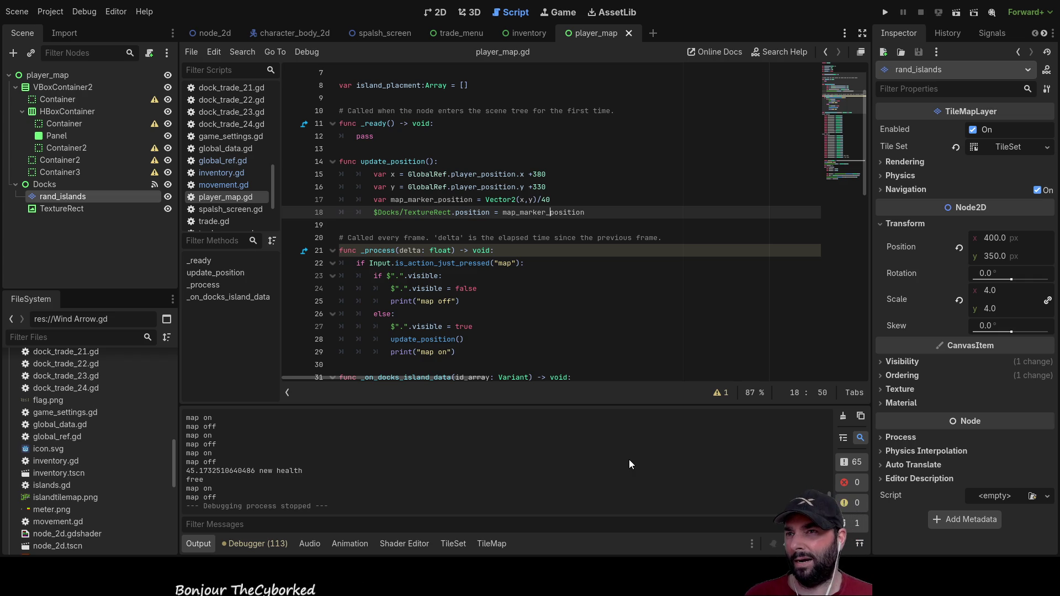
Step: Edit line 15 of player_map.gd to read var x = GlobalRef.player_position.x/40 +380
key("Up")
key("Up")
key("Left")
key("Left")
key("Left")
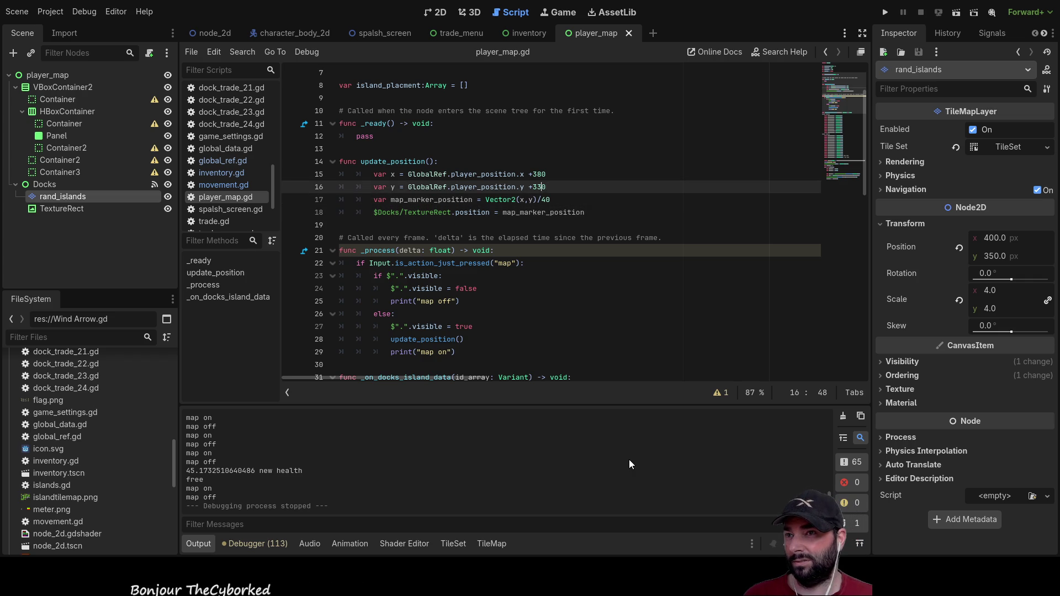
key("Right")
key("Right")
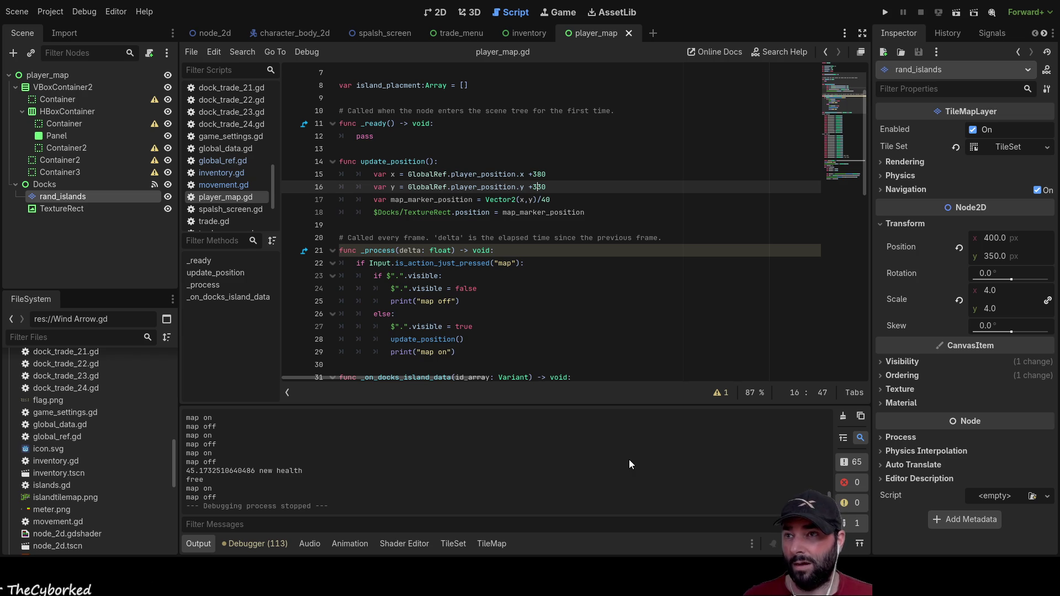
key("Up")
key("Left")
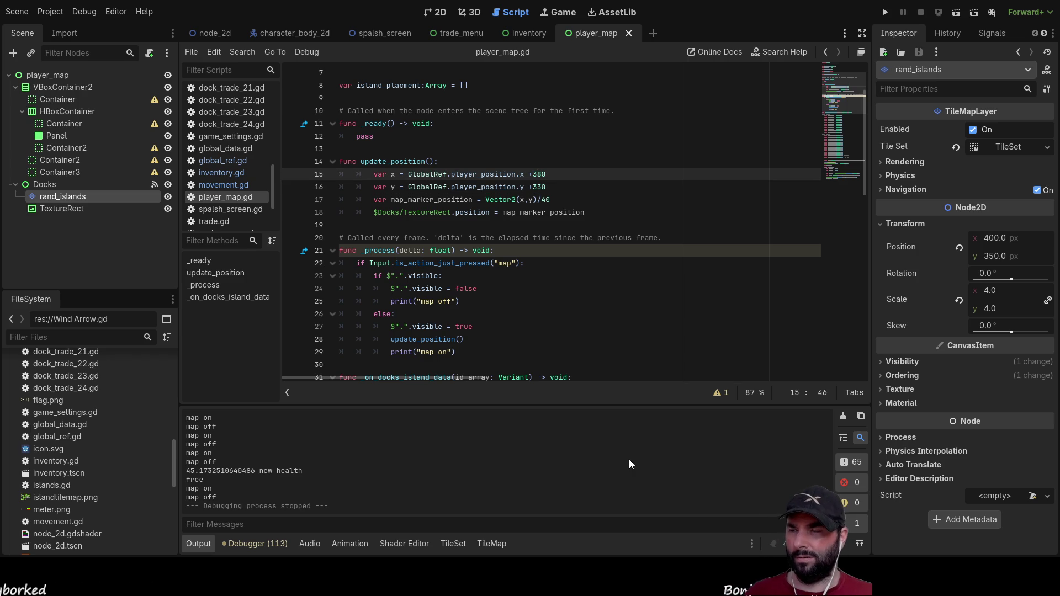
key("Down")
key("Up")
key("Left")
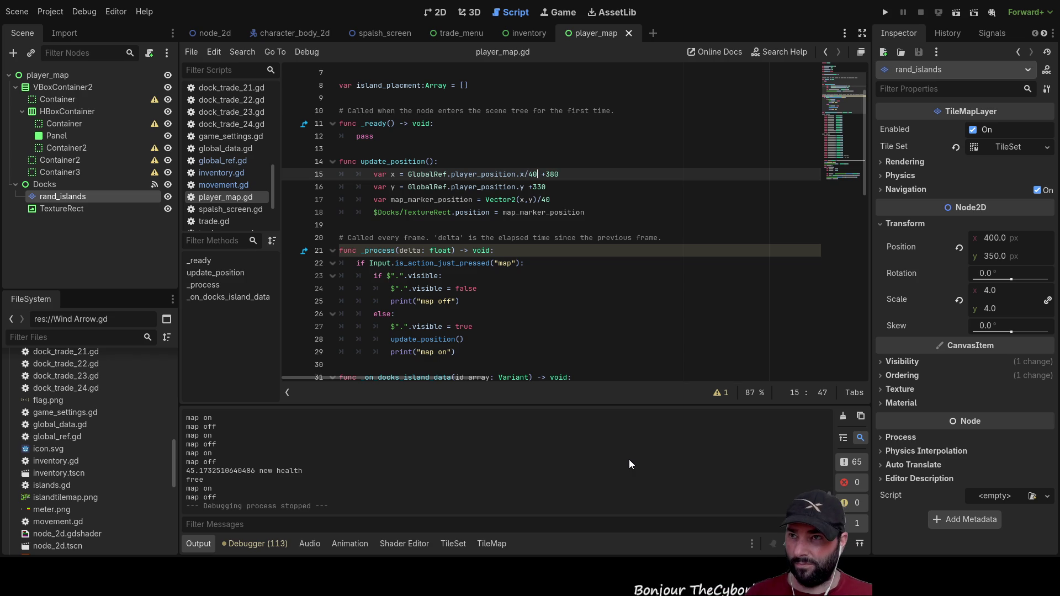
key("Down")
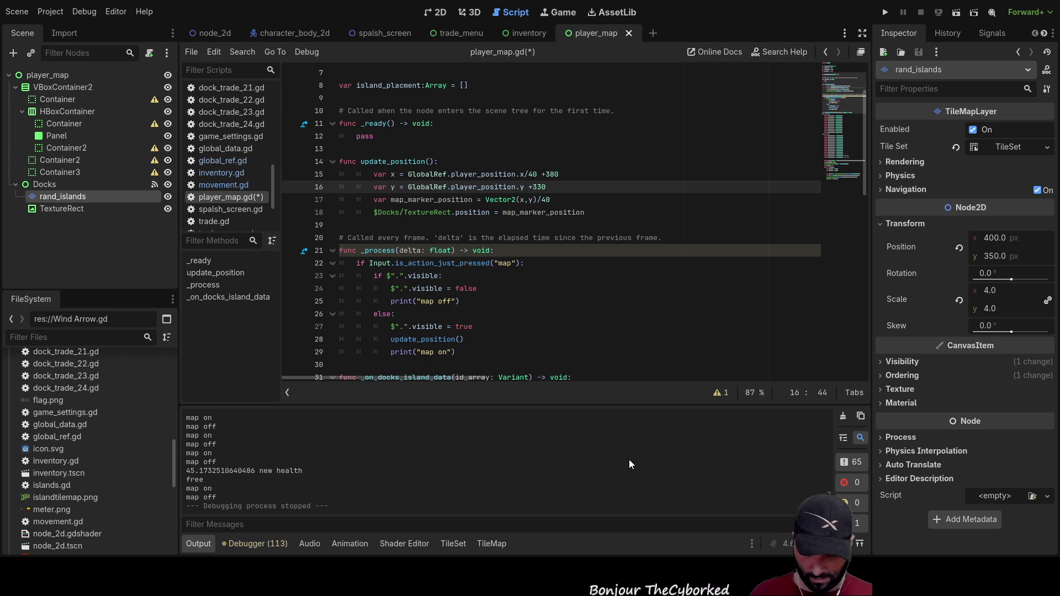